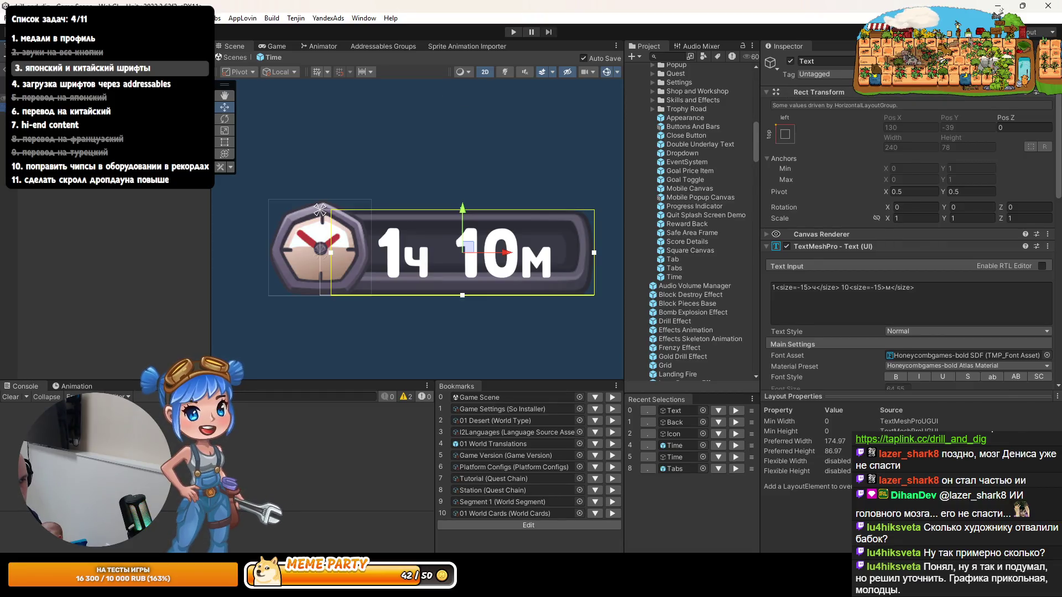
Step: Add a new Image child under Back and deactivate the Text object
right_click(118, 190)
left_click(308, 369)
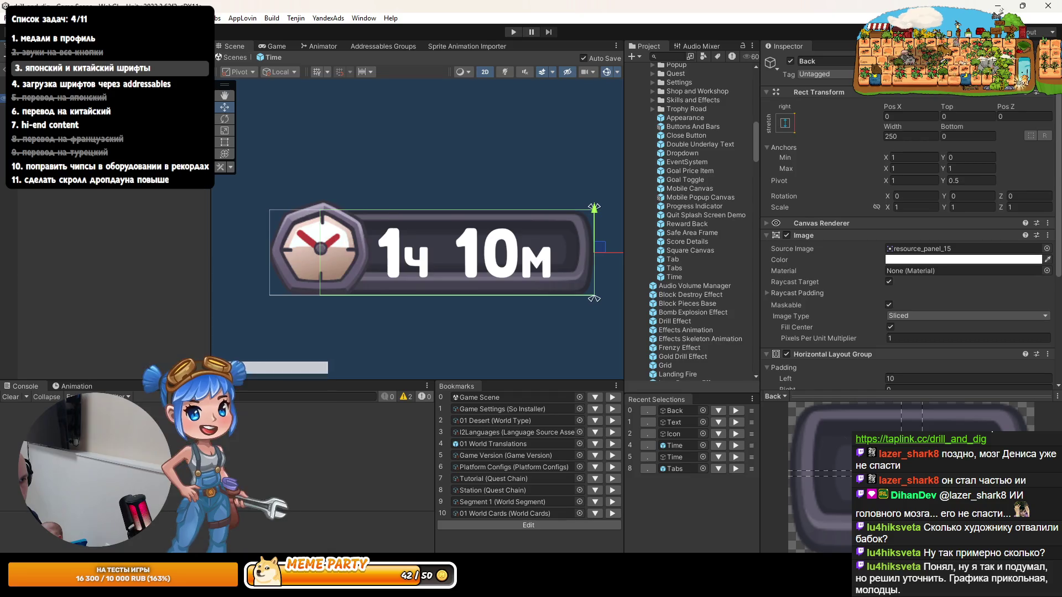
left_click(111, 122)
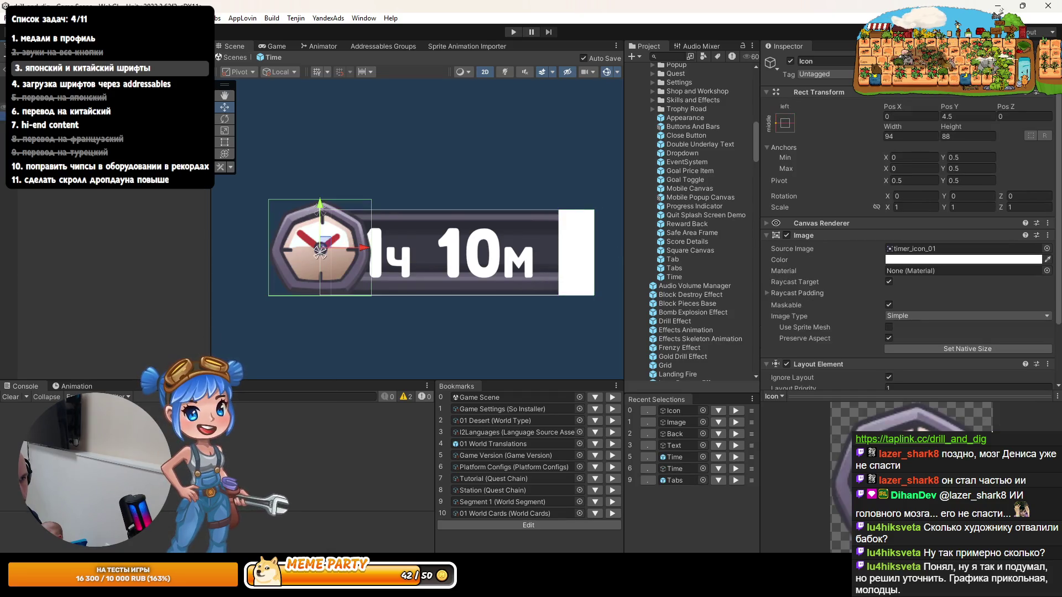
left_click(790, 61)
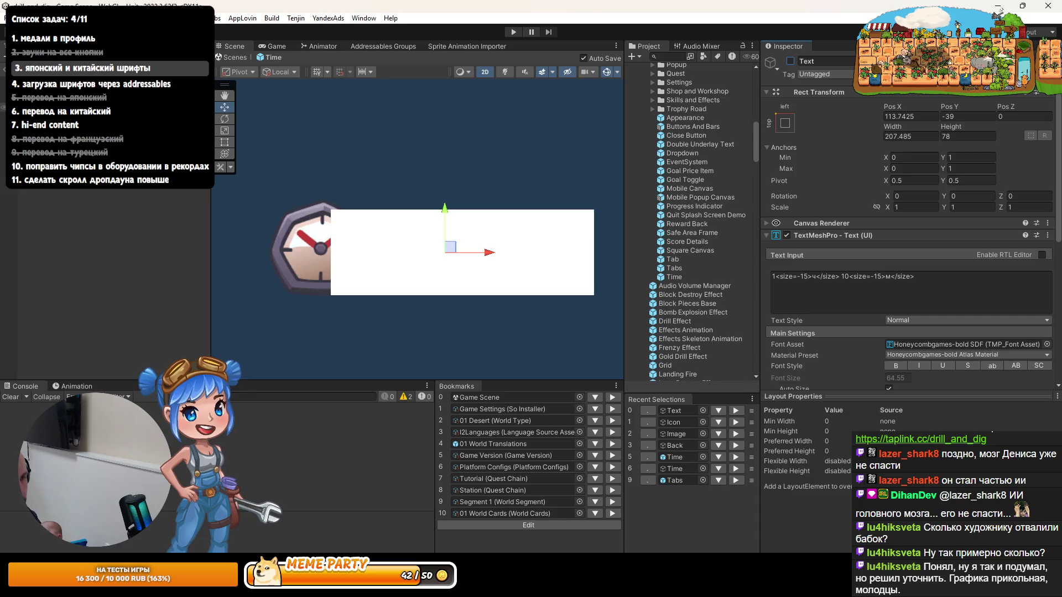
Step: Set Back's Horizontal Layout Group padding to Left 47, Right 23, Top 3, Bottom 11
left_click(110, 102)
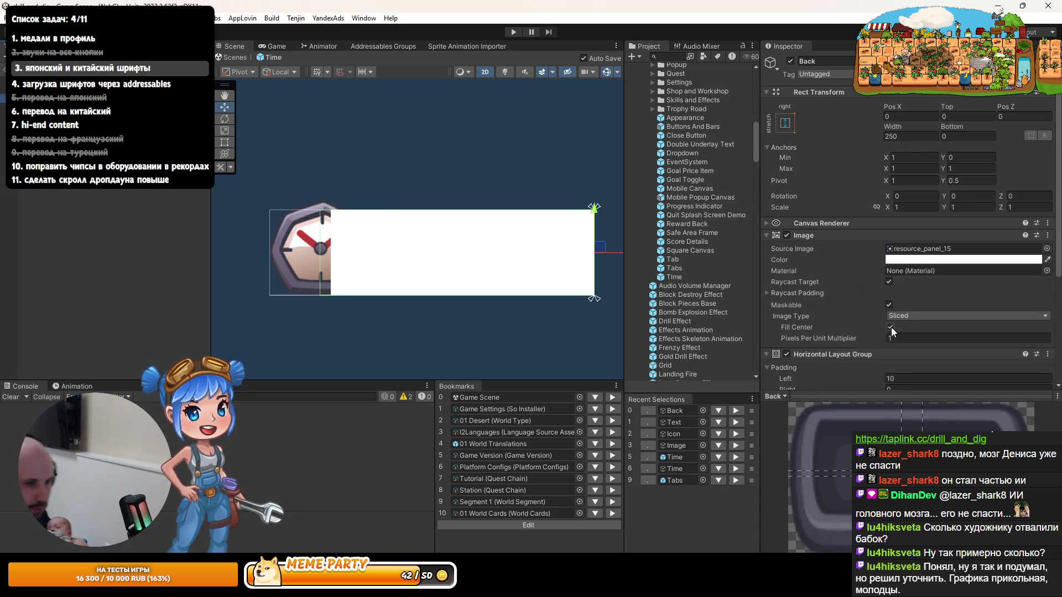
scroll(891, 327, "down", 3)
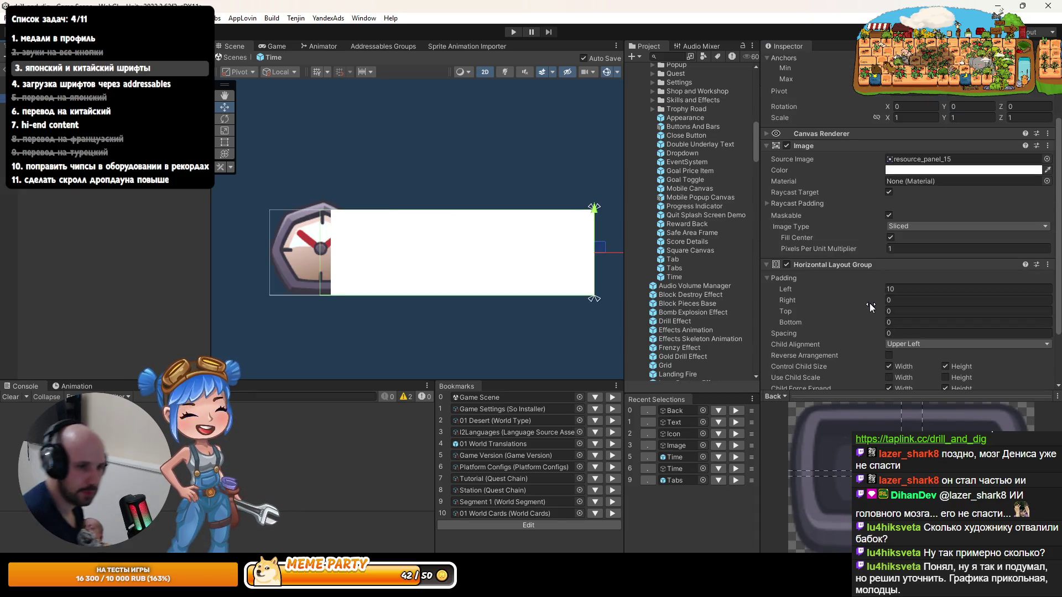
left_click(900, 311)
type("3")
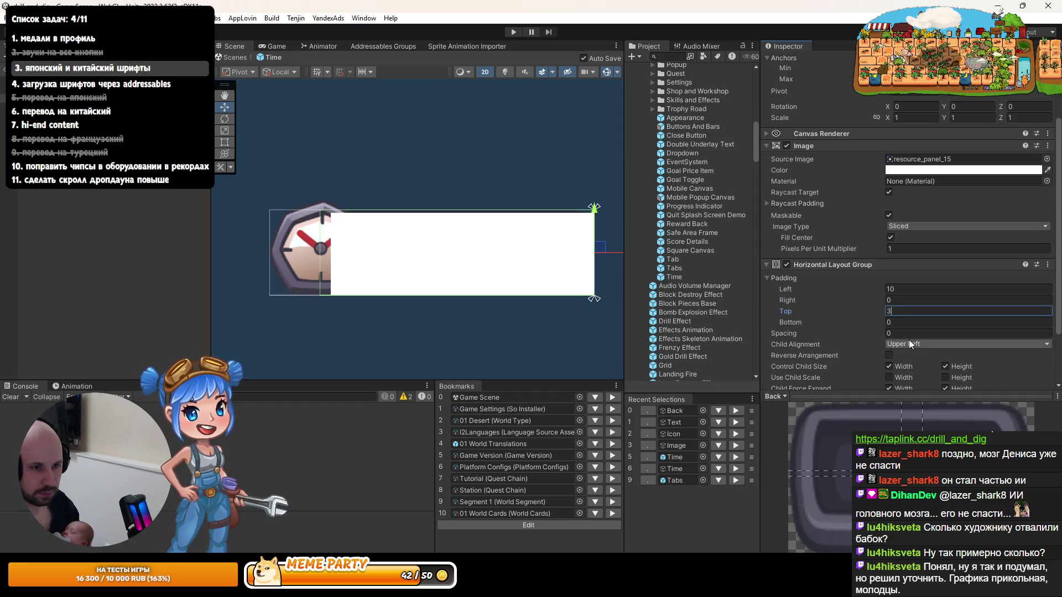
left_click(894, 323)
type("11")
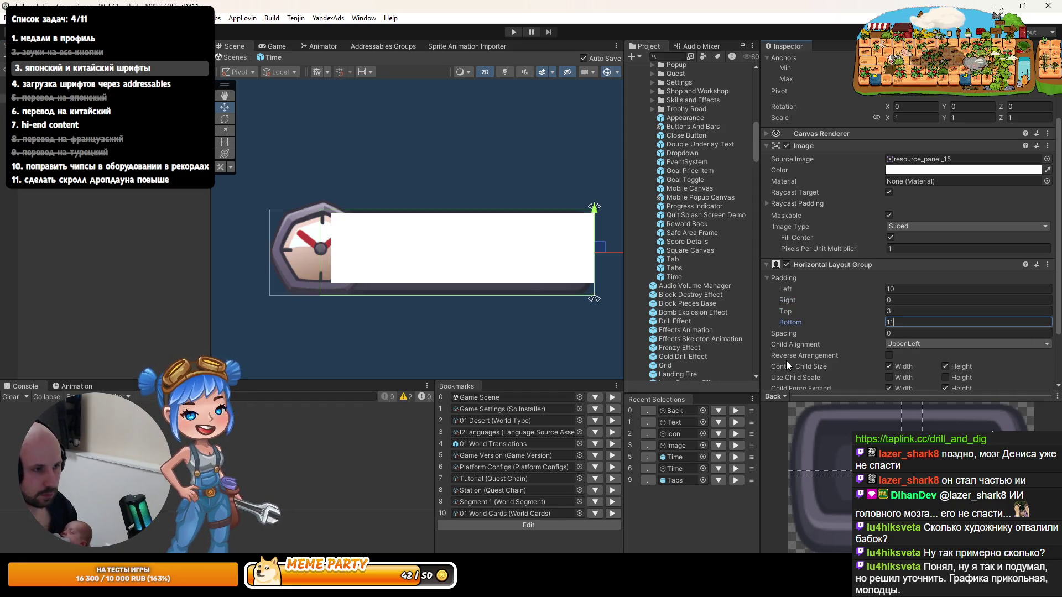
mouse_move(802, 292)
left_mouse_down()
mouse_move(812, 287)
mouse_move(789, 301)
mouse_move(805, 303)
left_mouse_up()
left_click(887, 299)
type("24")
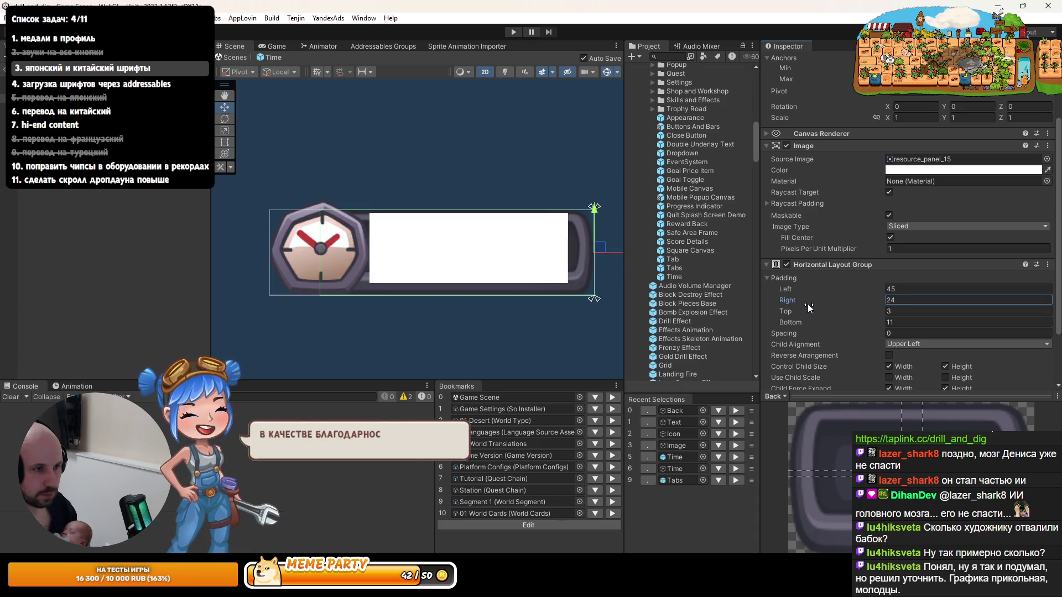
key("BackSpace")
type("3")
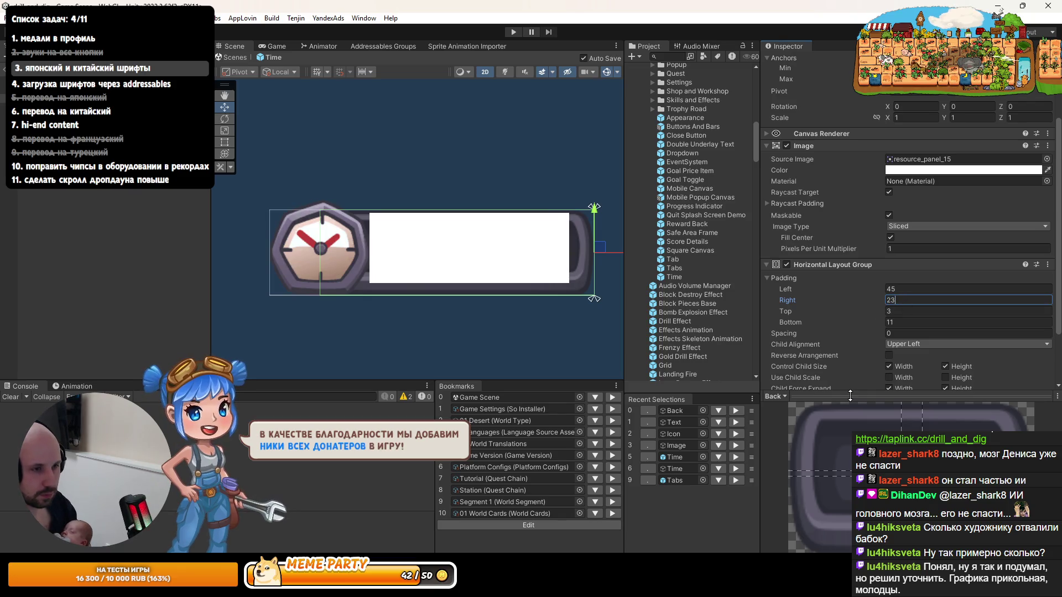
key("shift+Tab")
type("47")
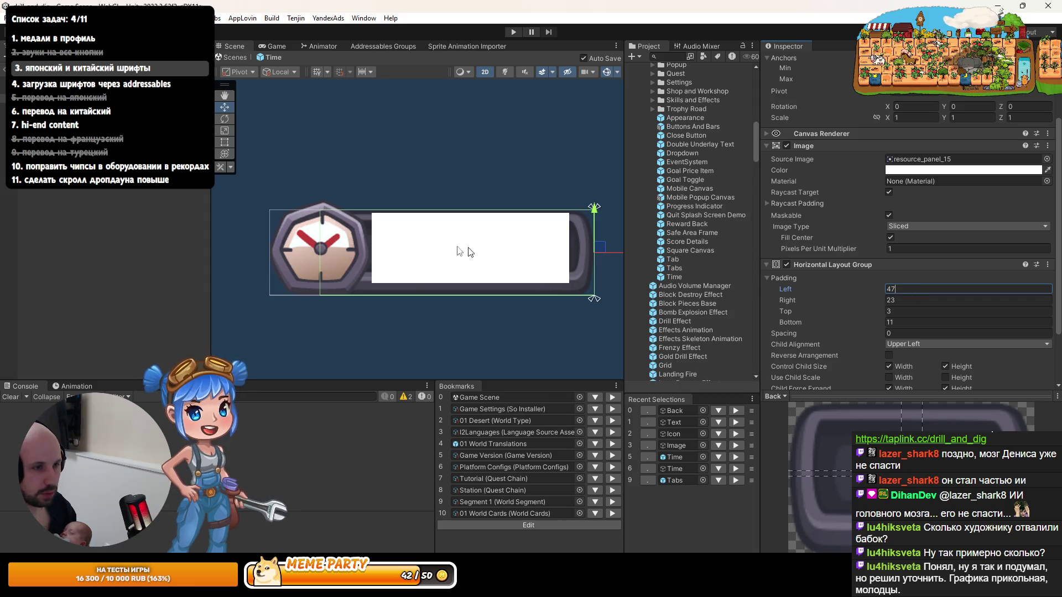
left_click(450, 247)
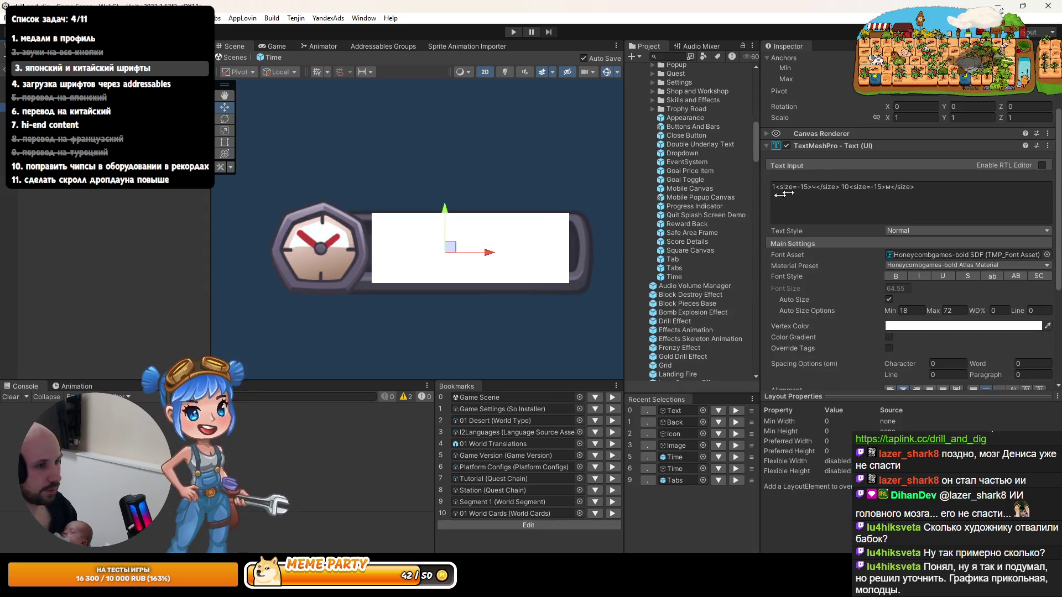
Step: Undo the last change and add a Horizontal Layout Group to Time
key("ctrl+z")
key("ctrl+z")
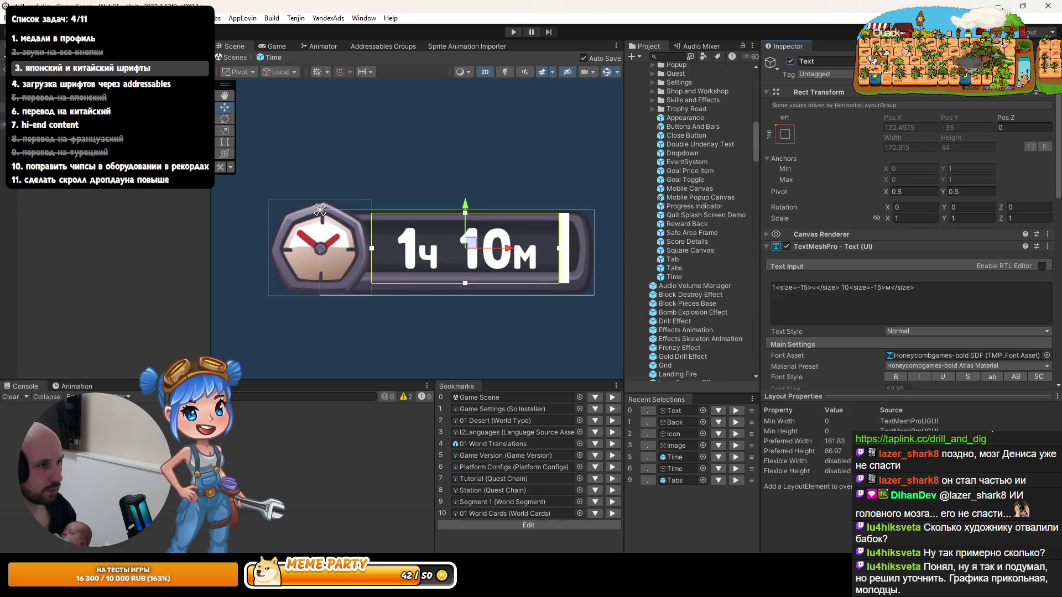
left_click(118, 188)
left_click(3, 95)
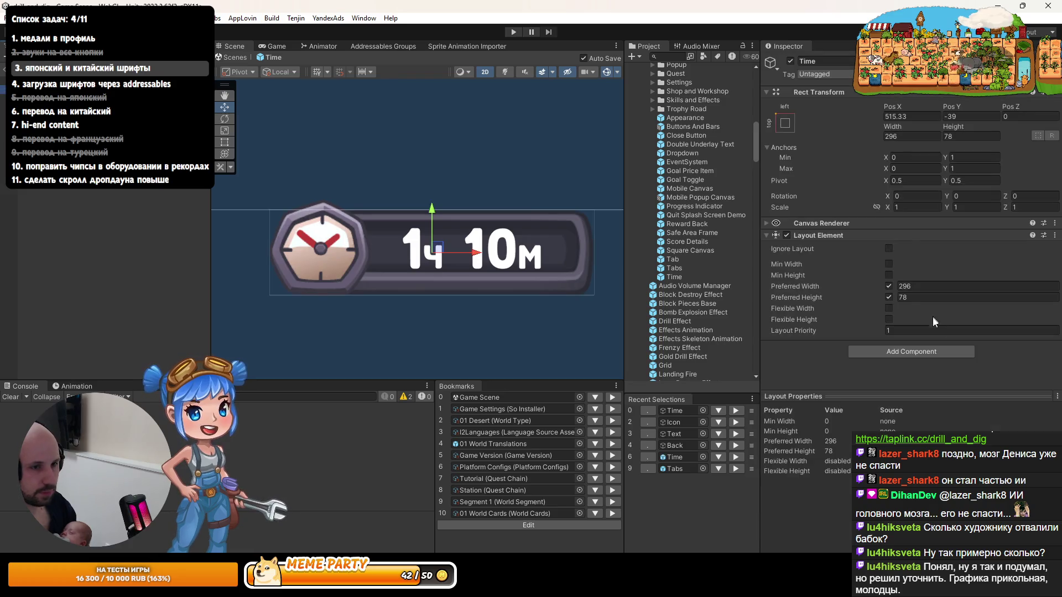
left_click(907, 351)
type("ho")
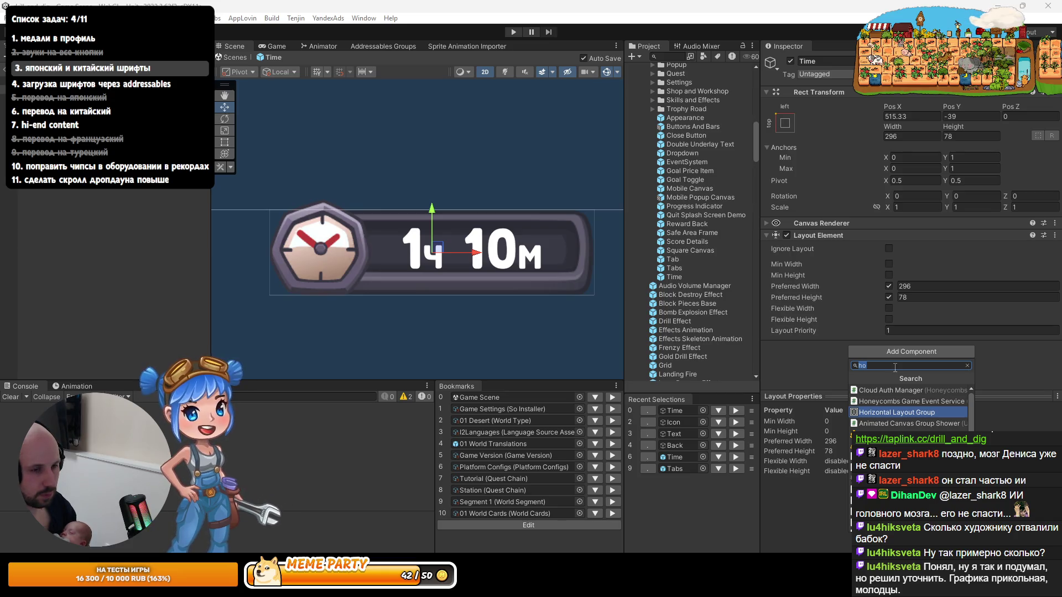
key("Return")
Step: Make Time's layout control child width and height without force-expanding children
scroll(887, 344, "down", 5)
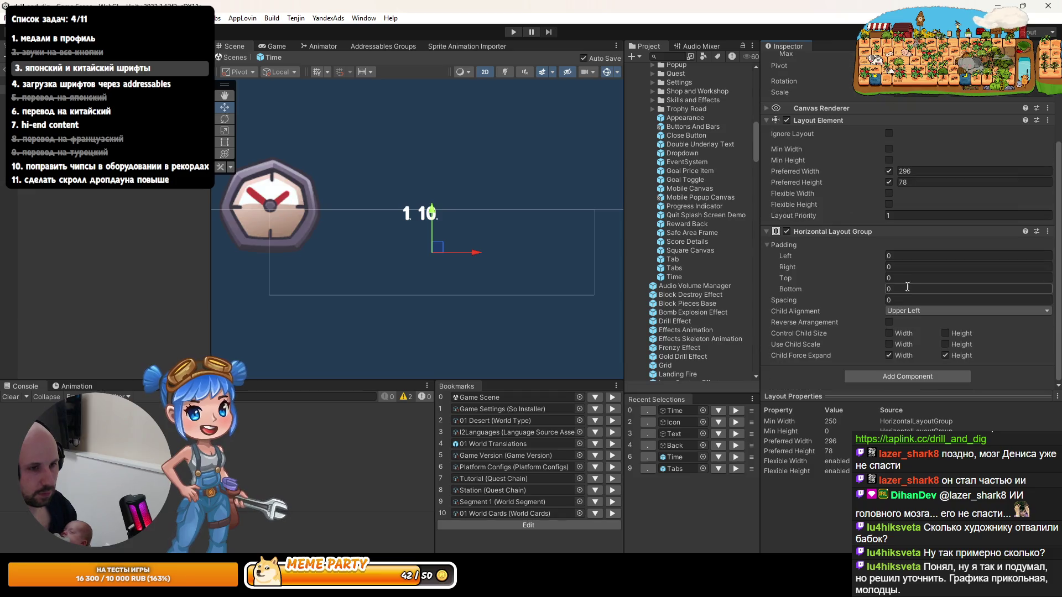
left_click(889, 333)
left_click(945, 333)
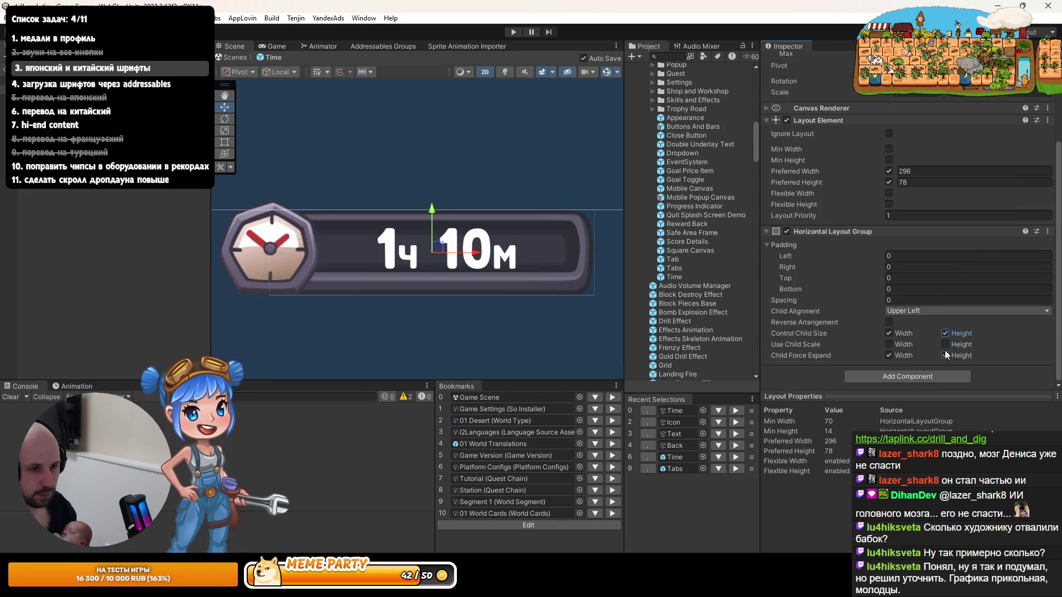
left_click(945, 356)
left_click(889, 355)
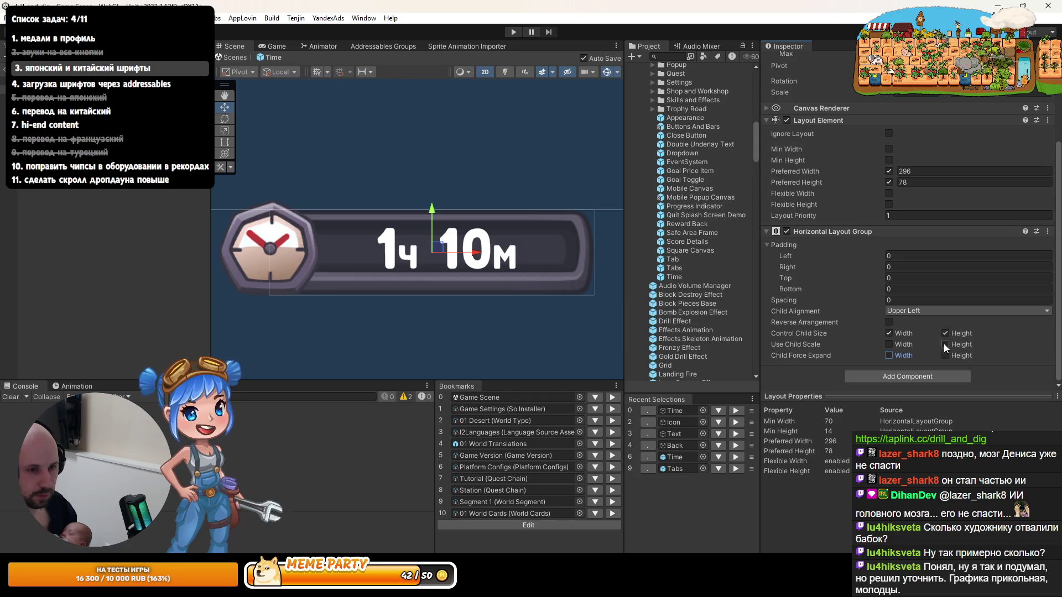
Step: Turn off Layout Element preferred width and height, and set Time's left padding to 80
left_click(1048, 120)
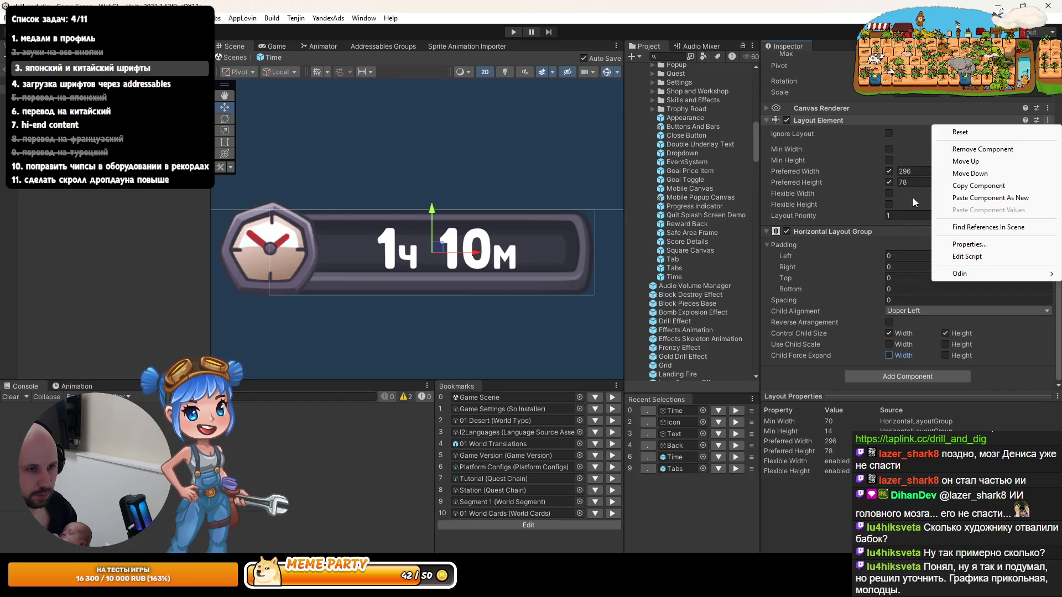
left_click(888, 183)
left_click(889, 183)
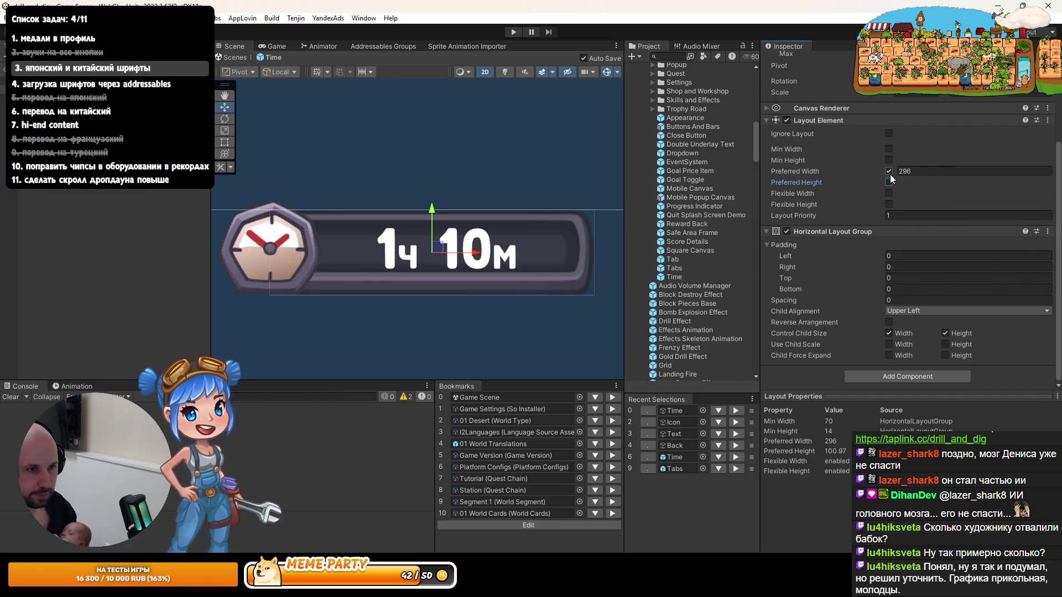
left_click(888, 171)
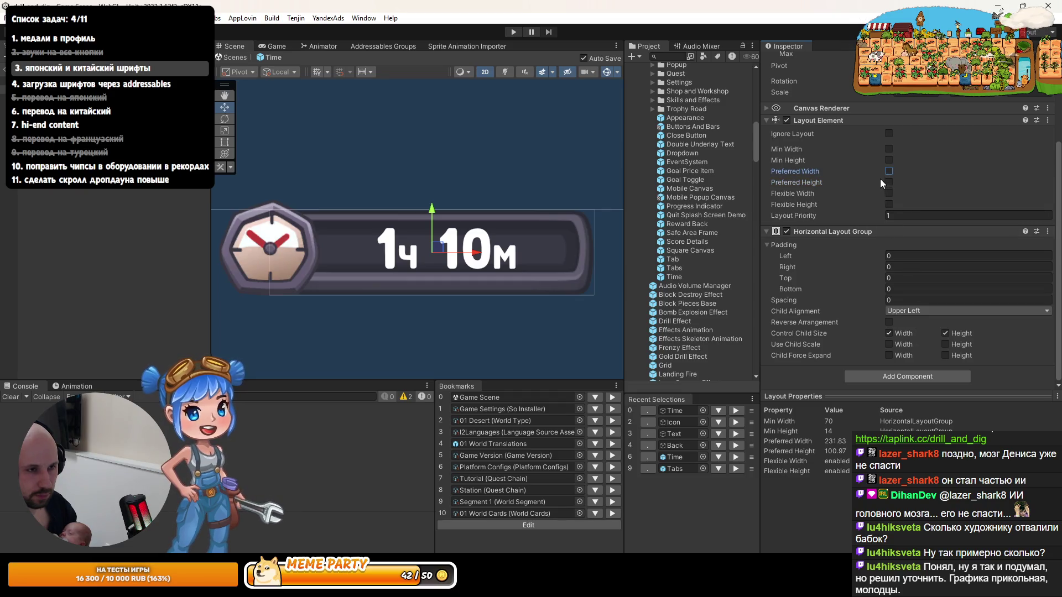
mouse_move(809, 254)
left_mouse_down()
mouse_move(855, 251)
mouse_move(779, 251)
mouse_move(874, 252)
mouse_move(850, 257)
left_mouse_up()
type("80")
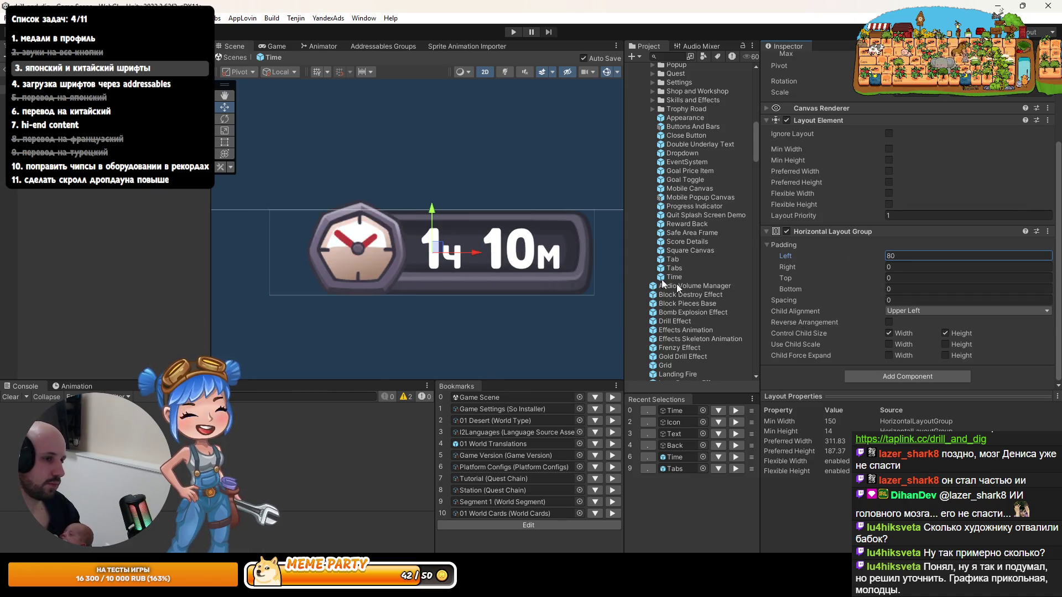
left_click(3, 84)
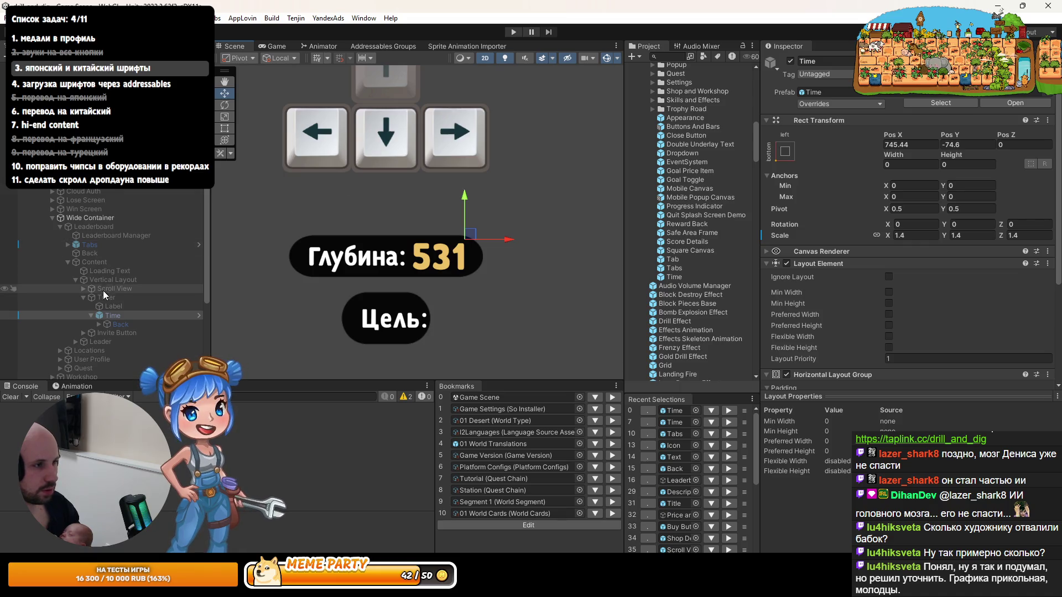
Step: Activate the Leaderboard object and bring its 'Next day in:' timer row into view
left_click(105, 263)
left_click(107, 237)
left_click(108, 227)
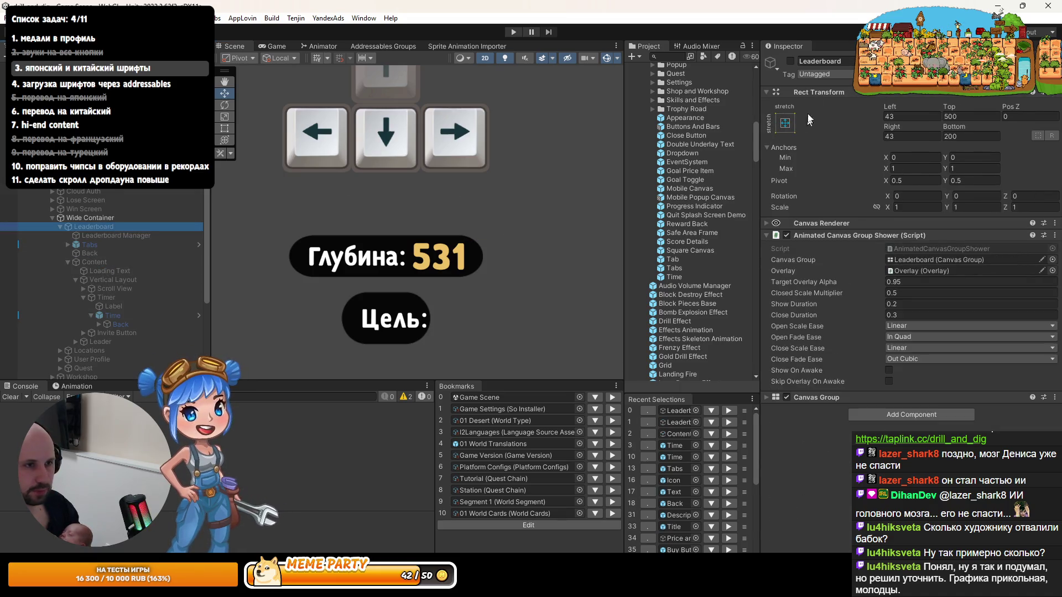
left_click(791, 61)
scroll(355, 264, "down", 2)
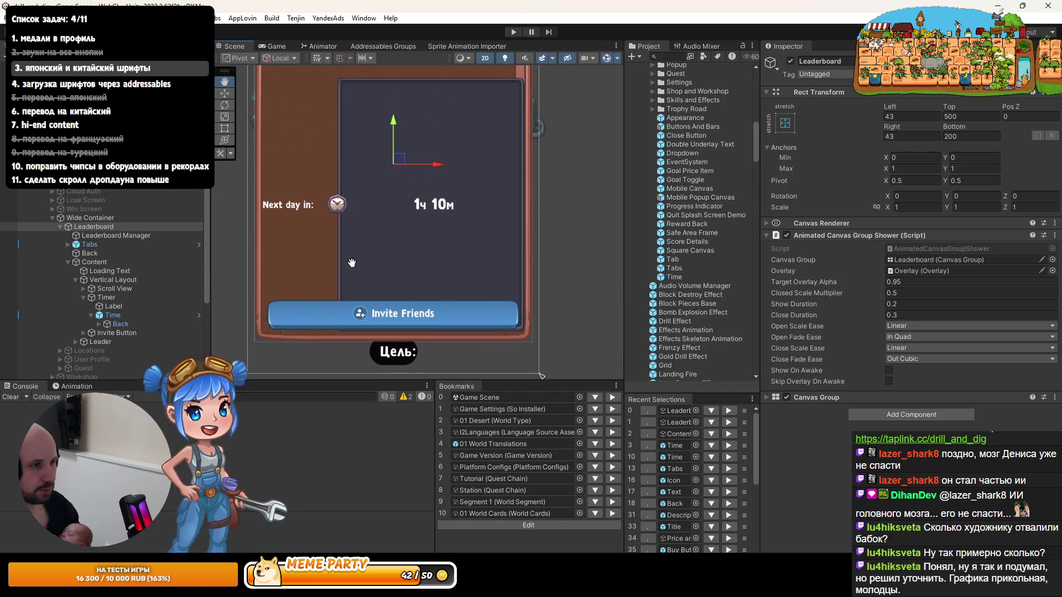
left_click_drag(352, 262, 367, 291)
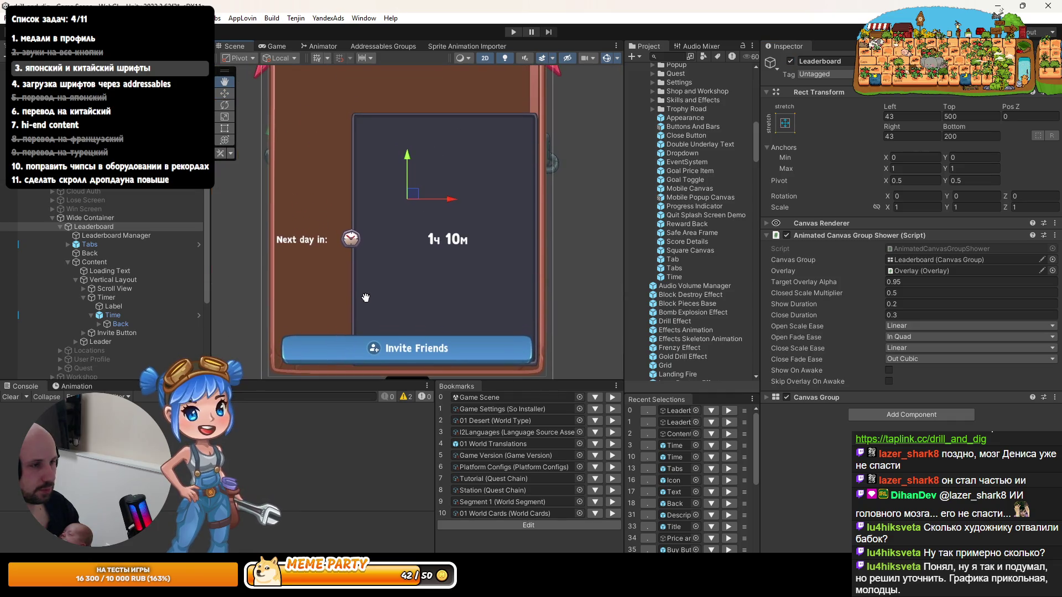
left_click(106, 298)
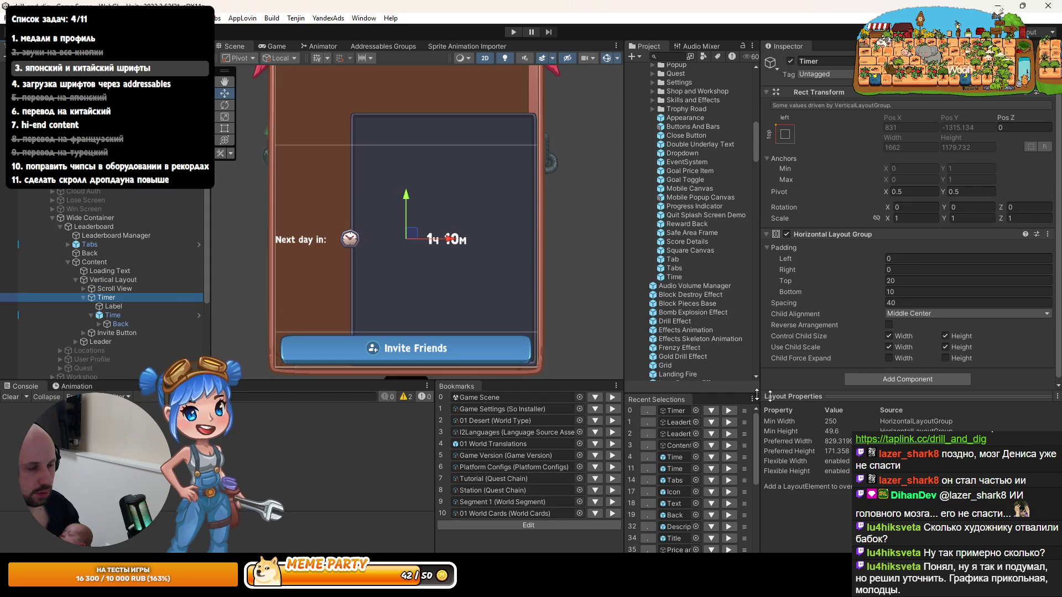
Step: Add a Layout Element to Timer, leaving Preferred Height unchecked
scroll(874, 368, "down", 1)
left_click(880, 378)
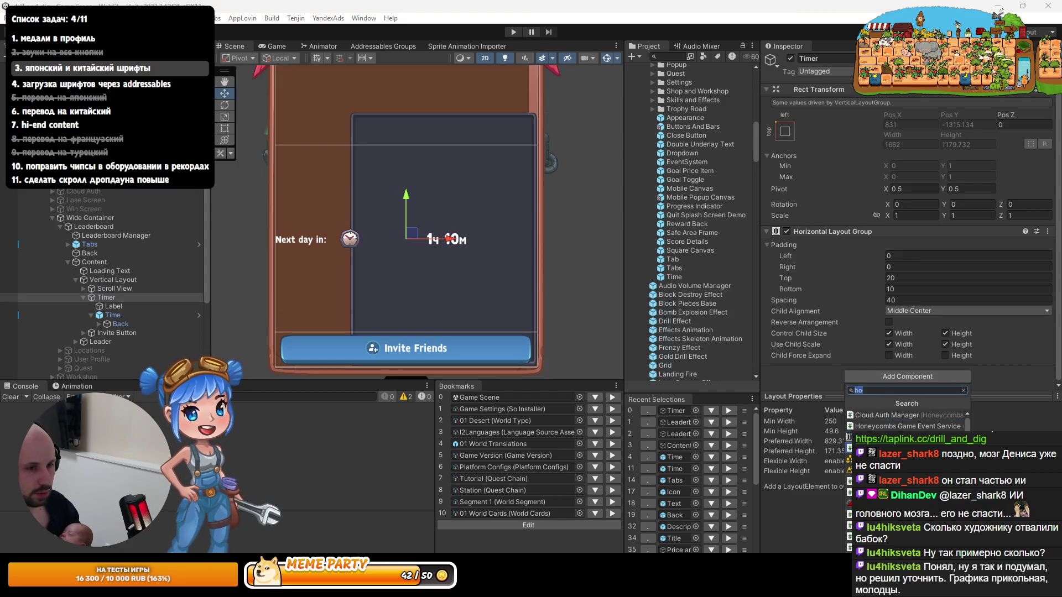
type("l")
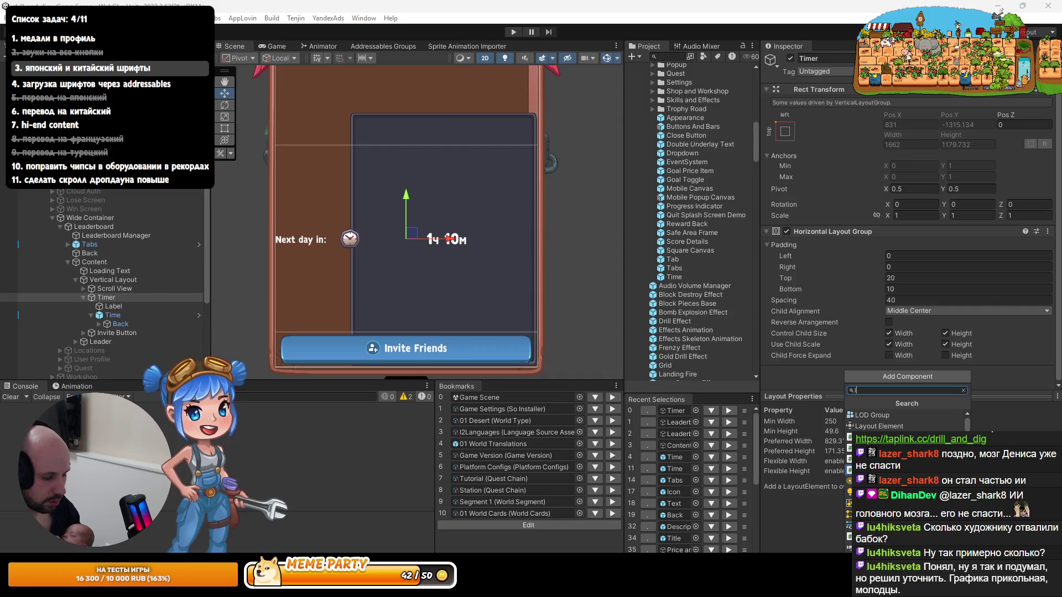
type("ay")
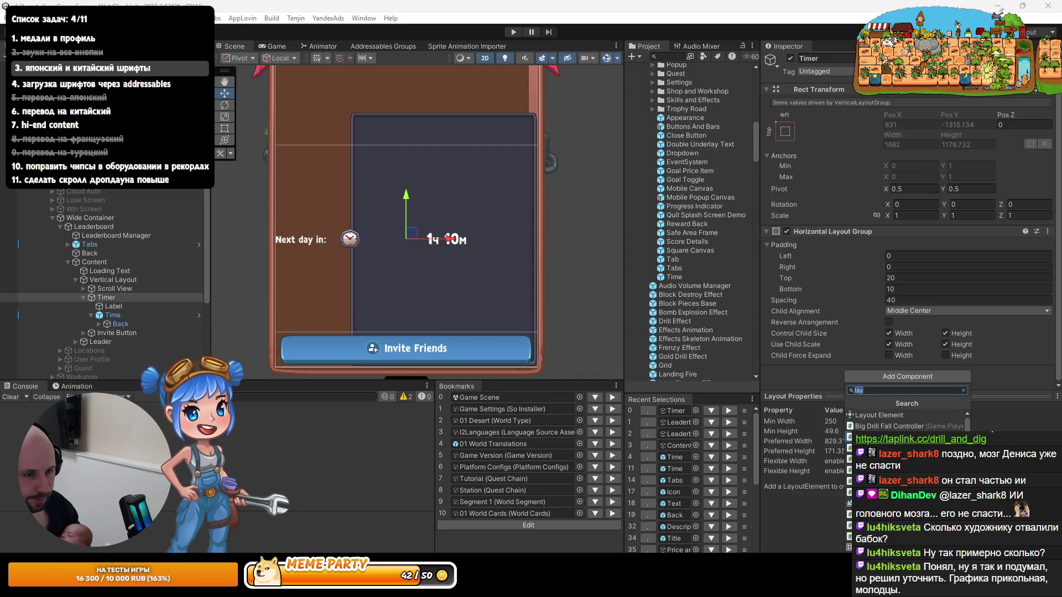
left_click(854, 416)
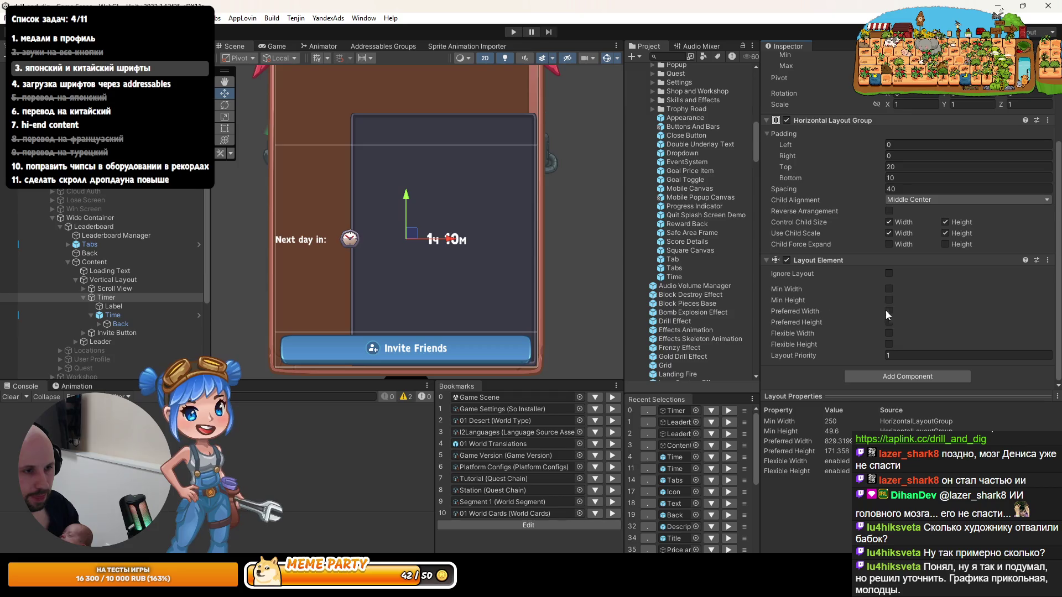
left_click(889, 323)
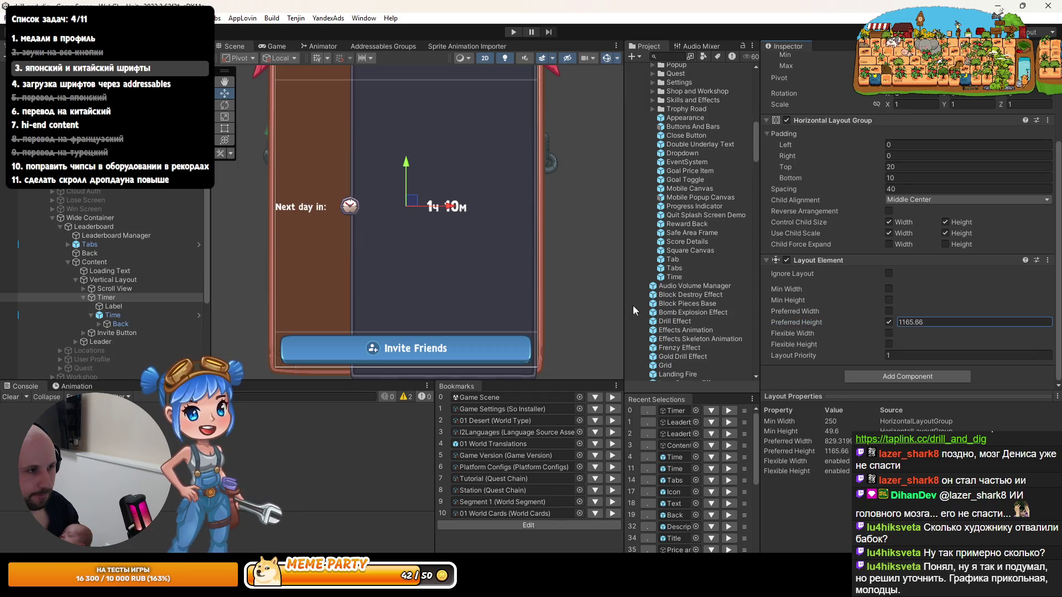
mouse_move(288, 260)
left_mouse_down()
mouse_move(855, 195)
mouse_move(852, 308)
left_mouse_up()
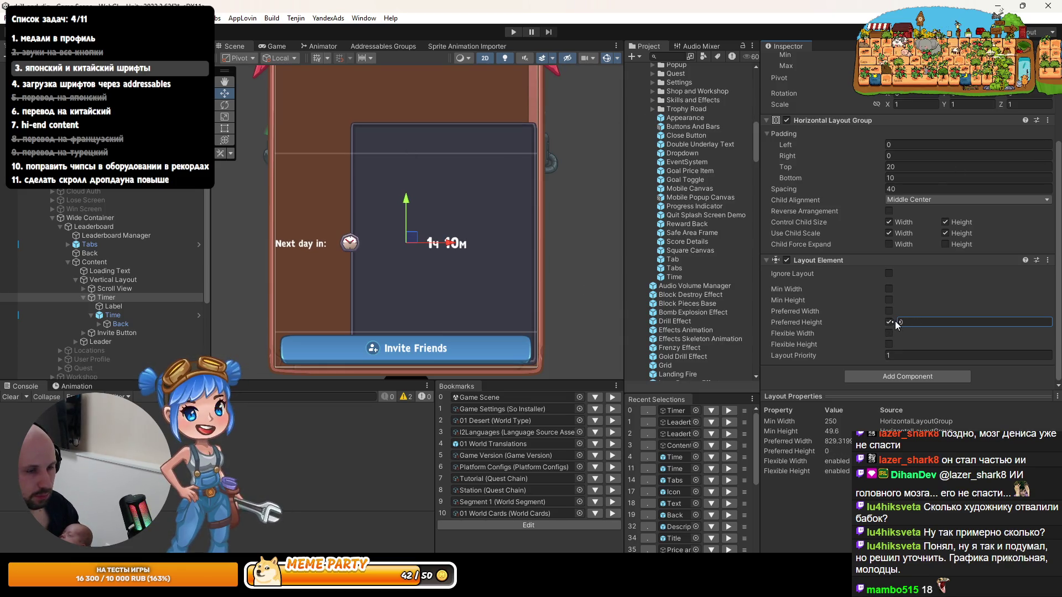
left_click_drag(895, 326, 927, 328)
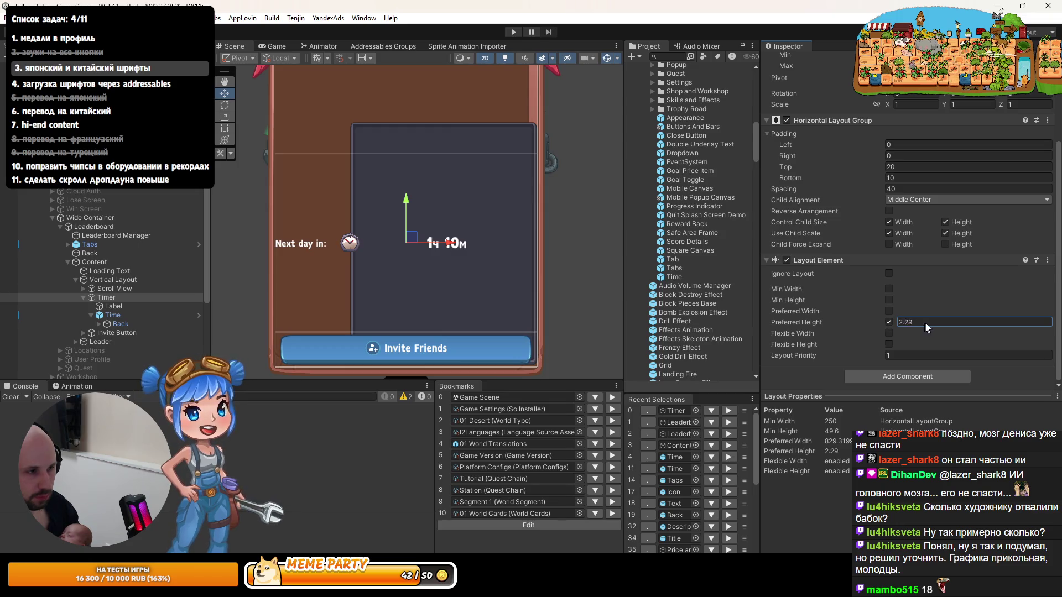
left_click(889, 321)
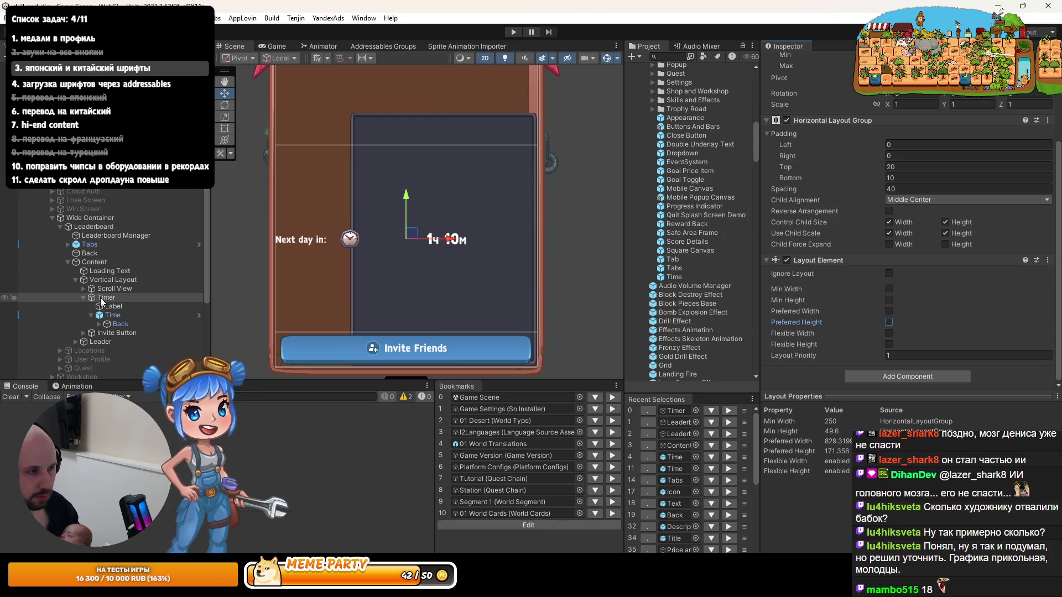
Step: Uncheck Use Child Scale Width and Height in Timer's Horizontal Layout Group
left_click(942, 233)
left_click(914, 236)
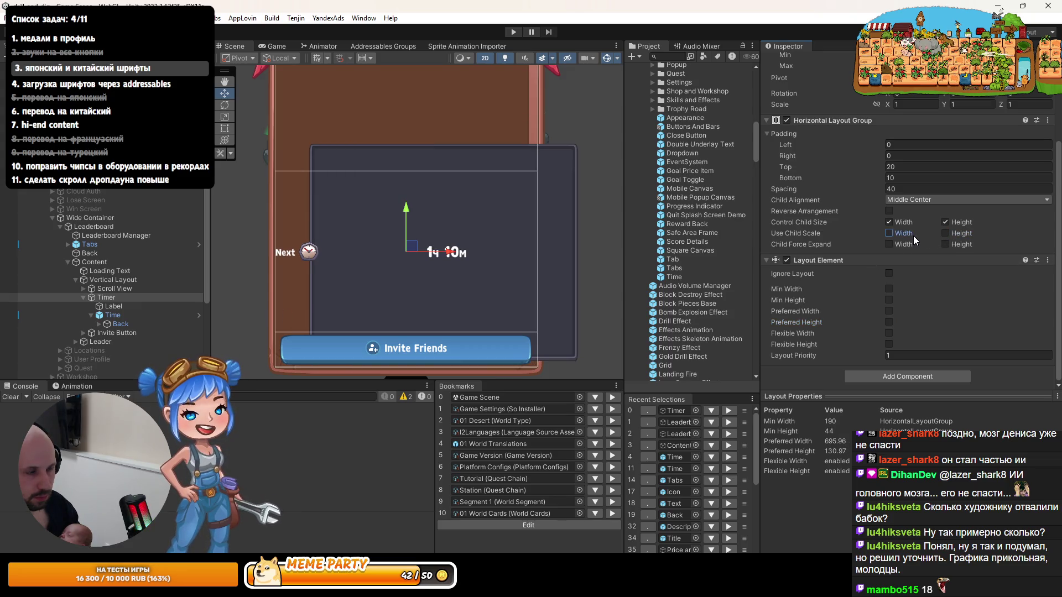
scroll(903, 262, "up", 3)
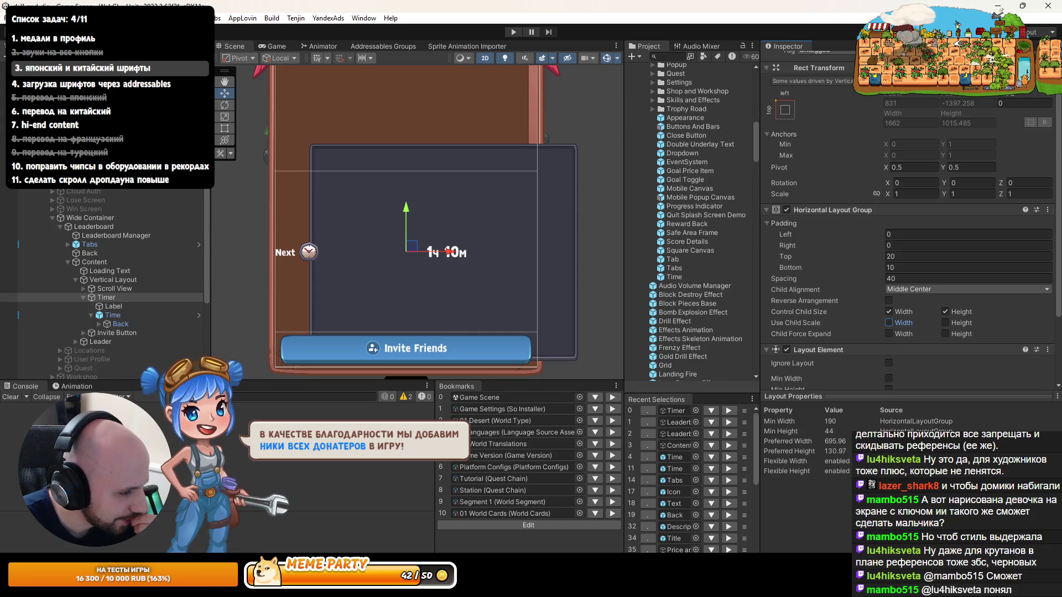
Step: Check the git changes in the IDE and return to Unity
key("alt+Tab")
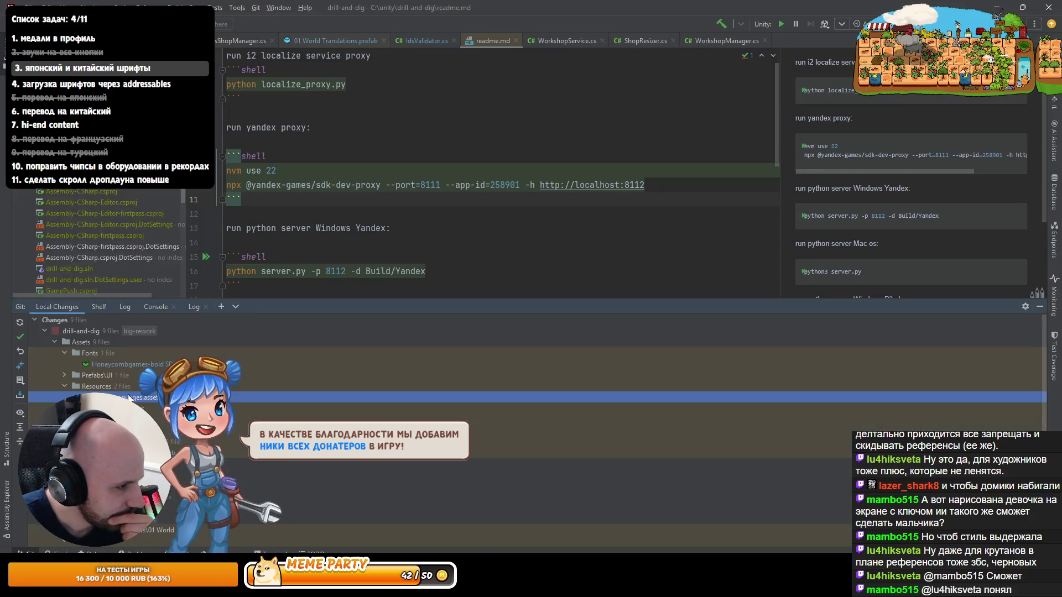
key("alt+Tab")
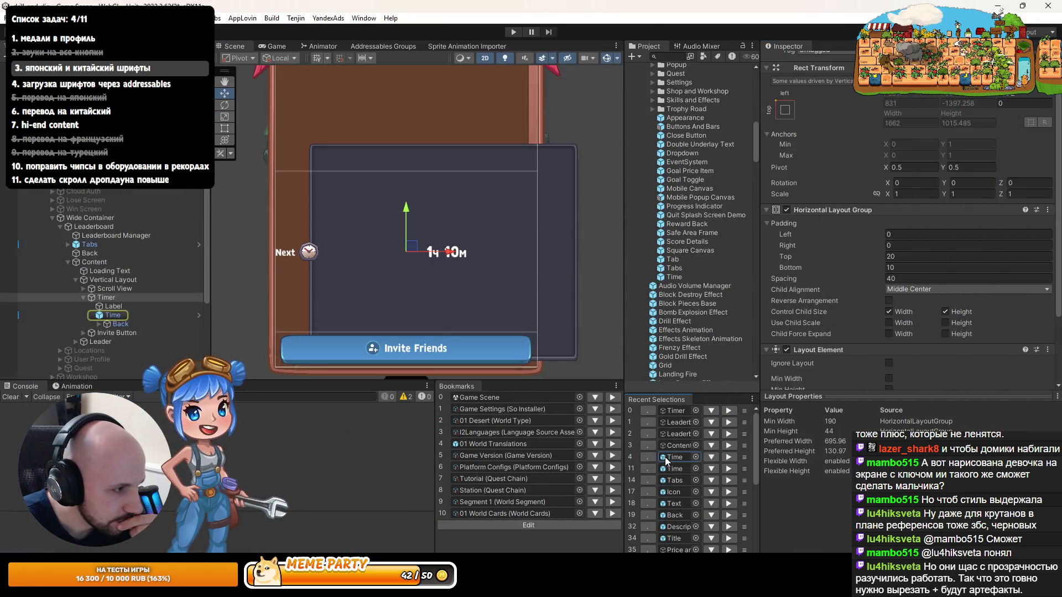
Step: Duplicate the Time prefab asset into Time 1 in the UI prefabs folder
left_click(98, 318)
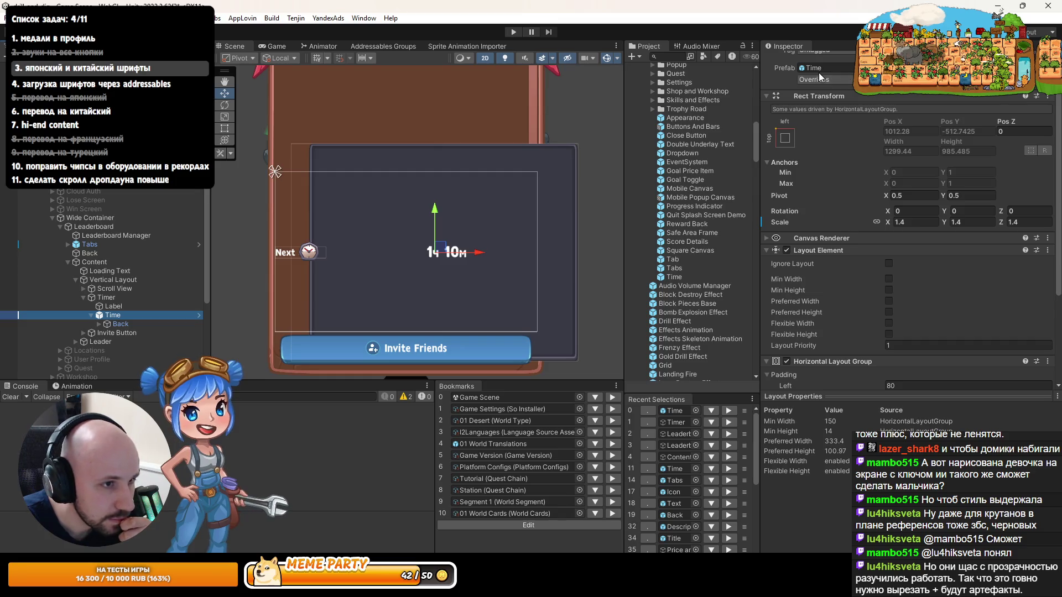
right_click(670, 276)
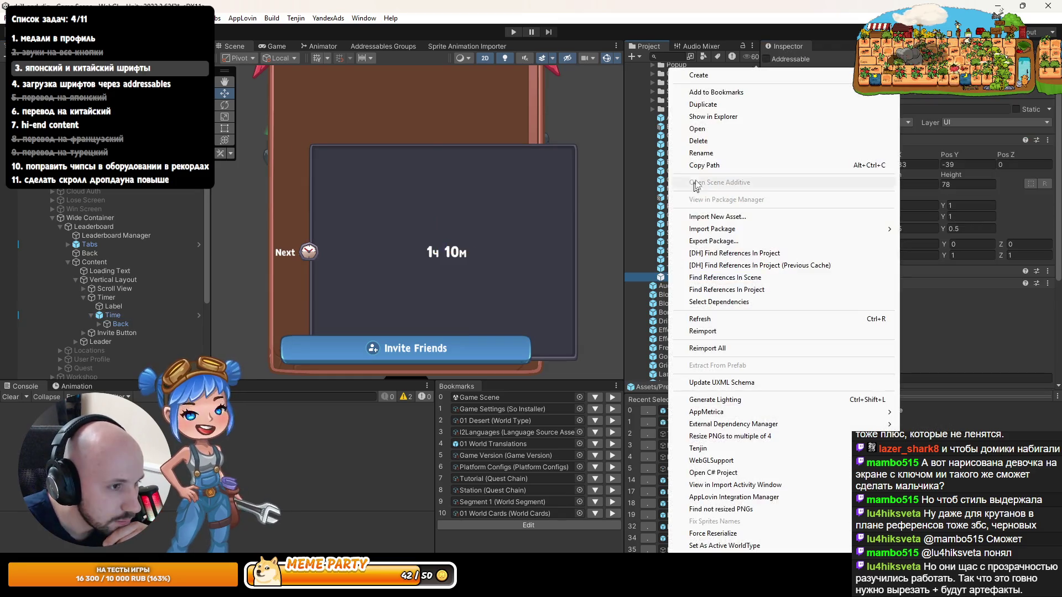
left_click(697, 106)
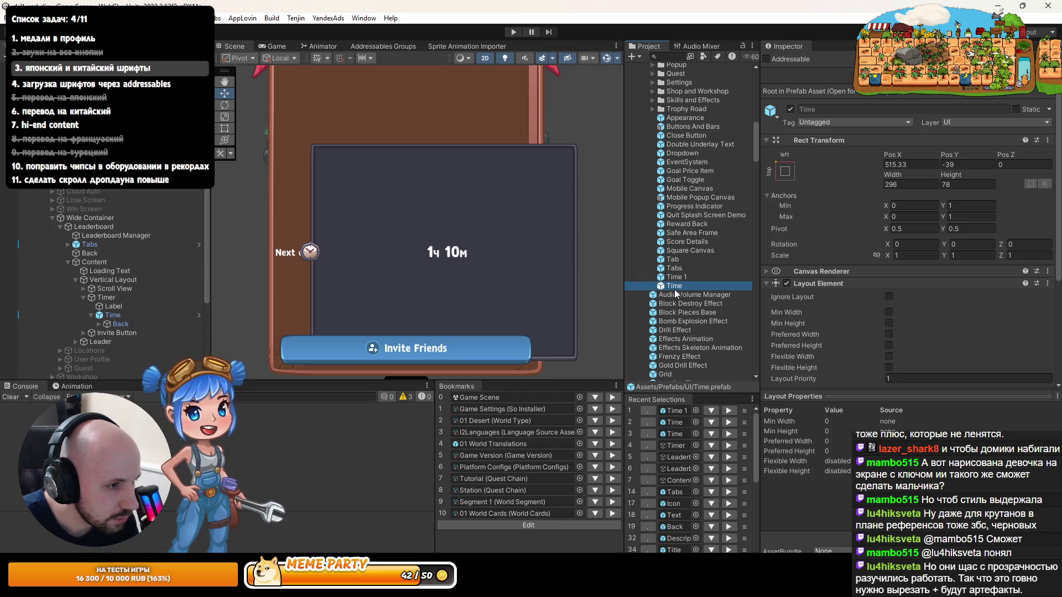
key("alt+Tab")
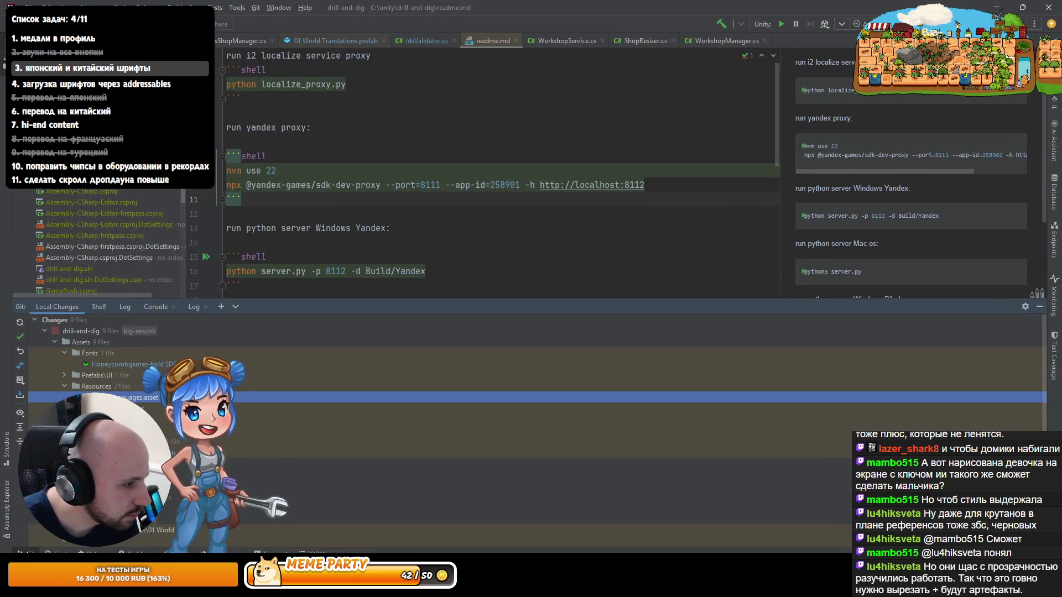
Step: Roll back the local changes to Prefabs\UI\Time.prefab in Rider
scroll(537, 398, "down", 5)
scroll(83, 420, "up", 5)
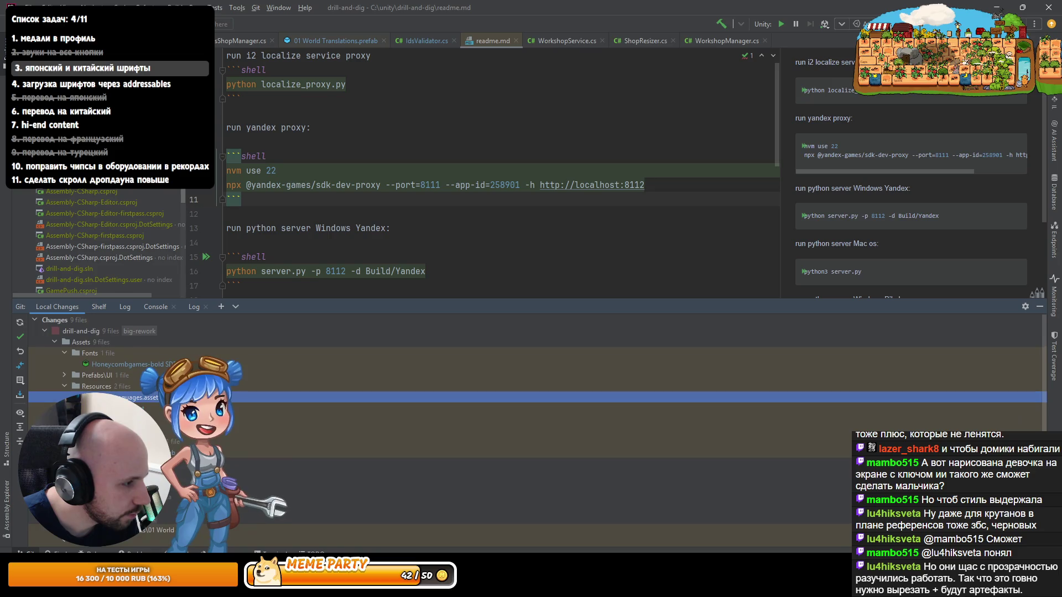
left_click(20, 427)
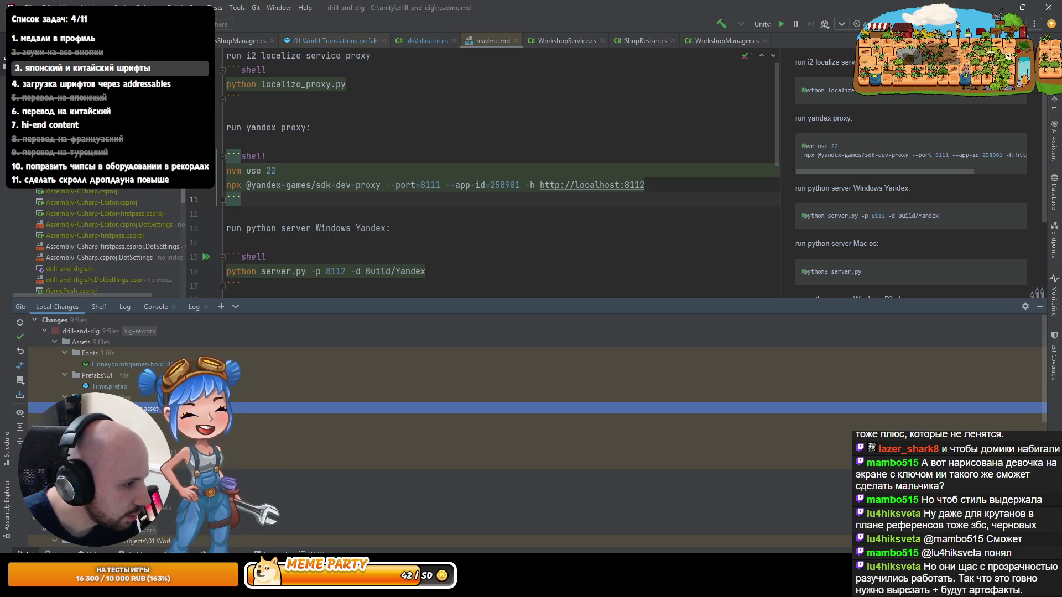
key("Up")
key("Up")
left_click(20, 351)
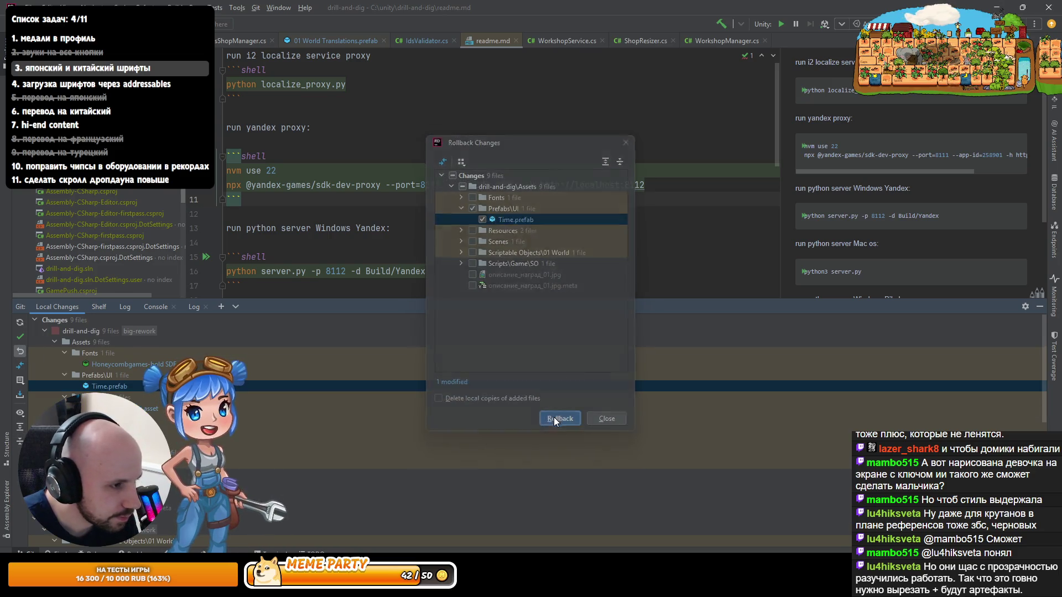
left_click(554, 417)
Step: Check the reverted Time prefab in Unity and review the 8-file change list
key("alt+Tab")
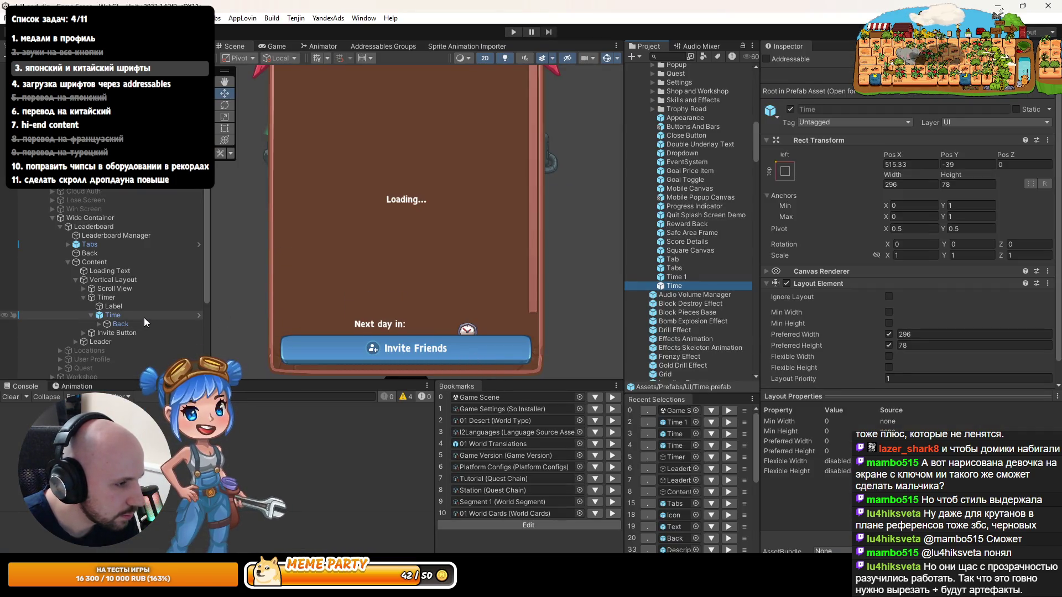
left_click(206, 46)
key("alt+Tab")
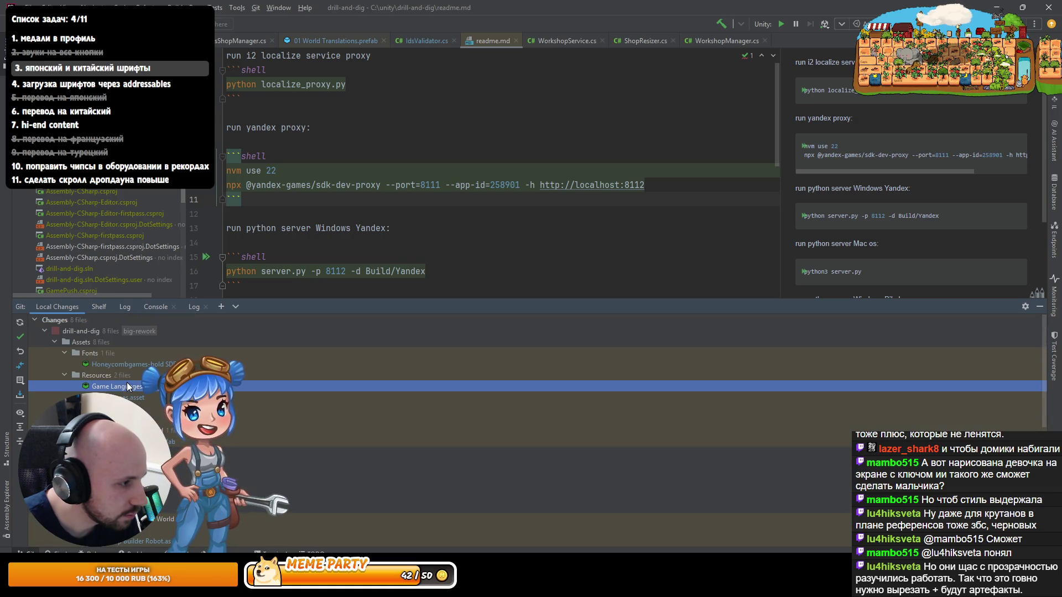
scroll(125, 392, "down", 5)
scroll(127, 394, "up", 5)
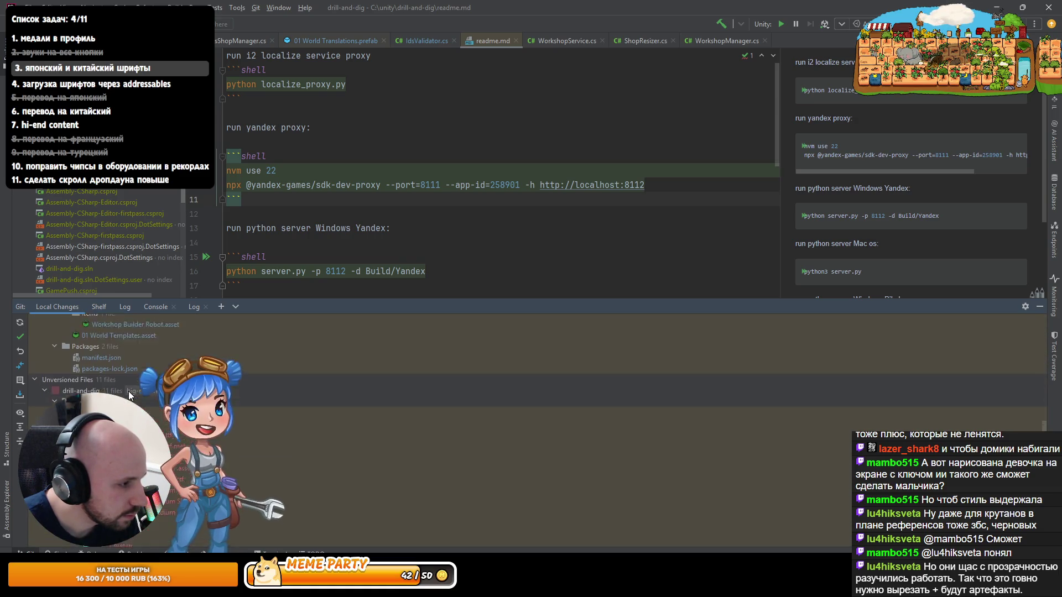
scroll(127, 394, "up", 2)
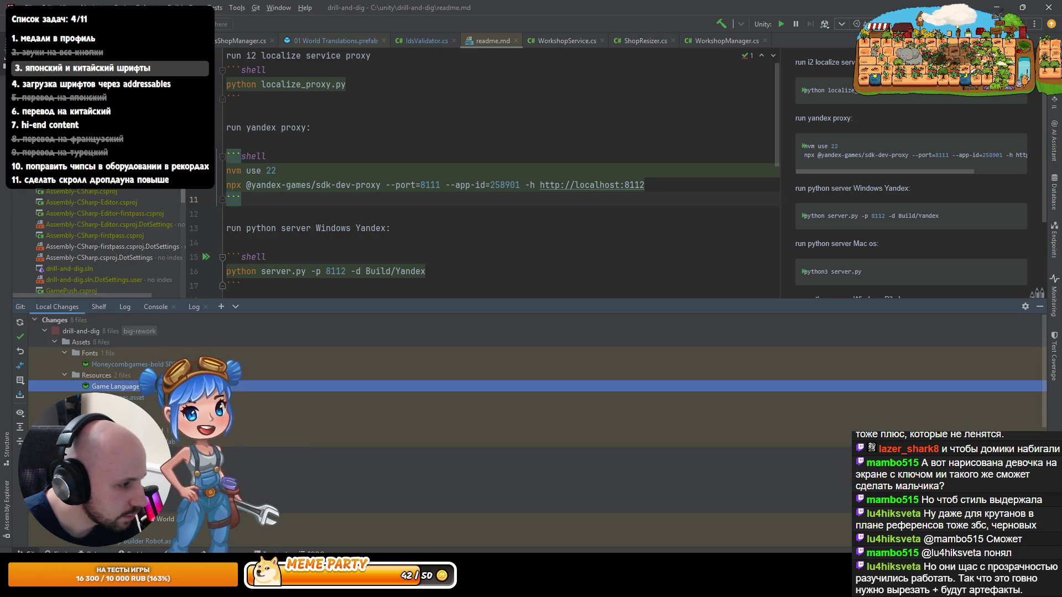
key("alt+Tab")
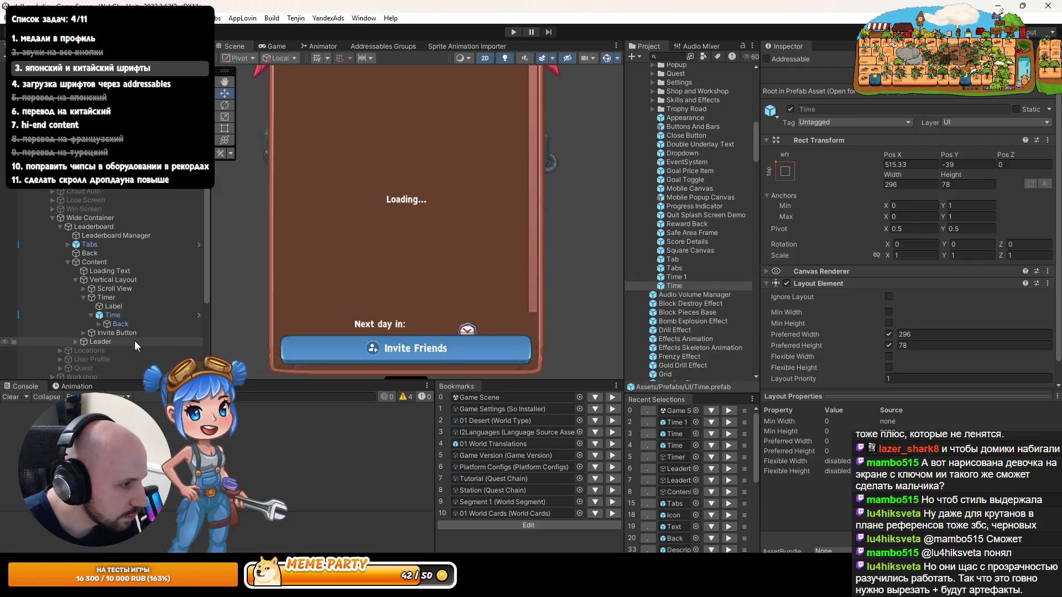
Step: Revert the Text object's Rect Transform under Time's Back to prefab values
left_click(108, 315)
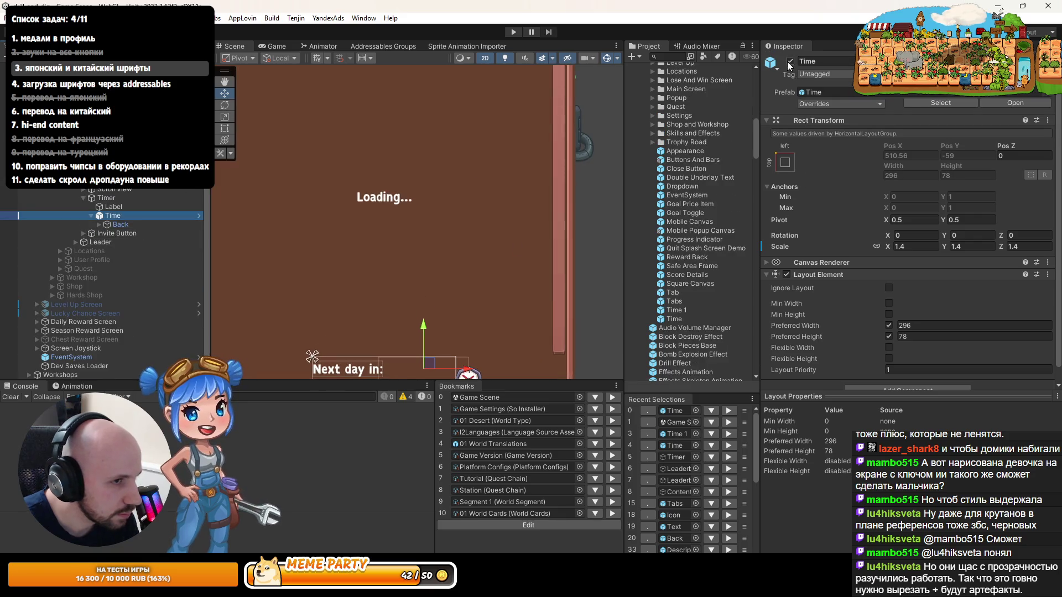
left_click(114, 224)
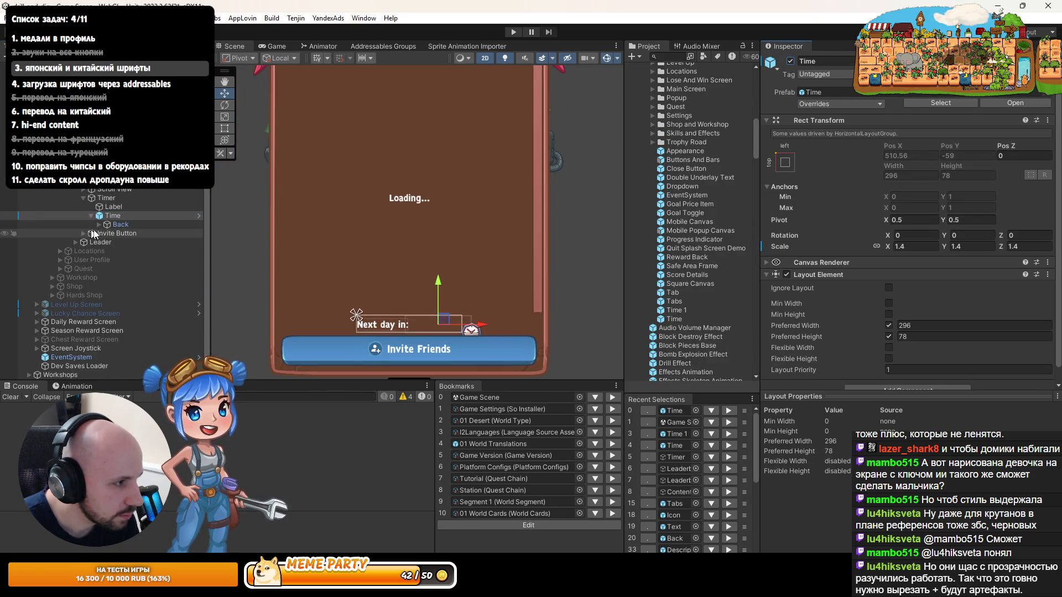
key("Right")
key("Down")
key("Down")
key("Up")
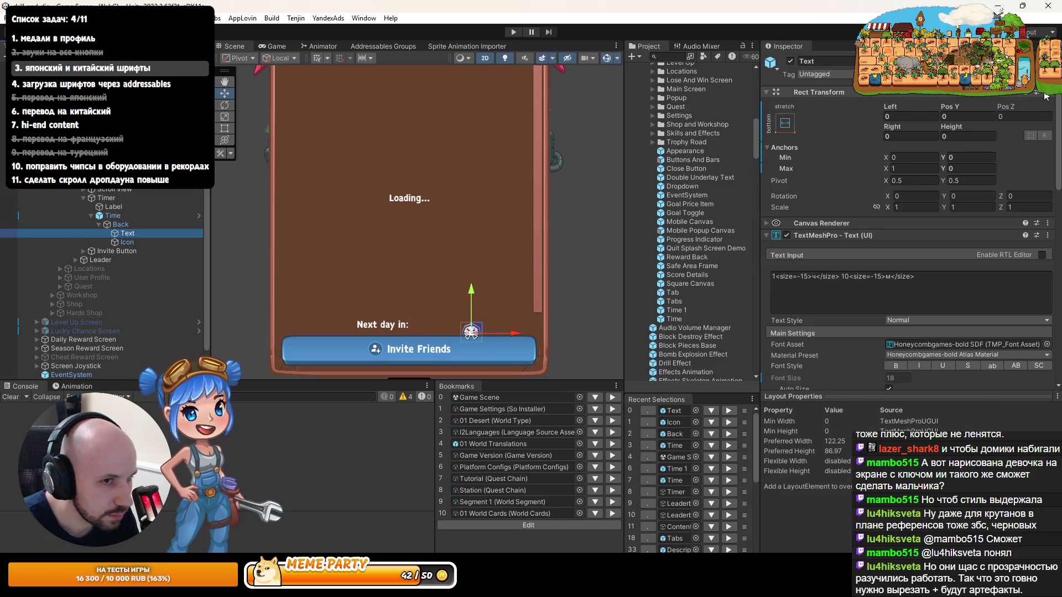
right_click(936, 93)
mouse_move(989, 116)
left_click(885, 129)
Step: Revert all of Time's prefab overrides, restoring its scale to 1
key("Up")
key("Up")
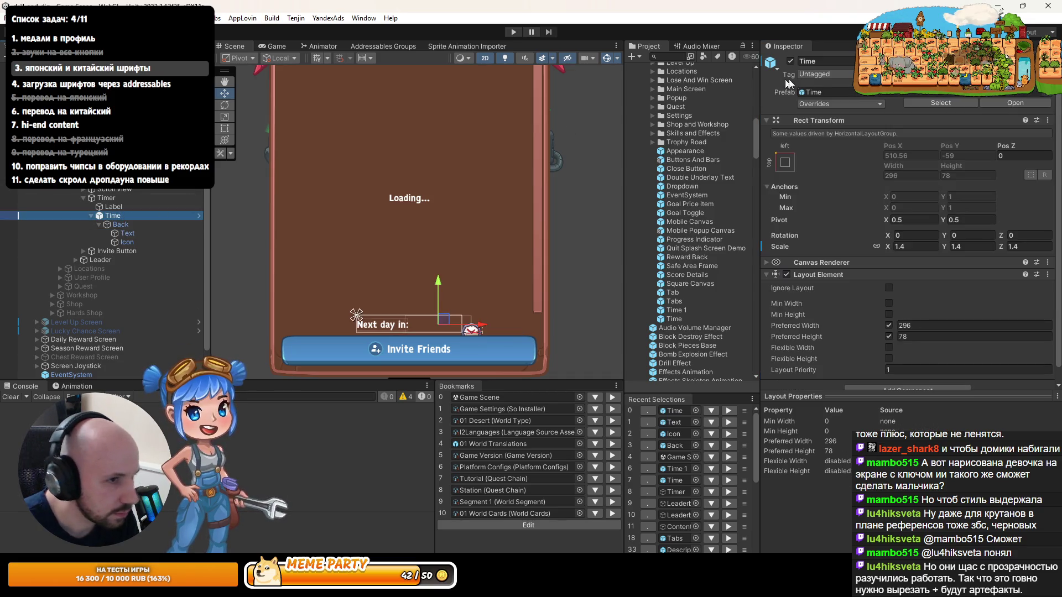
left_click(852, 104)
left_click(860, 222)
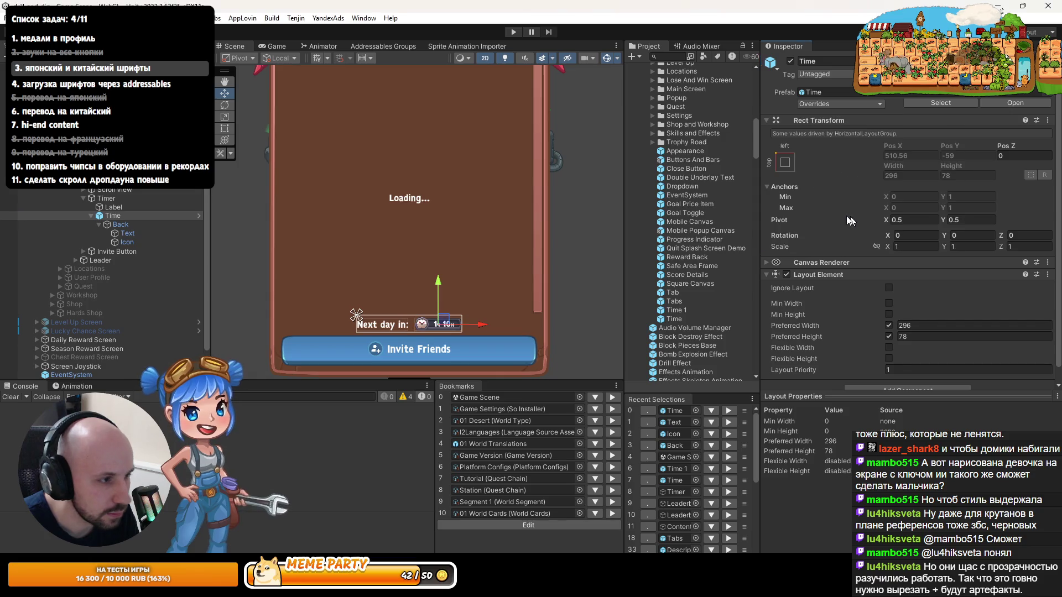
scroll(400, 332, "up", 3)
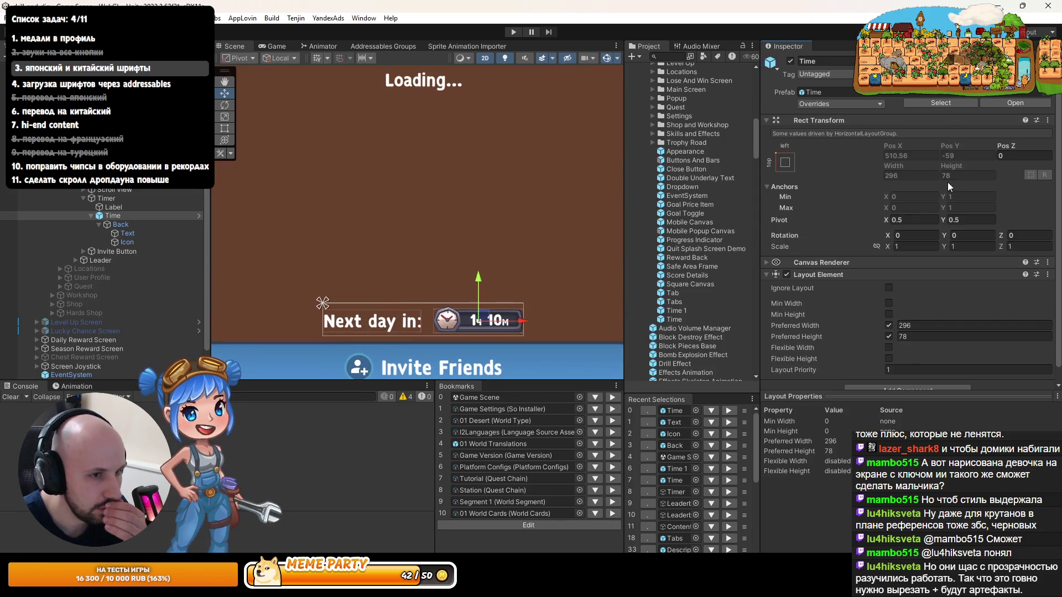
scroll(935, 205, "down", 1)
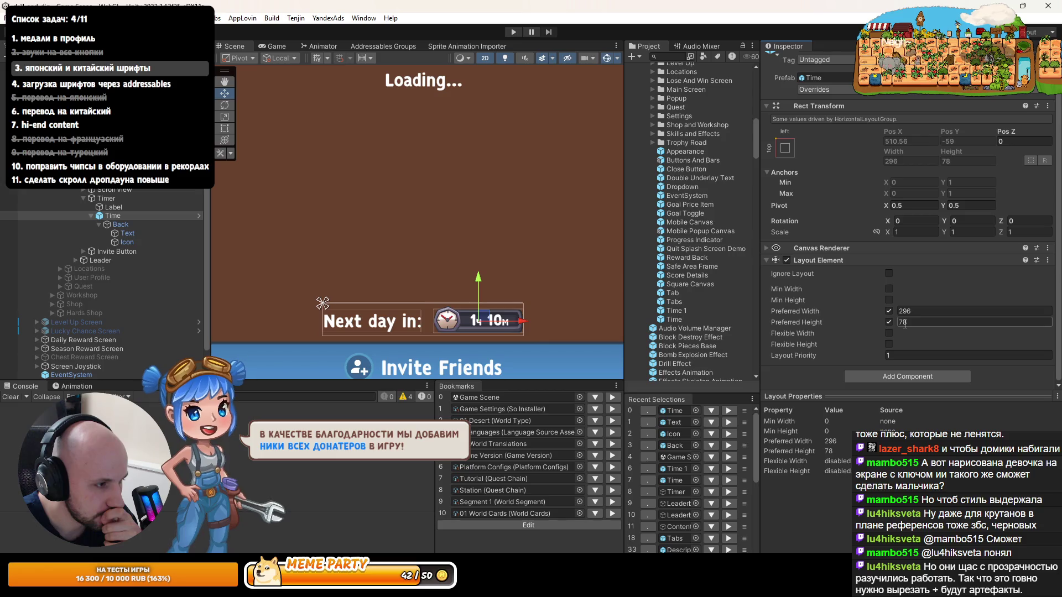
Step: Enable Preferred Height 108 on the Timer row's Layout Element
left_click(113, 201)
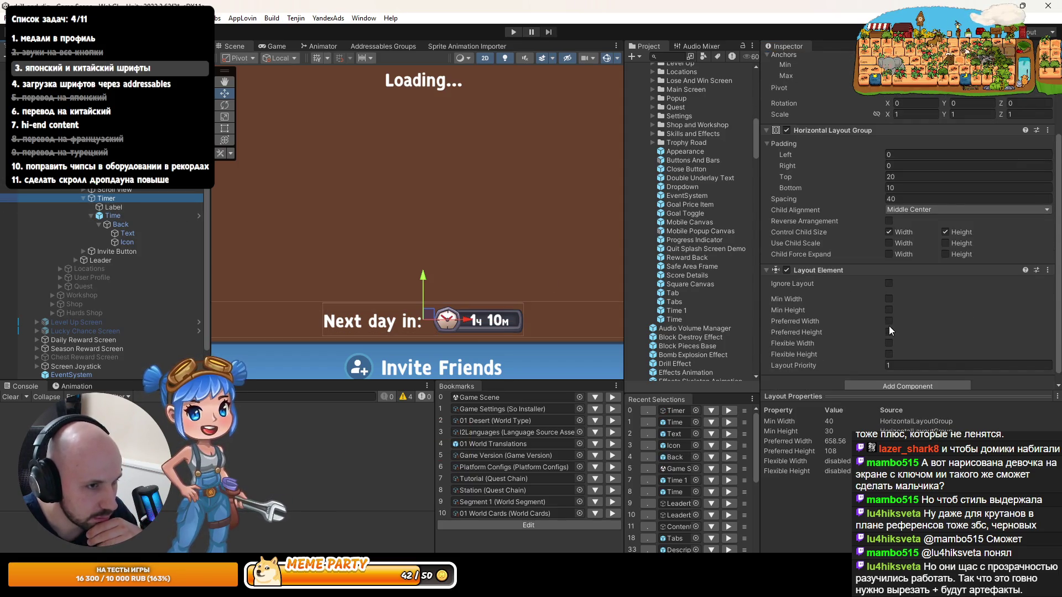
scroll(889, 327, "down", 1)
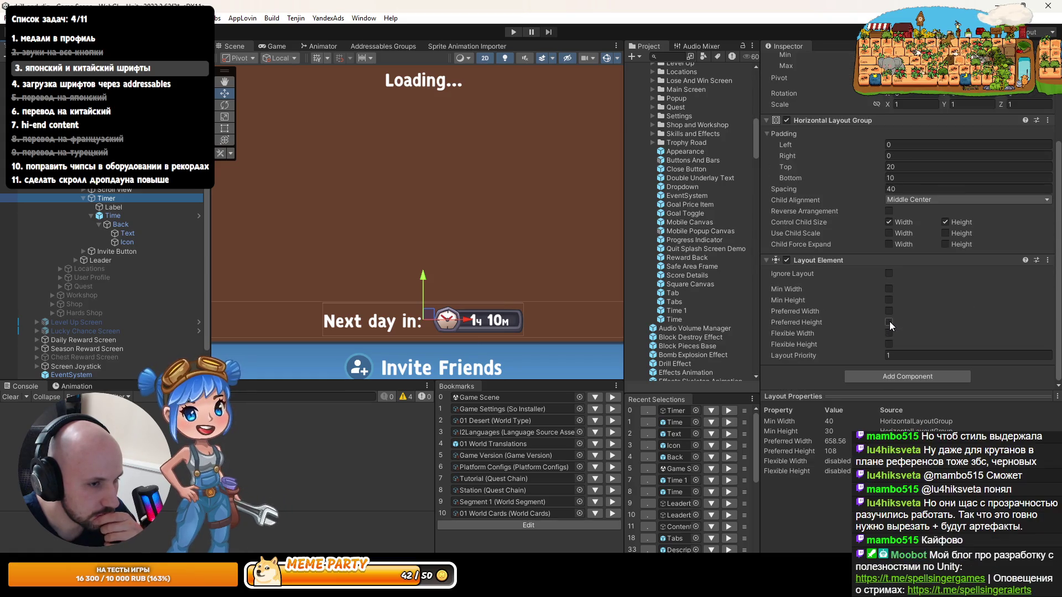
left_click(889, 321)
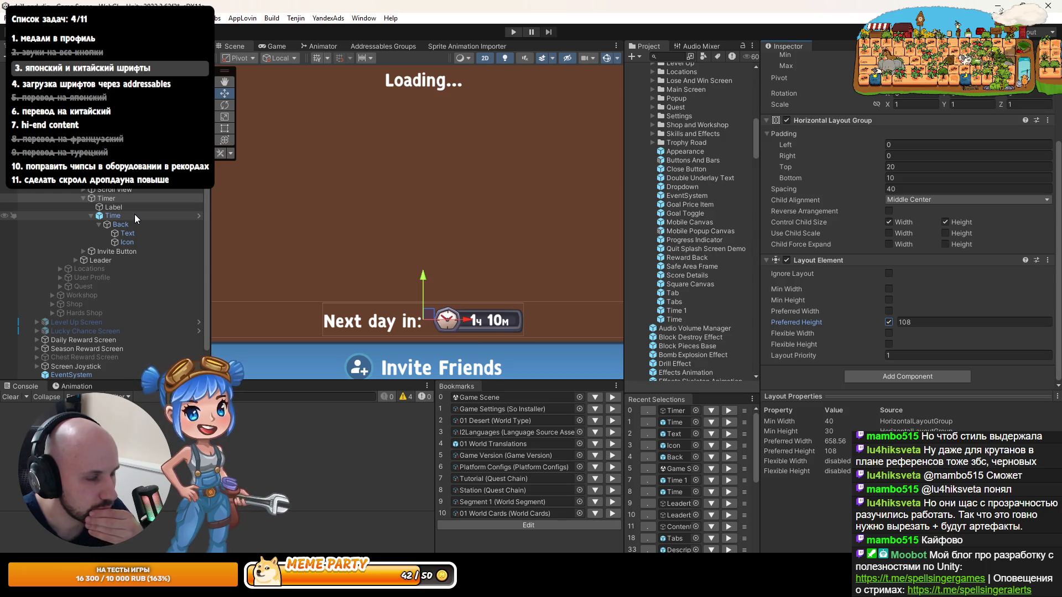
left_click(134, 216)
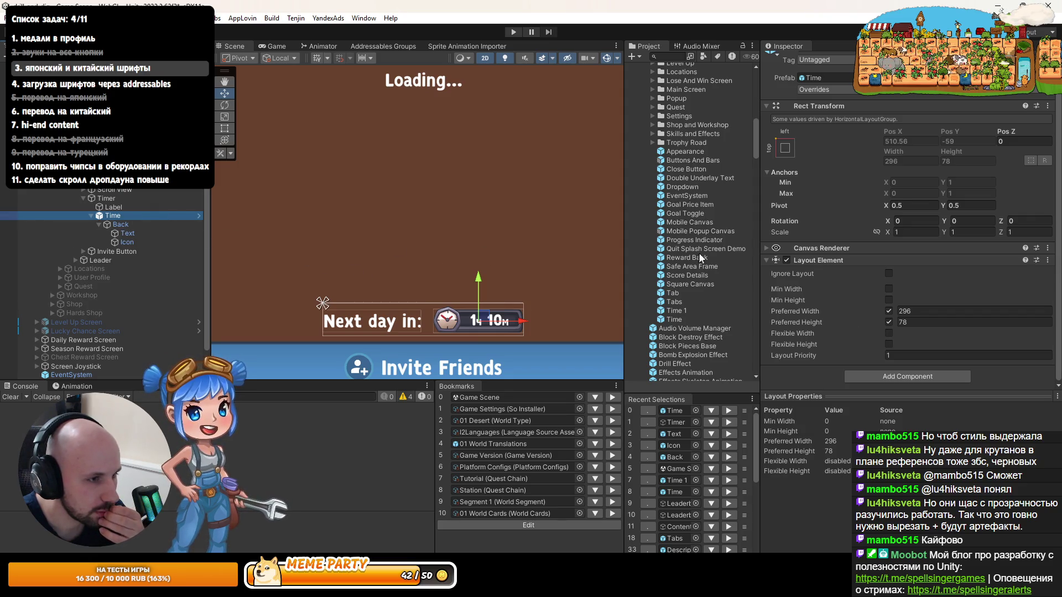
Step: Enable Preferred Height 78 on the Time 1 prefab's Layout Element and exit Prefab Mode
double_click(679, 311)
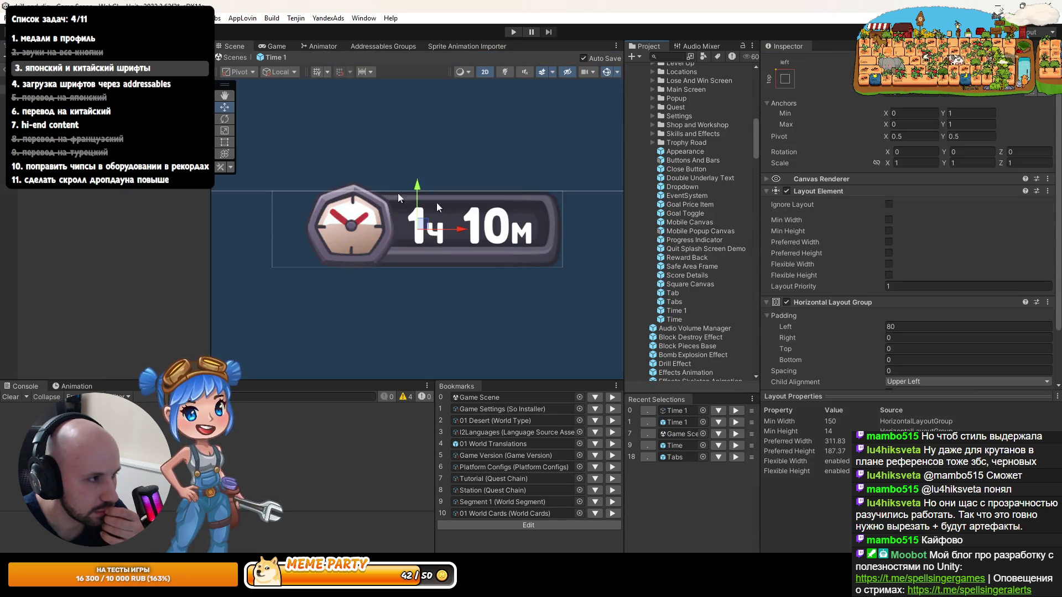
left_click(889, 252)
scroll(898, 254, "down", 3)
scroll(898, 254, "up", 5)
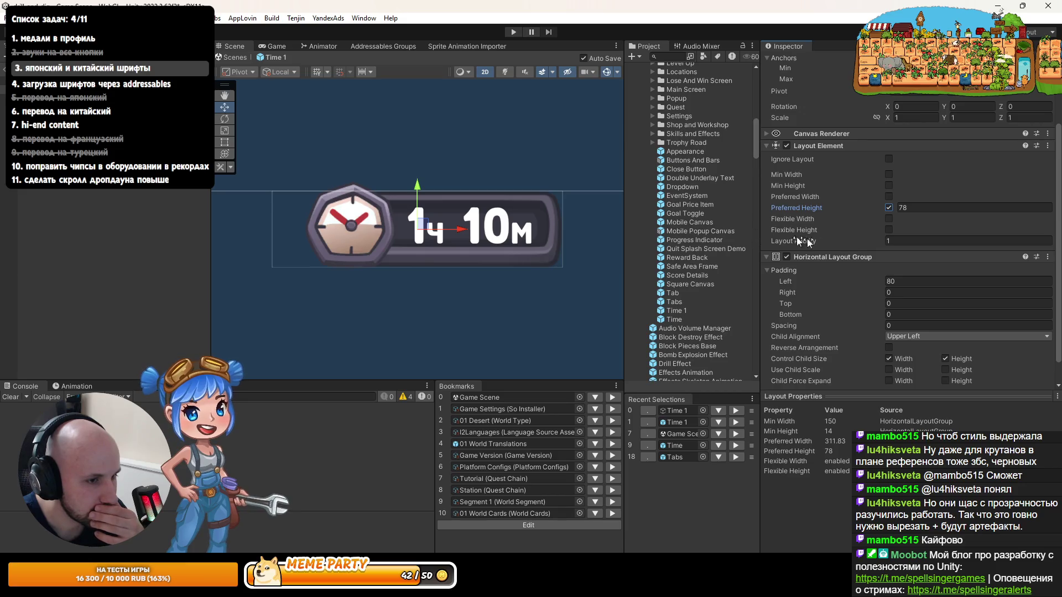
scroll(907, 314, "down", 1)
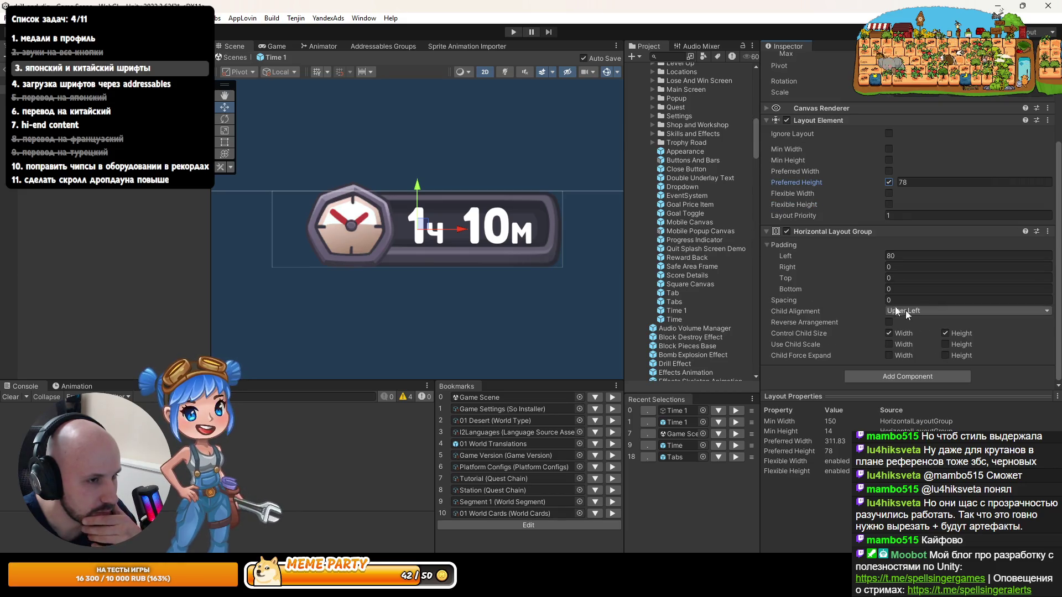
left_click(2, 74)
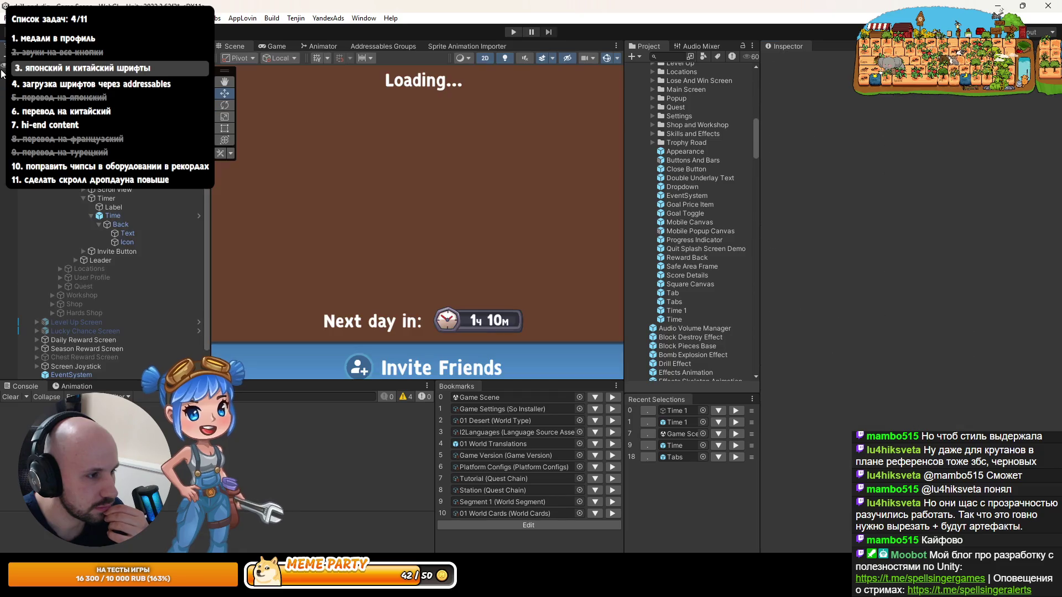
Step: Start Prefab > Replace on the Time object and filter the picker to 'time 1'
left_click(125, 216)
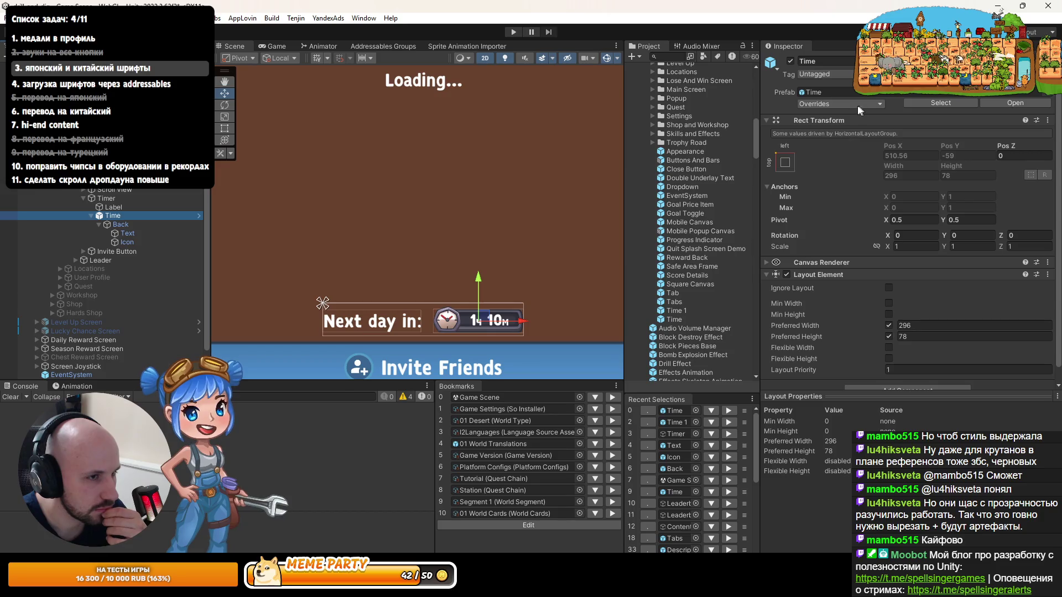
right_click(137, 217)
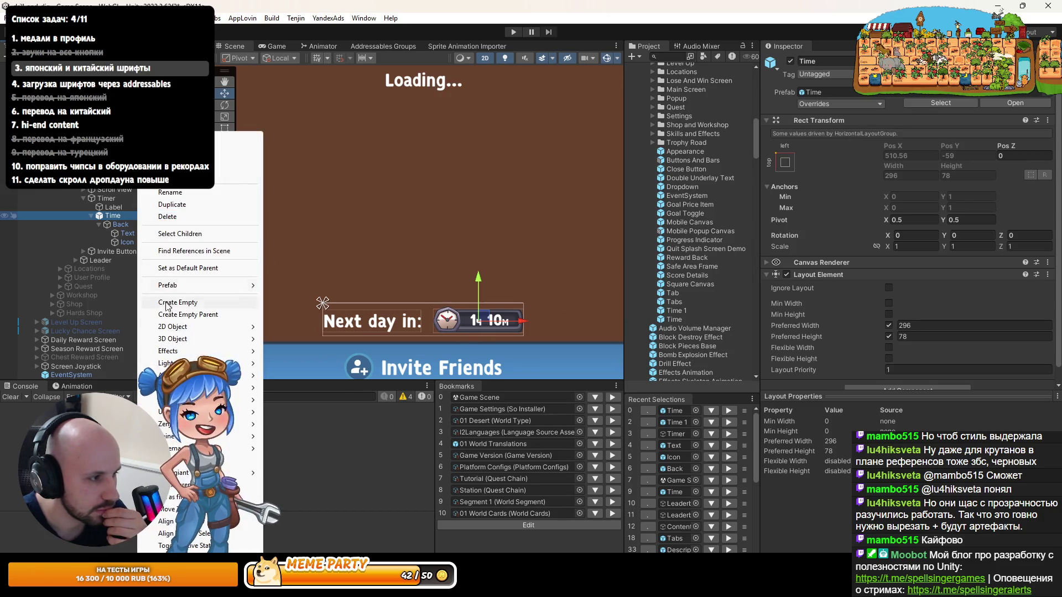
mouse_move(232, 284)
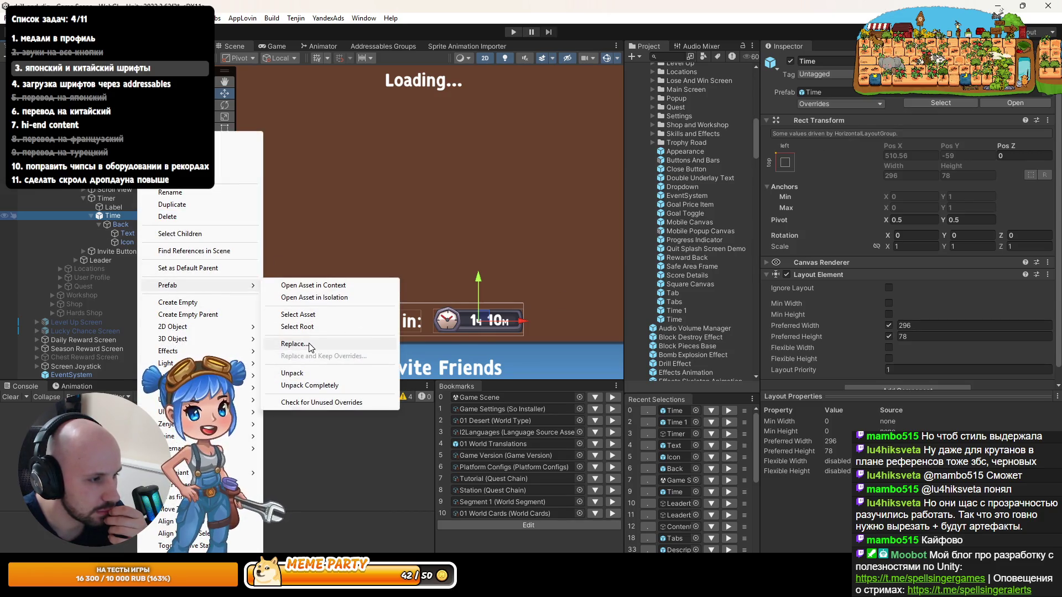
left_click(296, 343)
left_click_drag(390, 199, 384, 263)
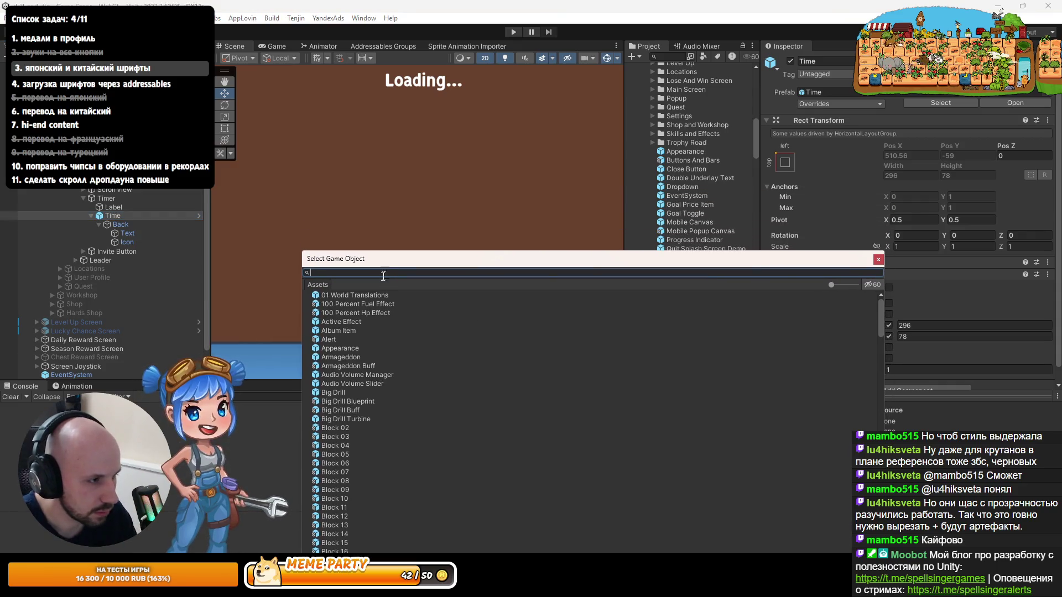
key("BackSpace")
type("timr")
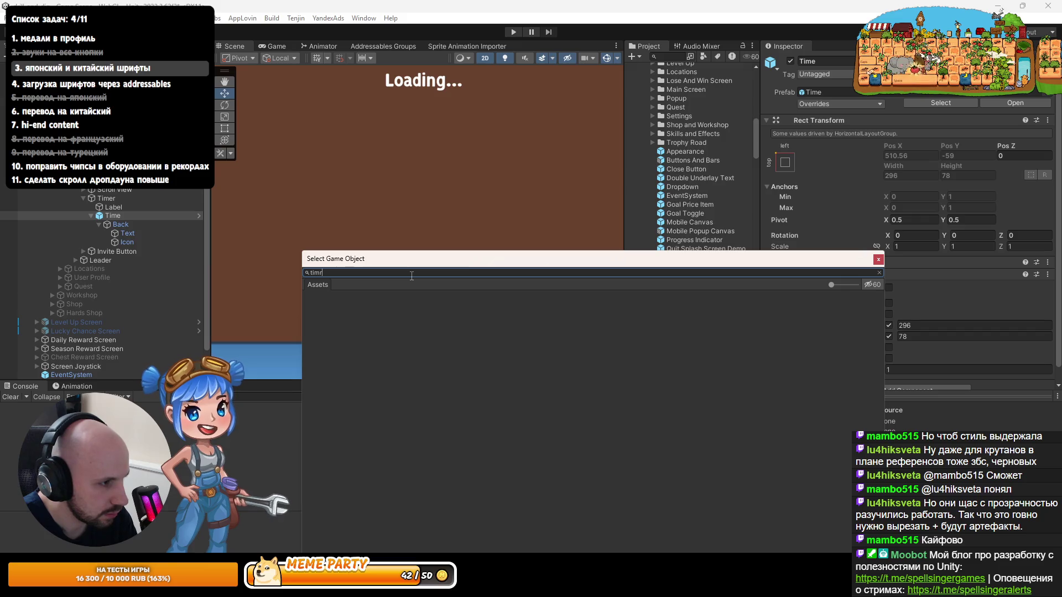
type("e 1")
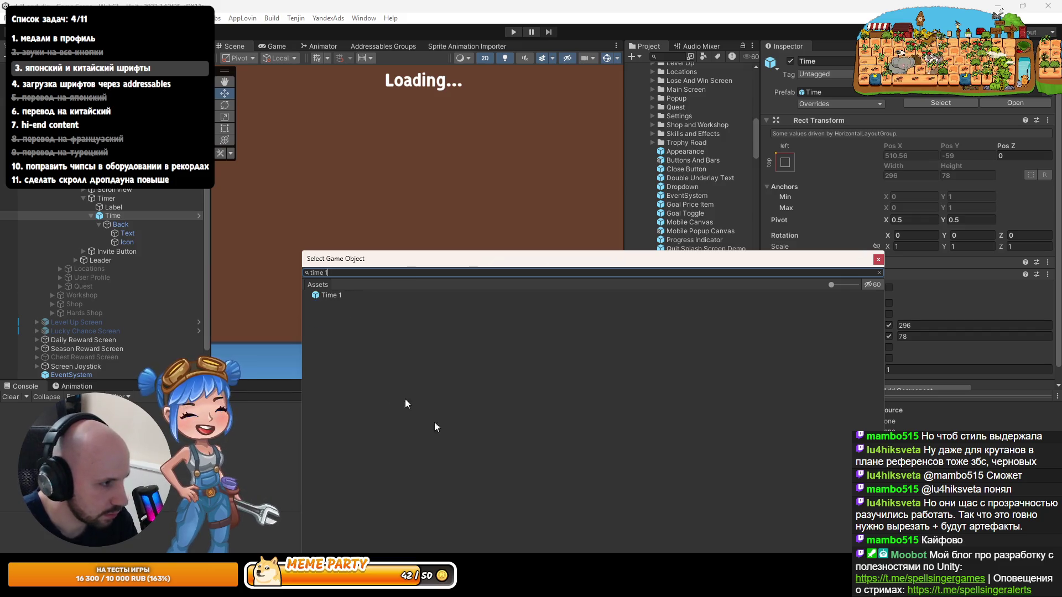
left_click_drag(343, 259, 781, 253)
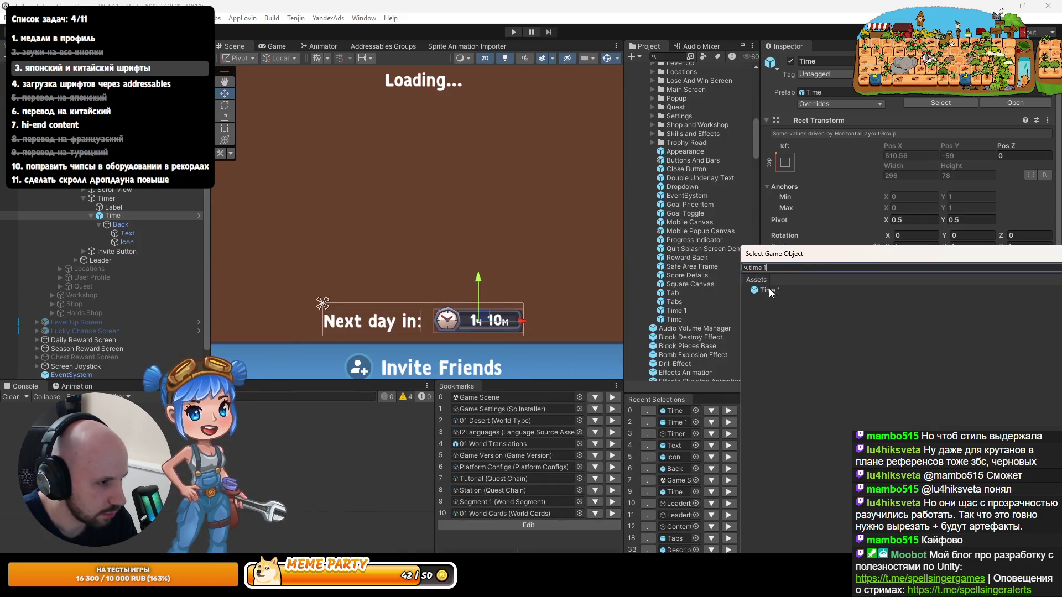
Step: Replace the Time timer with the Time 1 prefab
left_click(769, 291)
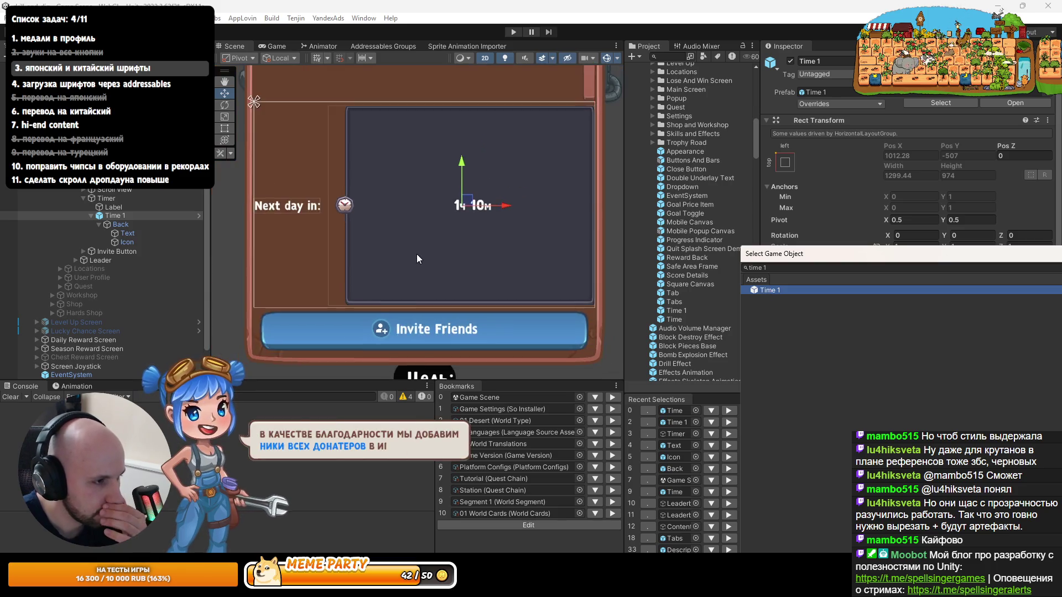
scroll(417, 253, "down", 2)
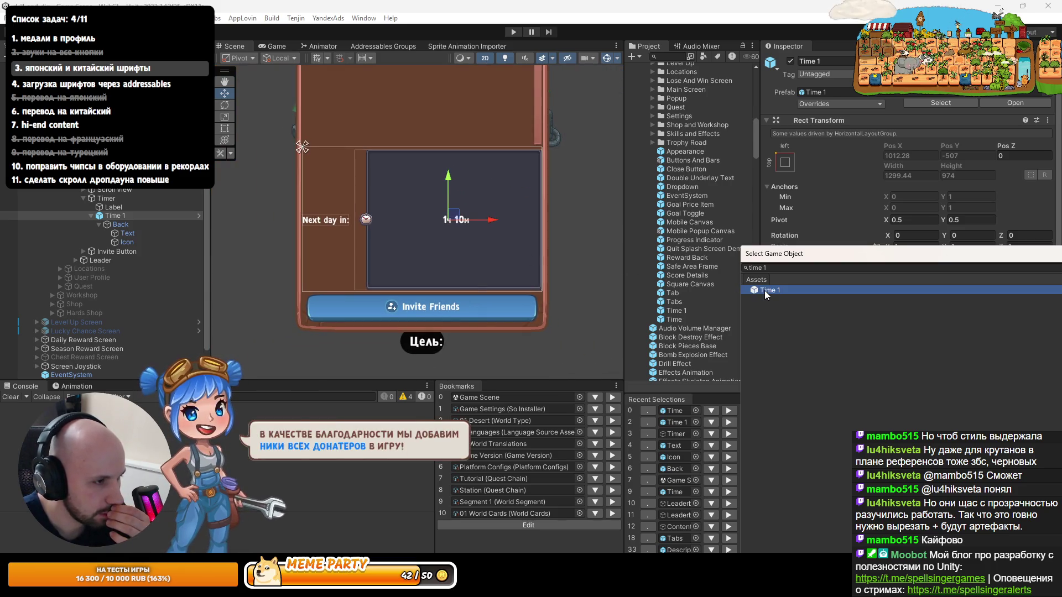
key("Escape")
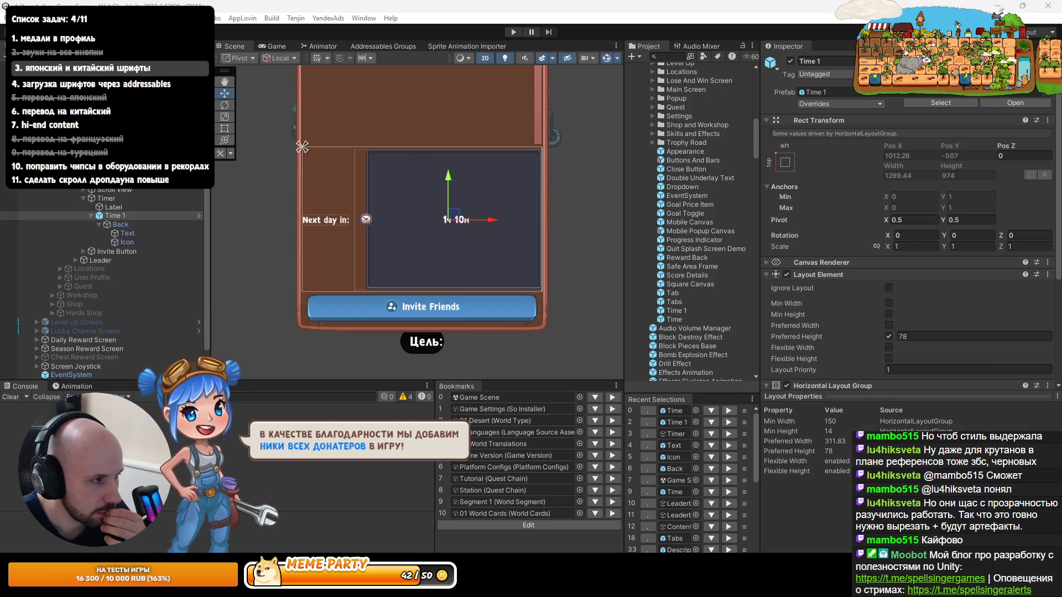
Step: Untick Child Force Expand Width and Height on the Back panel's Horizontal Layout Group
left_click(118, 223)
scroll(852, 270, "down", 5)
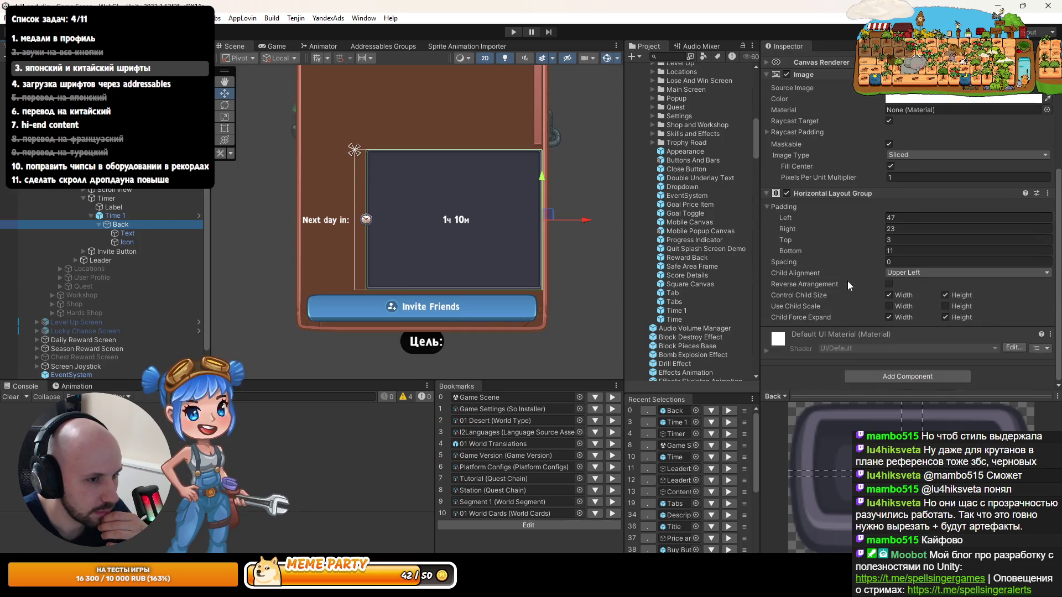
left_click(906, 318)
left_click(945, 317)
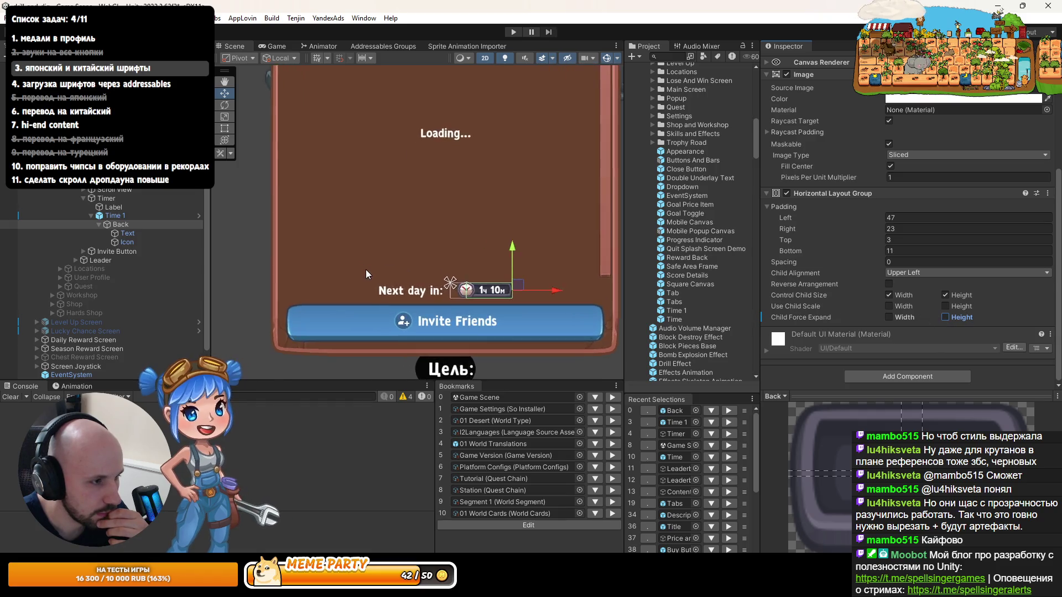
scroll(433, 285, "up", 5)
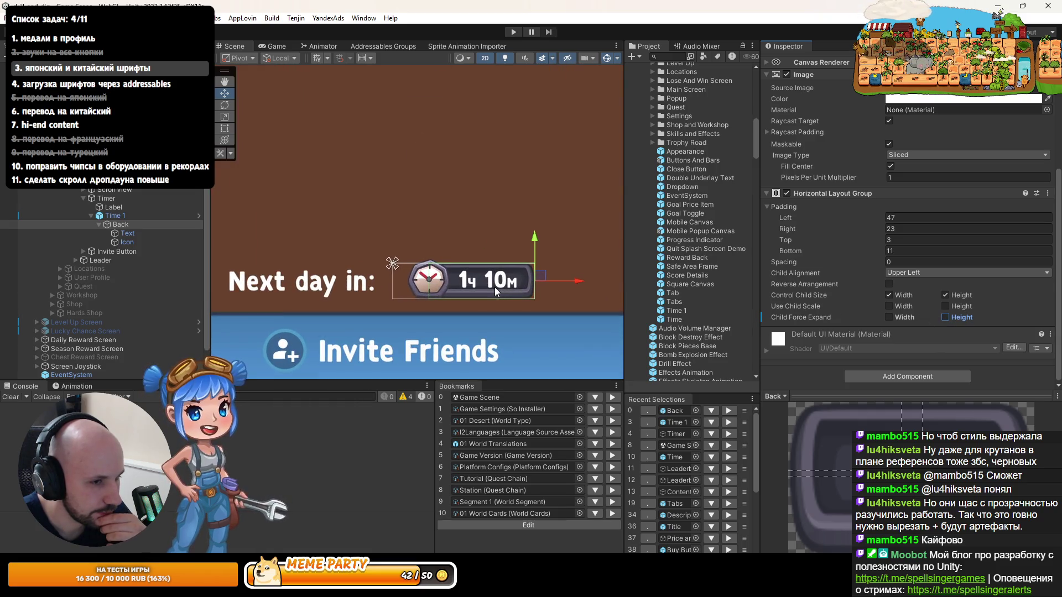
Step: Apply Back's Child Force Expand Width and Height overrides to the Time 1 prefab
right_click(955, 318)
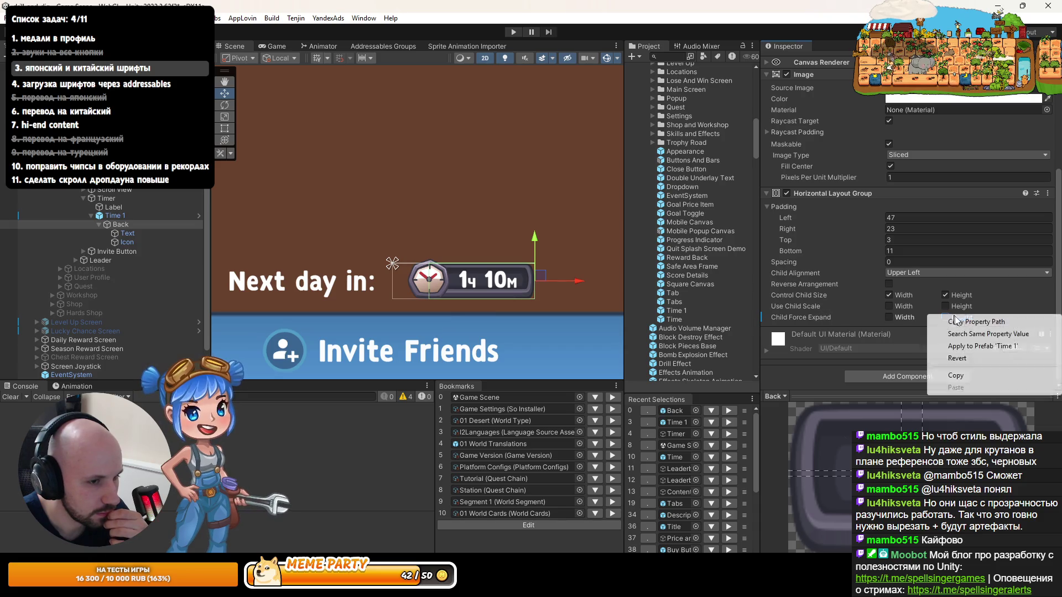
left_click(904, 328)
right_click(895, 322)
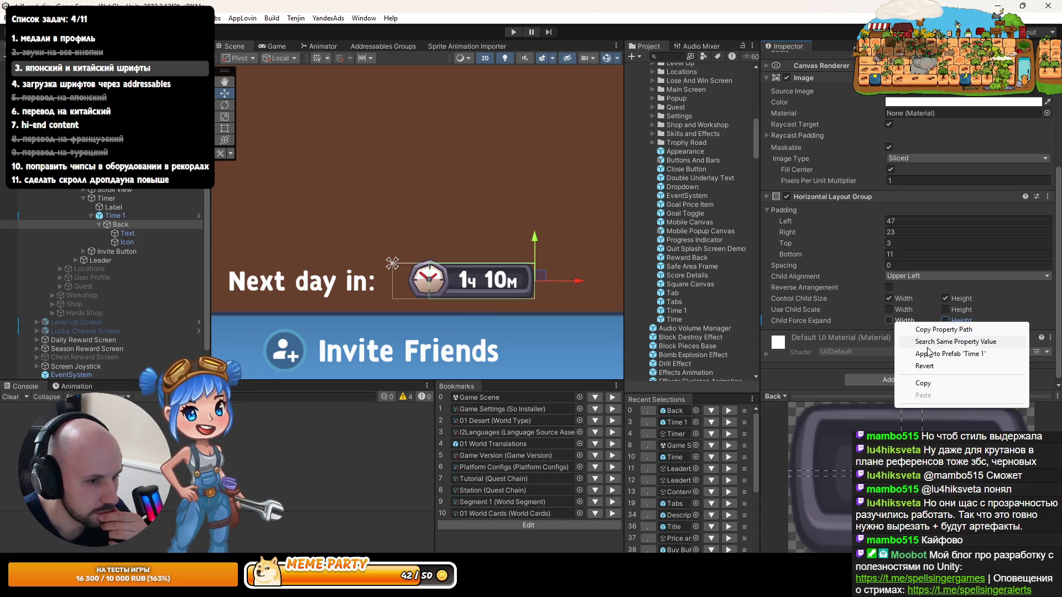
left_click(913, 331)
left_click(655, 145)
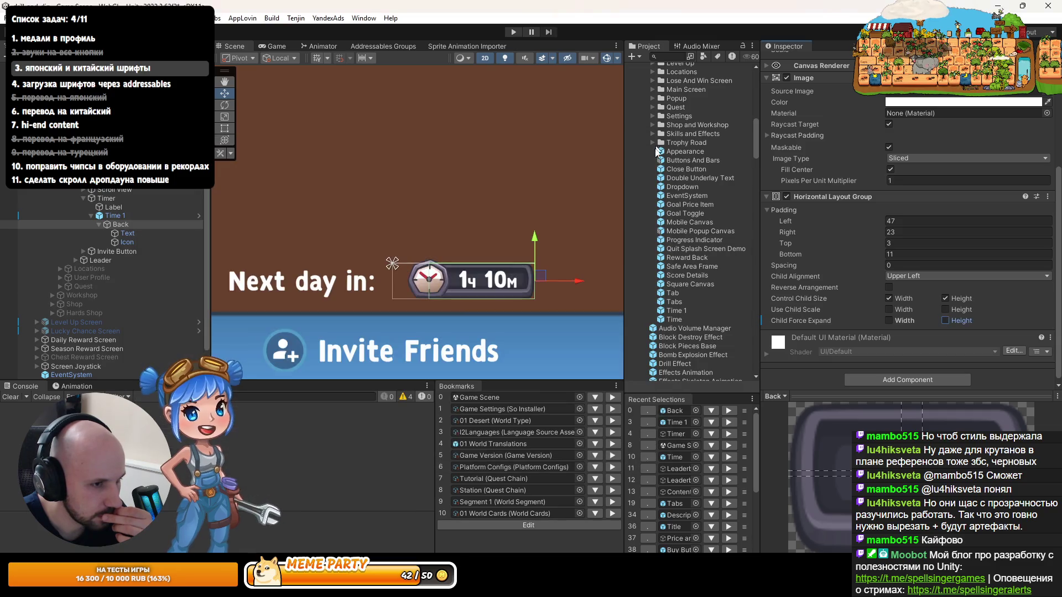
right_click(878, 324)
left_click(918, 352)
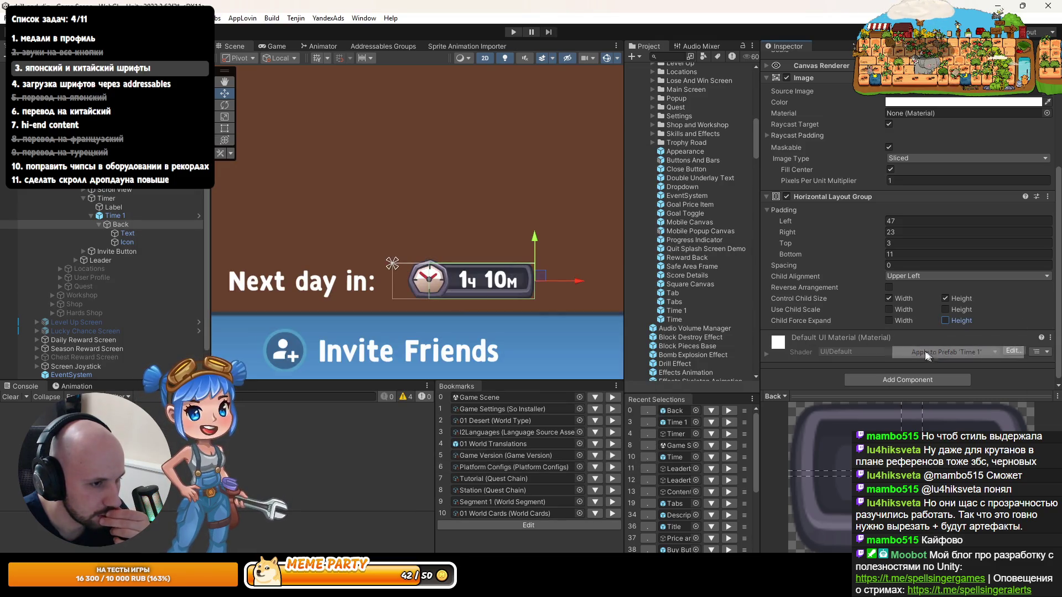
left_click(111, 218)
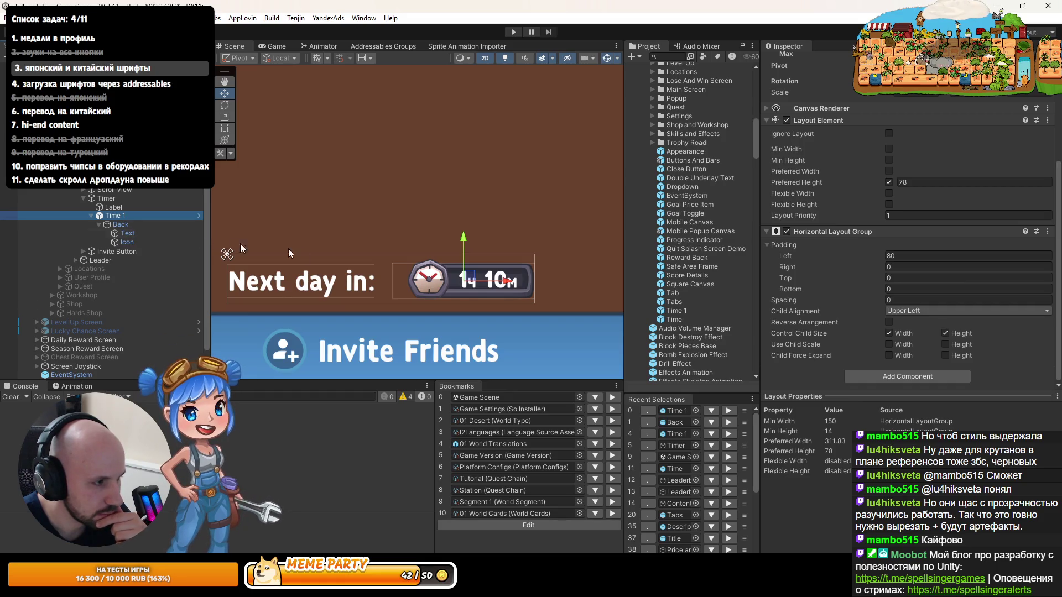
left_click(120, 225)
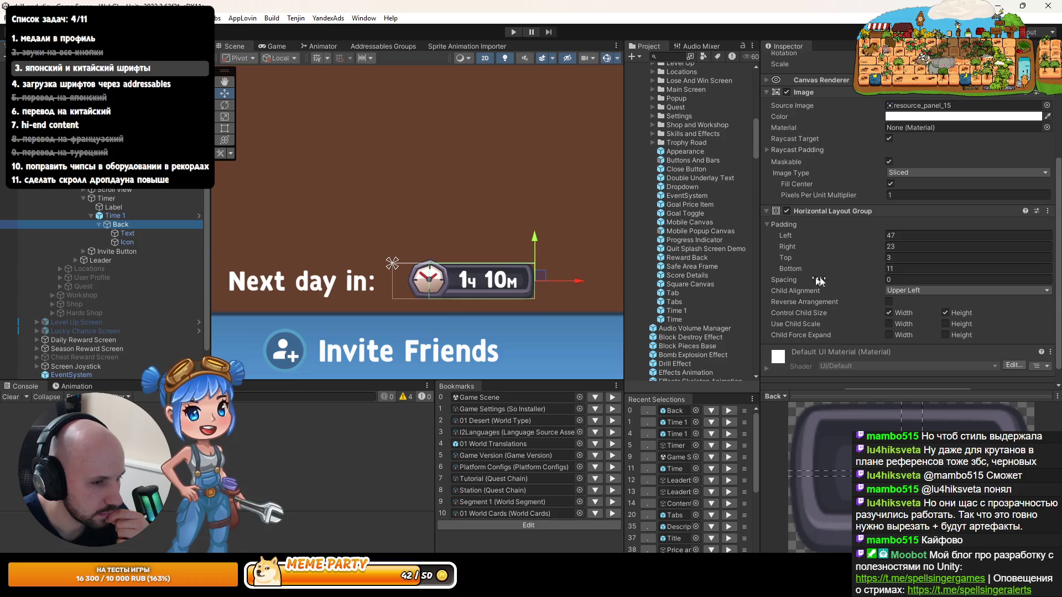
Step: Reduce Time 1's Horizontal Layout Group left padding from 80 to 47
left_click(787, 236)
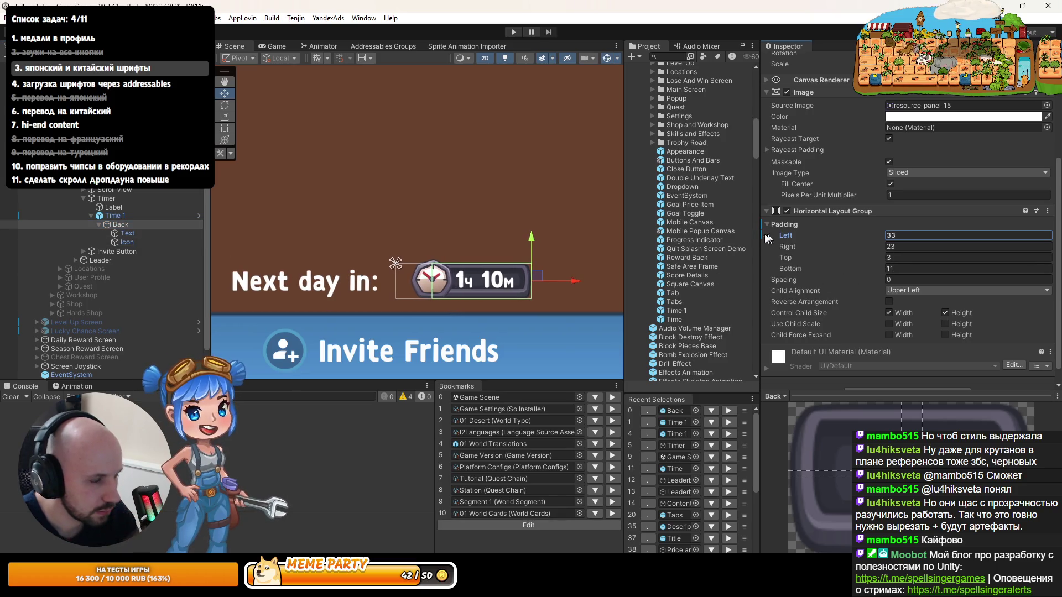
left_click(127, 219)
left_click(126, 223)
left_click(126, 216)
left_click_drag(846, 261, 798, 257)
scroll(404, 299, "up", 2)
scroll(402, 298, "up", 4)
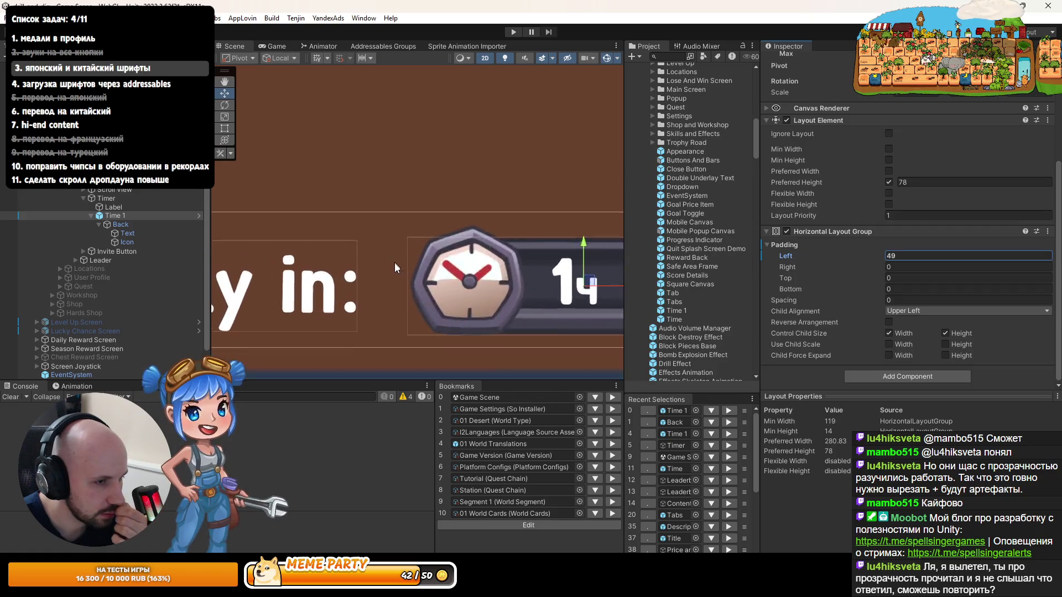
left_click_drag(851, 287, 854, 286)
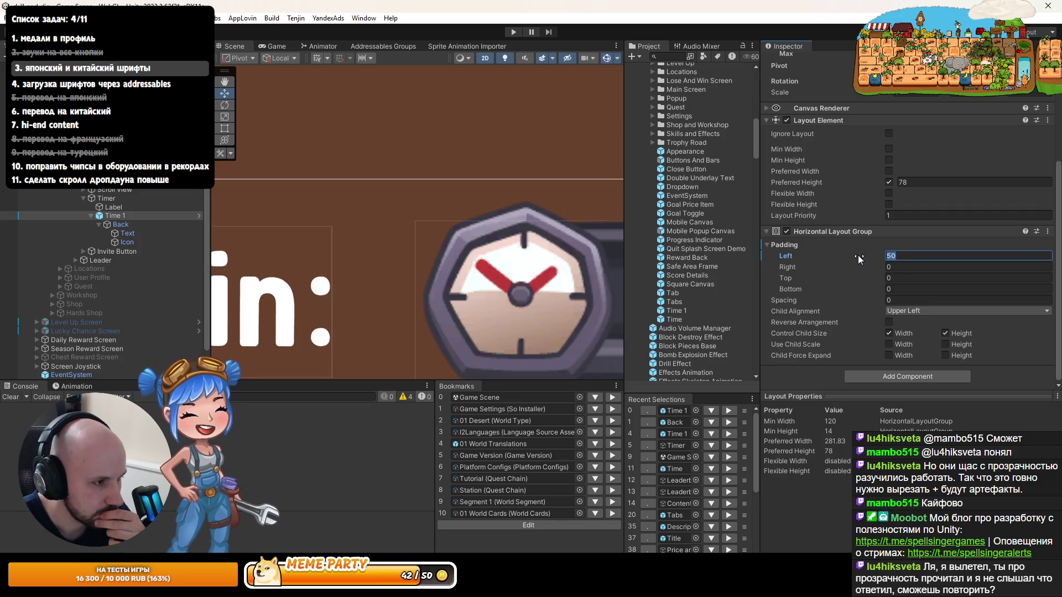
type("48")
key("BackSpace")
type("7")
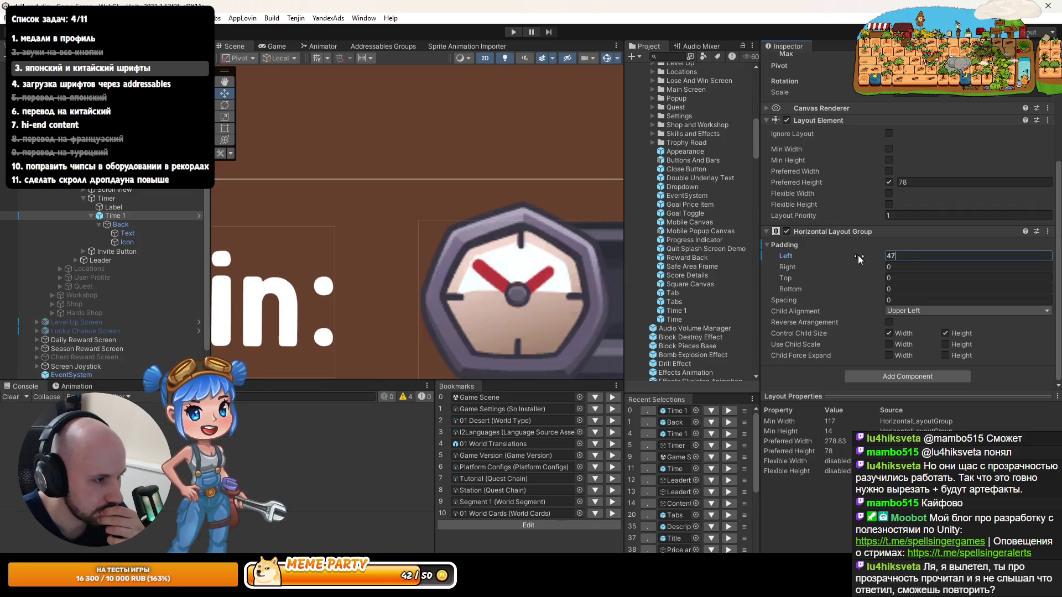
Step: Apply the left padding override to the Time 1 prefab, then inspect its Icon and Text
right_click(797, 256)
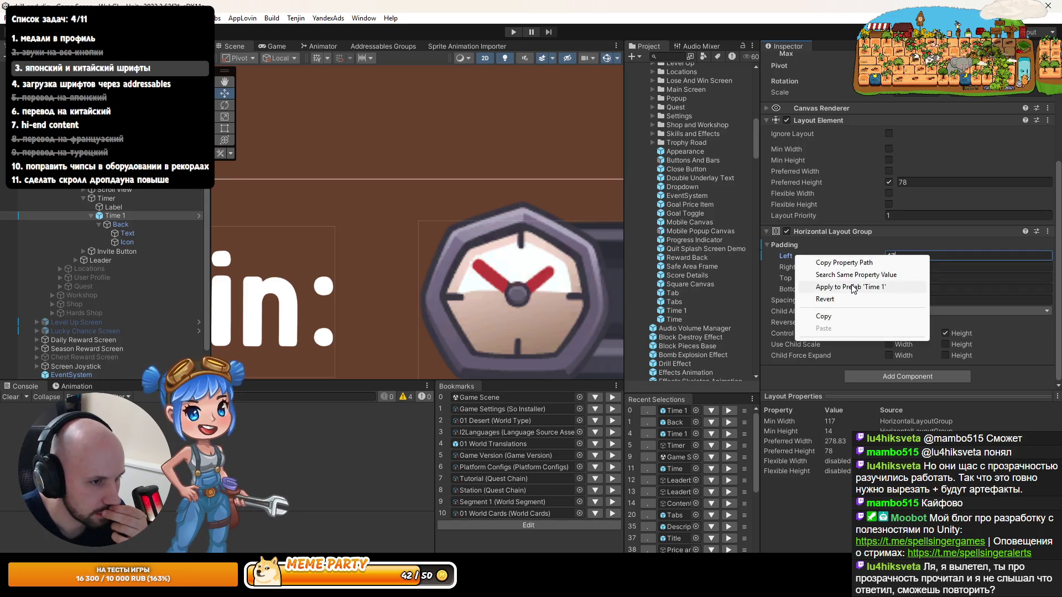
left_click(808, 287)
scroll(567, 262, "down", 5)
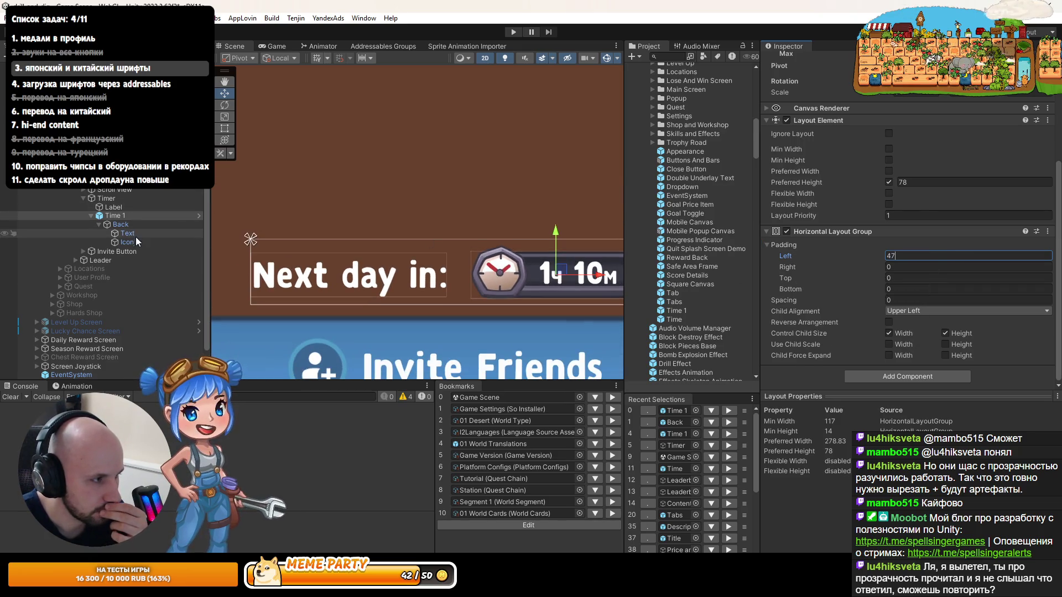
left_click(132, 242)
left_click(132, 232)
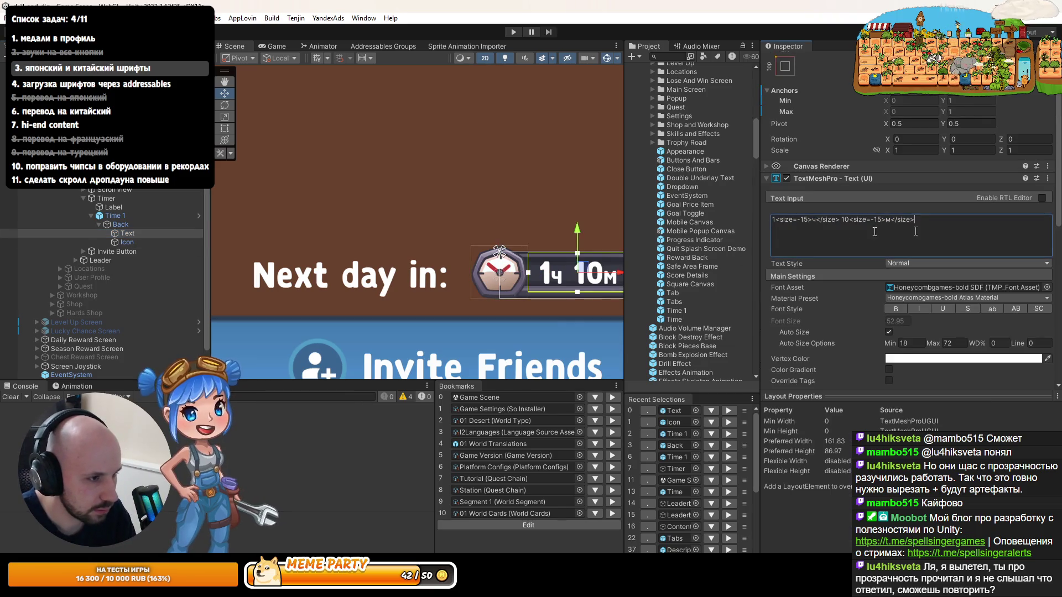
scroll(484, 219, "down", 3)
type("ghghgh")
key("BackSpace")
key("BackSpace")
key("BackSpace")
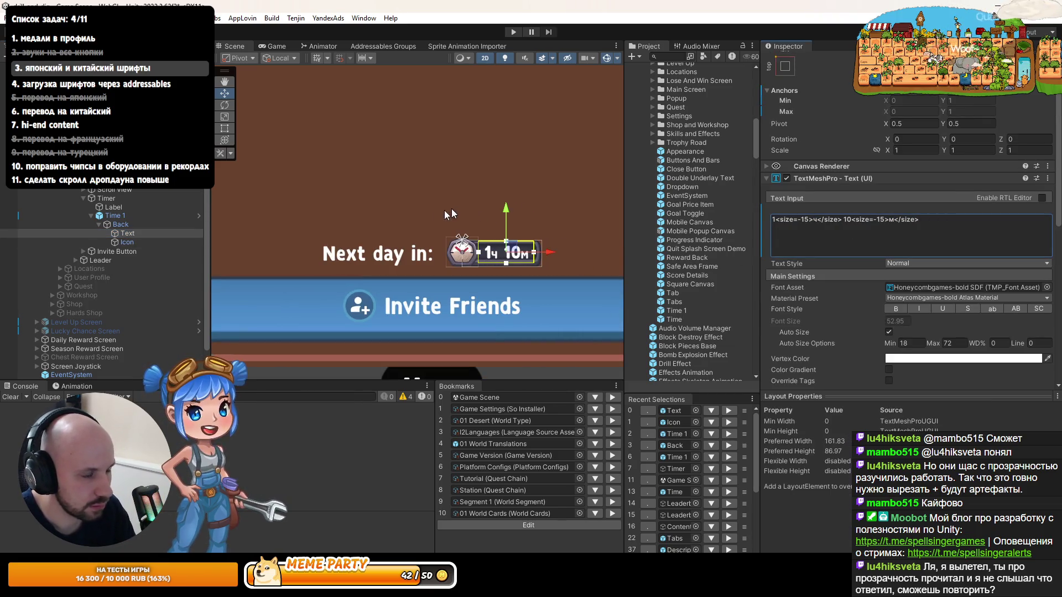
left_click(114, 215)
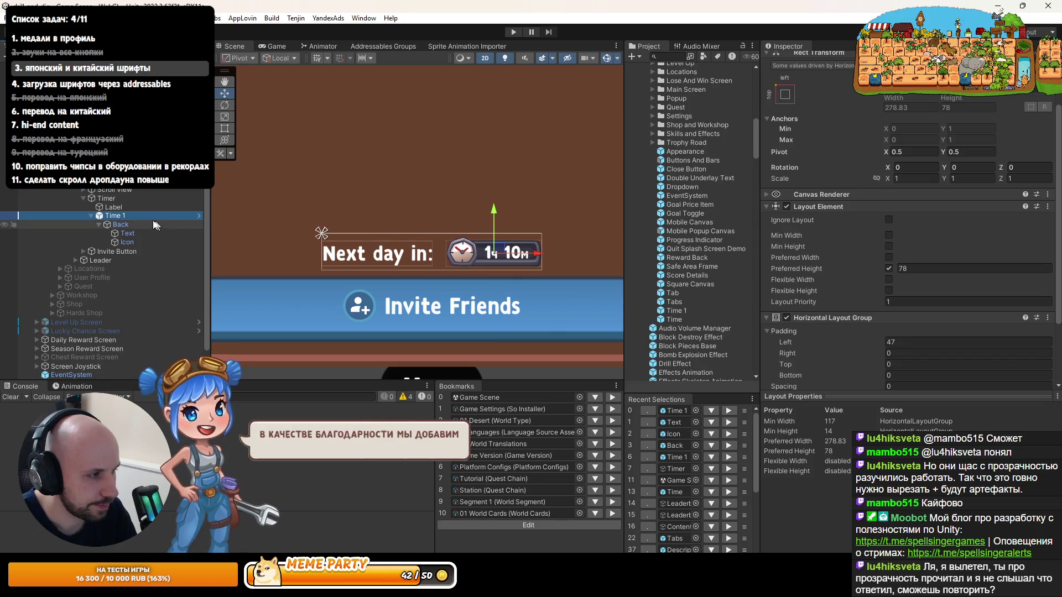
left_click(675, 321)
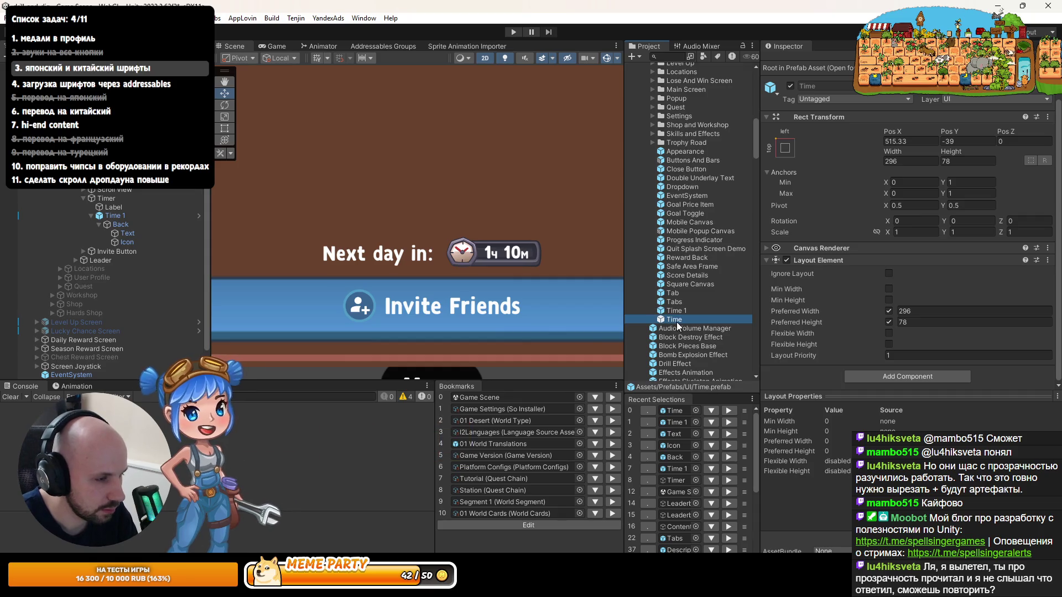
Step: Check the old Time prefab's dependencies and project references with Dependencies Hunter
right_click(675, 322)
left_click(764, 253)
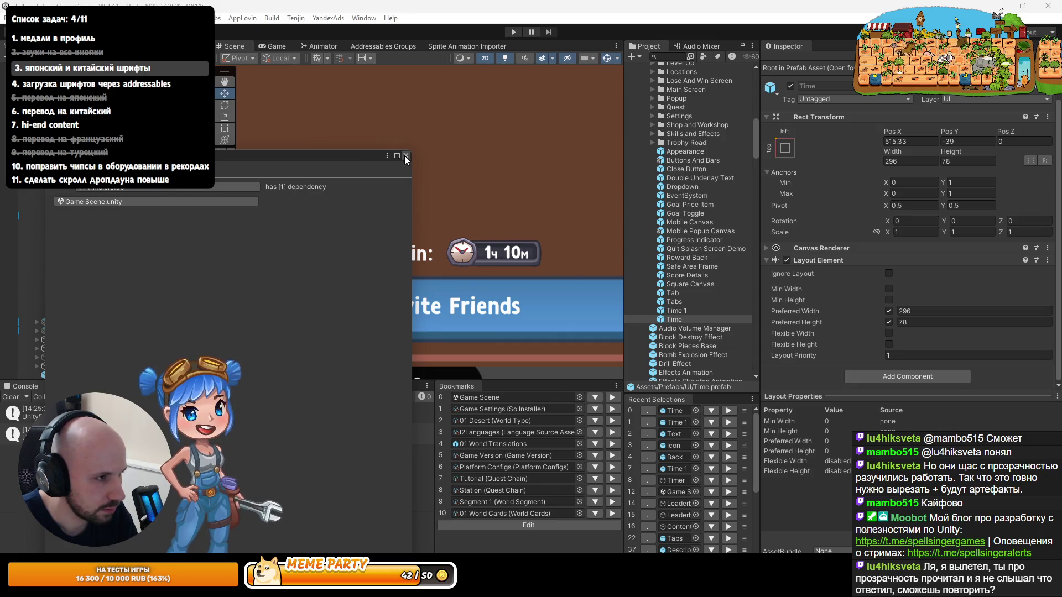
left_click(406, 157)
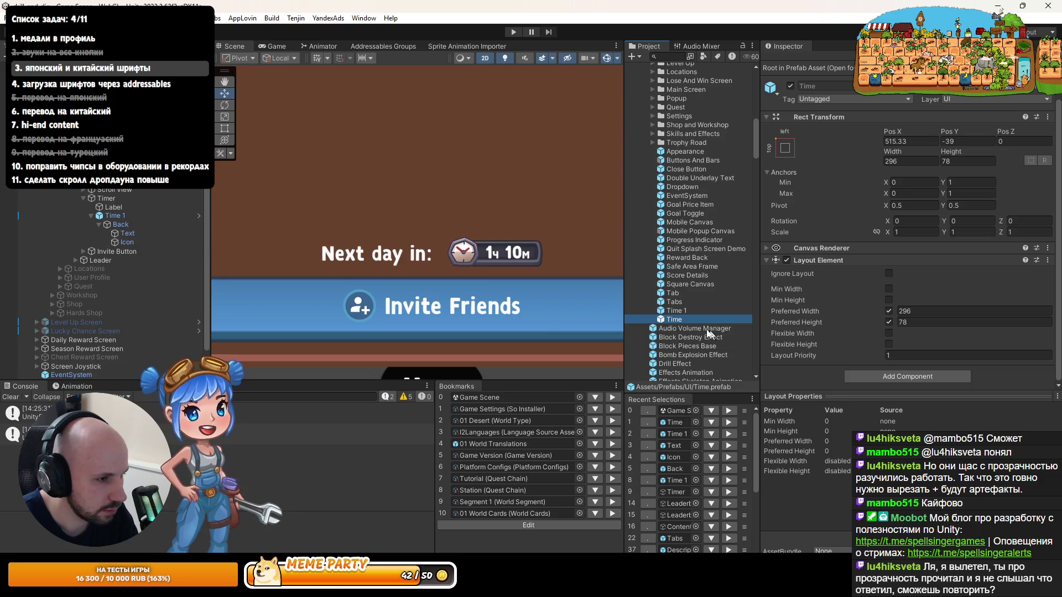
right_click(675, 318)
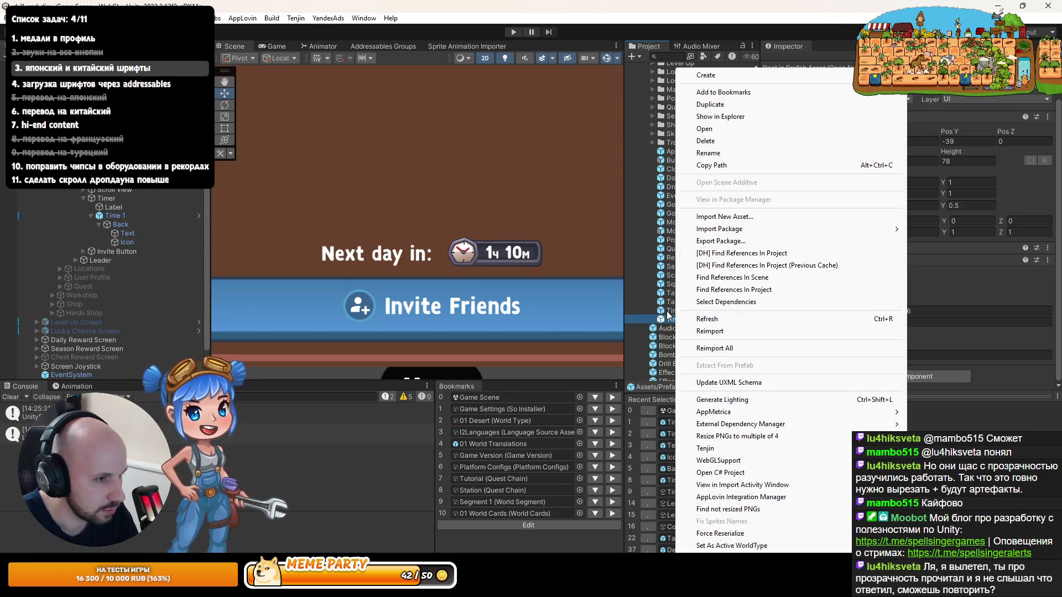
right_click(670, 255)
left_click(730, 253)
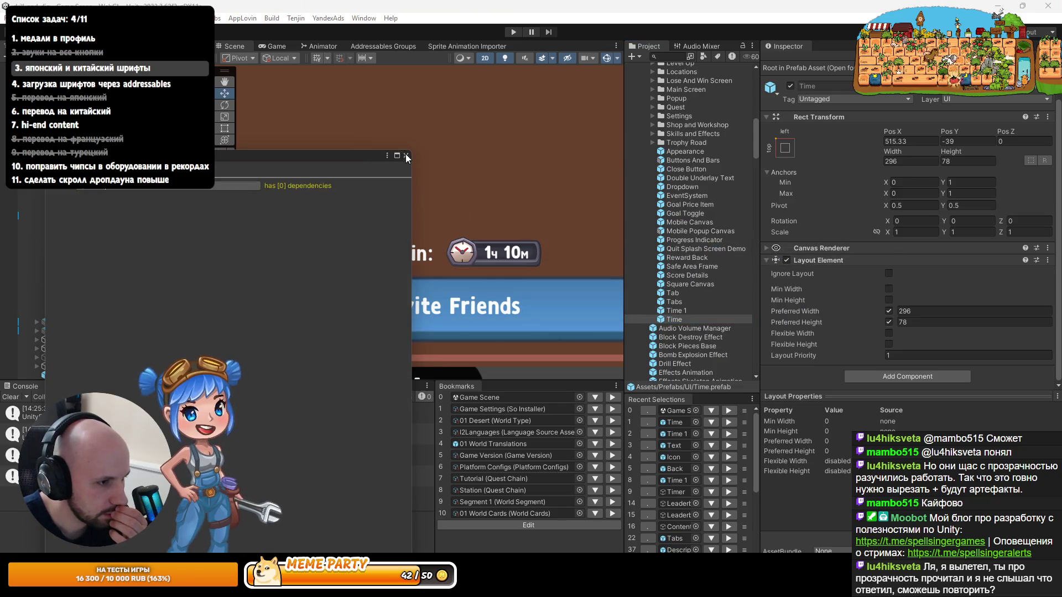
left_click(406, 155)
Step: Delete the old Time prefab from the project
left_click(672, 328)
left_click(675, 319)
key("Delete")
key("Return")
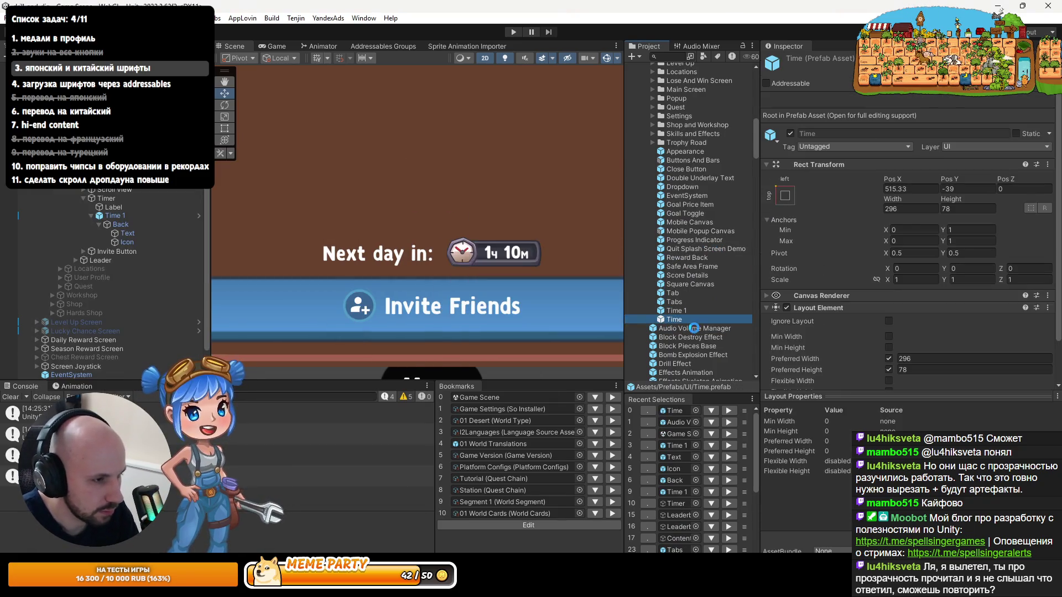
Step: Rename the Time 1 prefab asset to Time
left_click(706, 310)
type("Time")
key("Return")
Step: Reselect the Time 1 object in the Hierarchy and switch to Rider
left_click(110, 216)
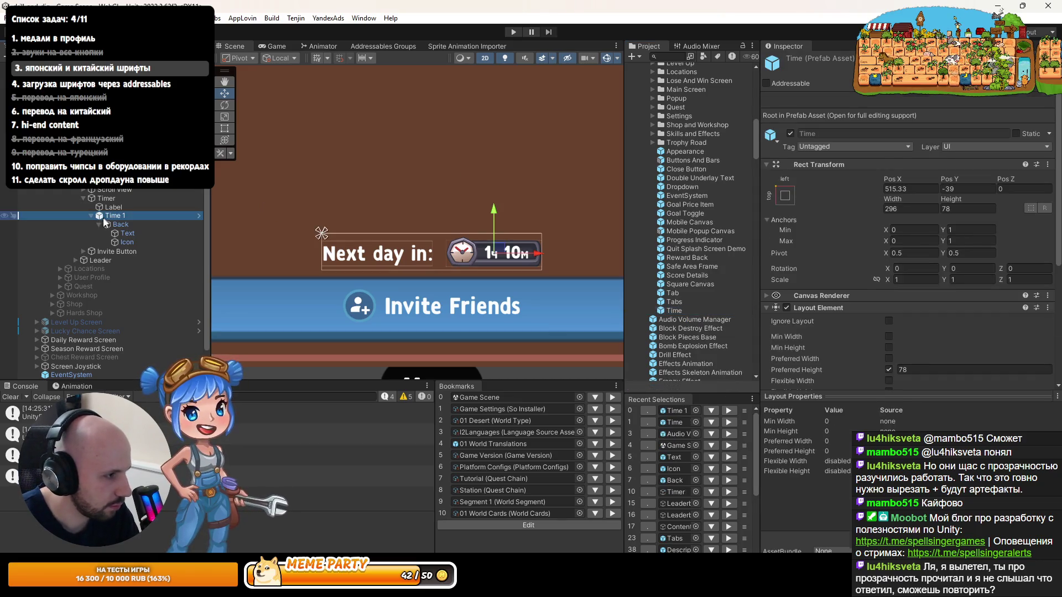
key("Right")
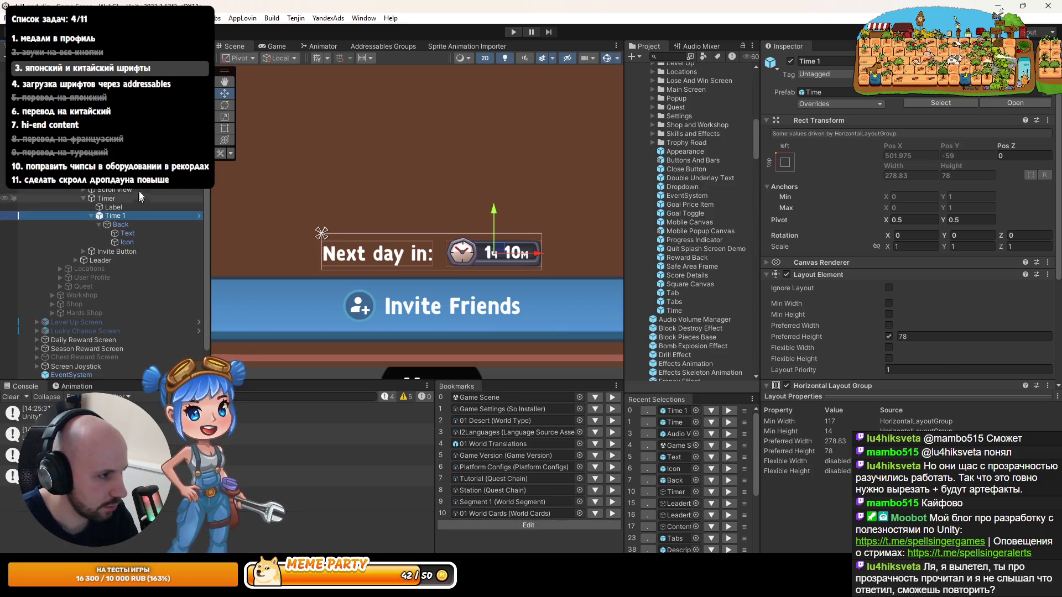
left_click(141, 189)
left_click(127, 215)
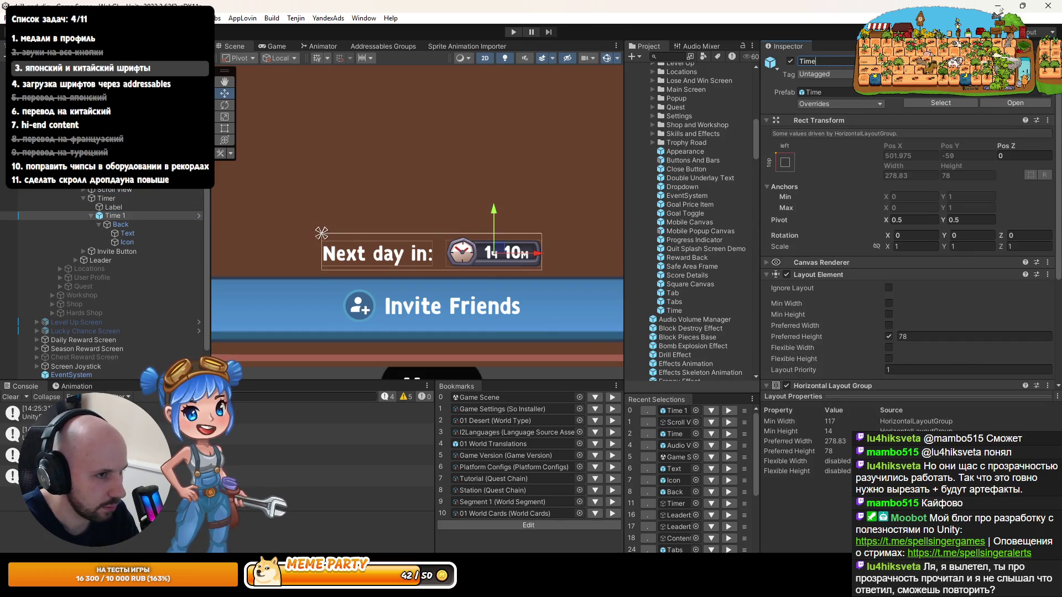
key("alt+Tab")
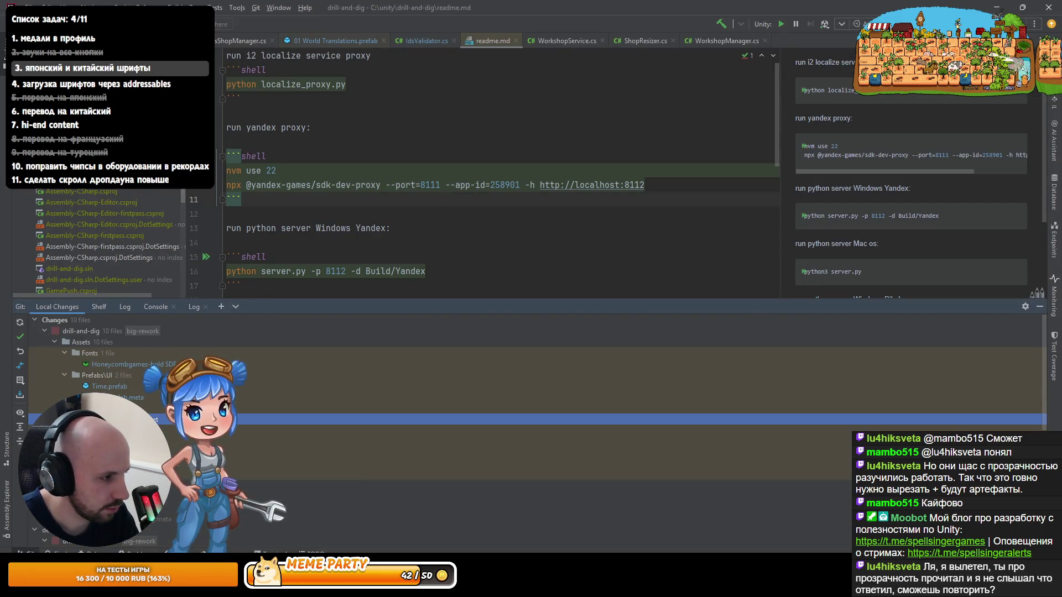
Step: Review the diffs of the changed assets in Local Changes
double_click(134, 386)
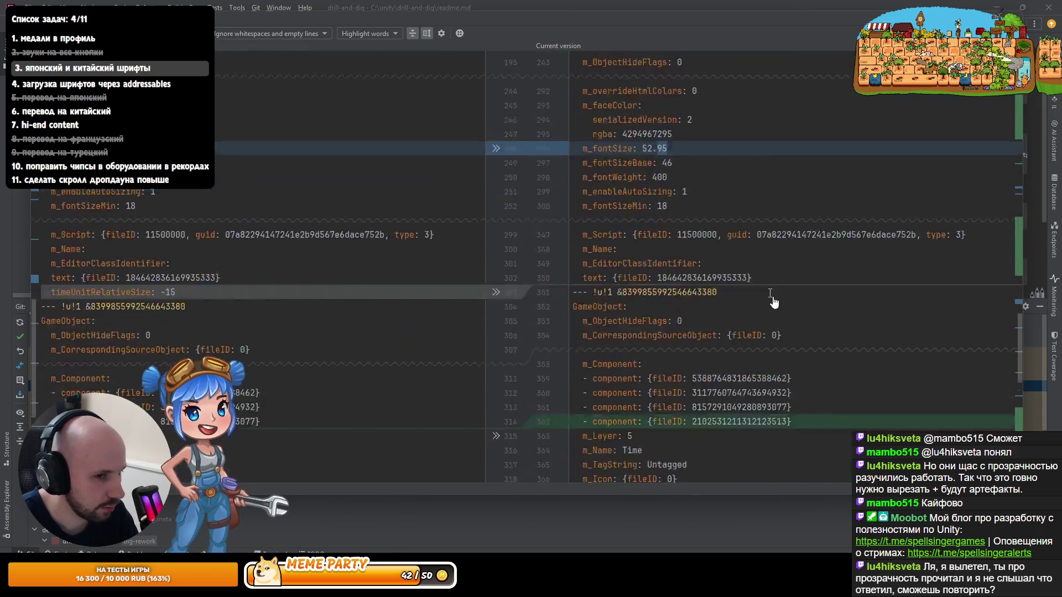
key("Escape")
key("Down")
key("Return")
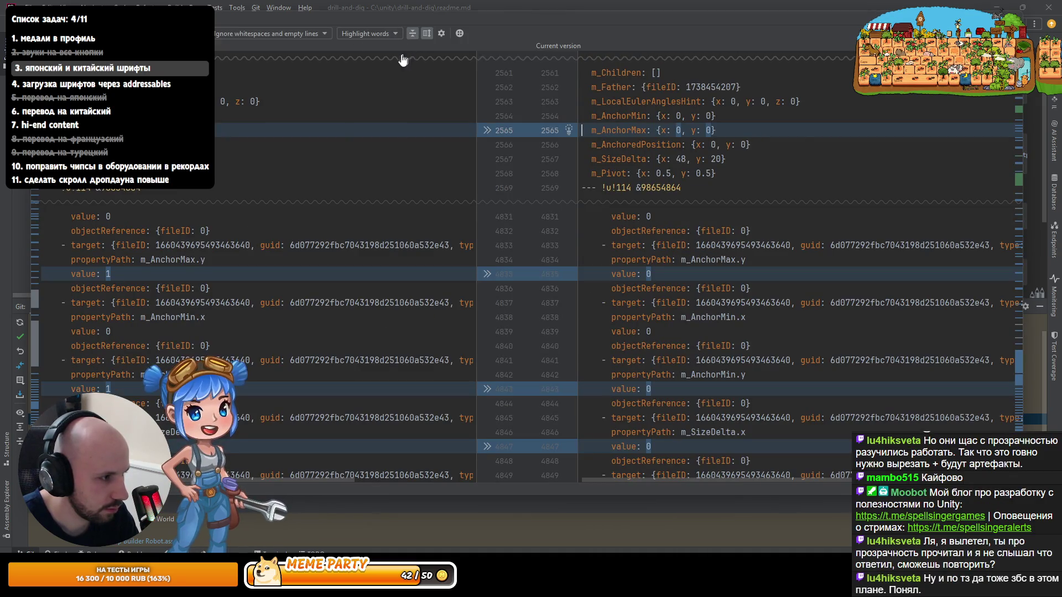
scroll(381, 267, "down", 15)
scroll(381, 267, "down", 15)
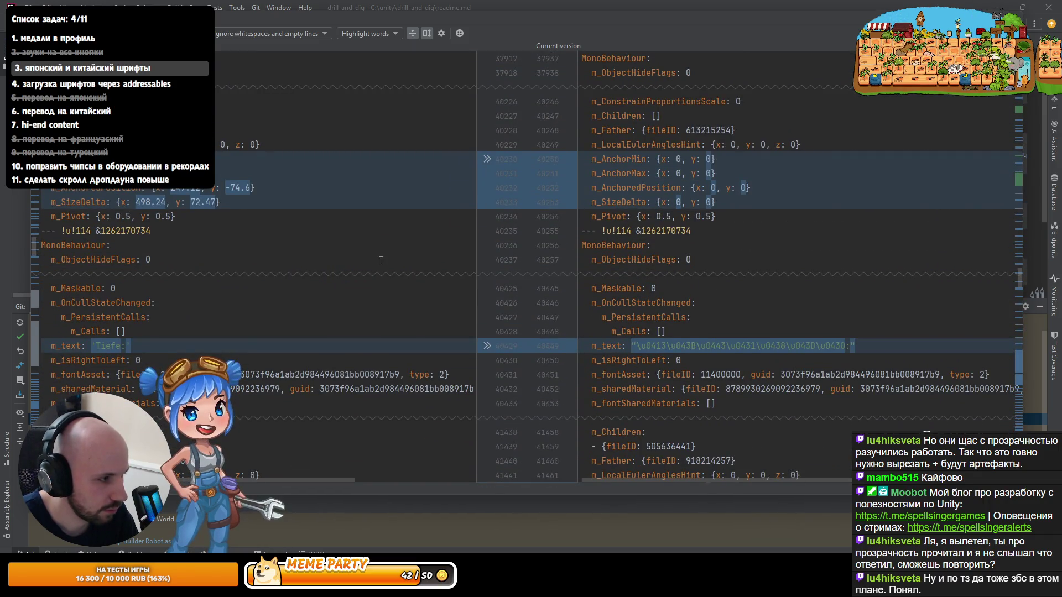
scroll(502, 306, "down", 8)
scroll(603, 314, "down", 5)
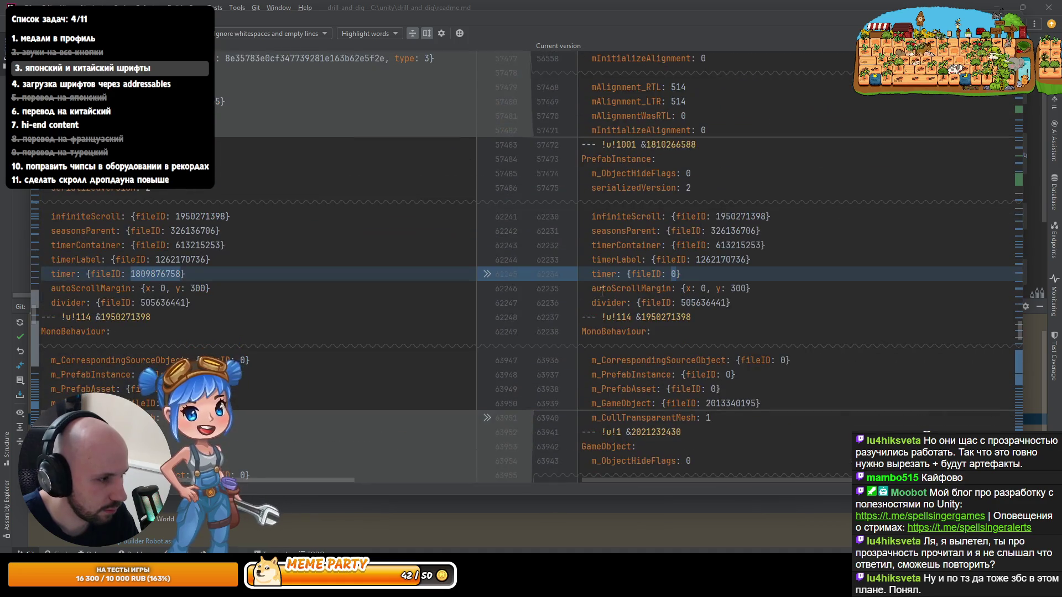
key("Escape")
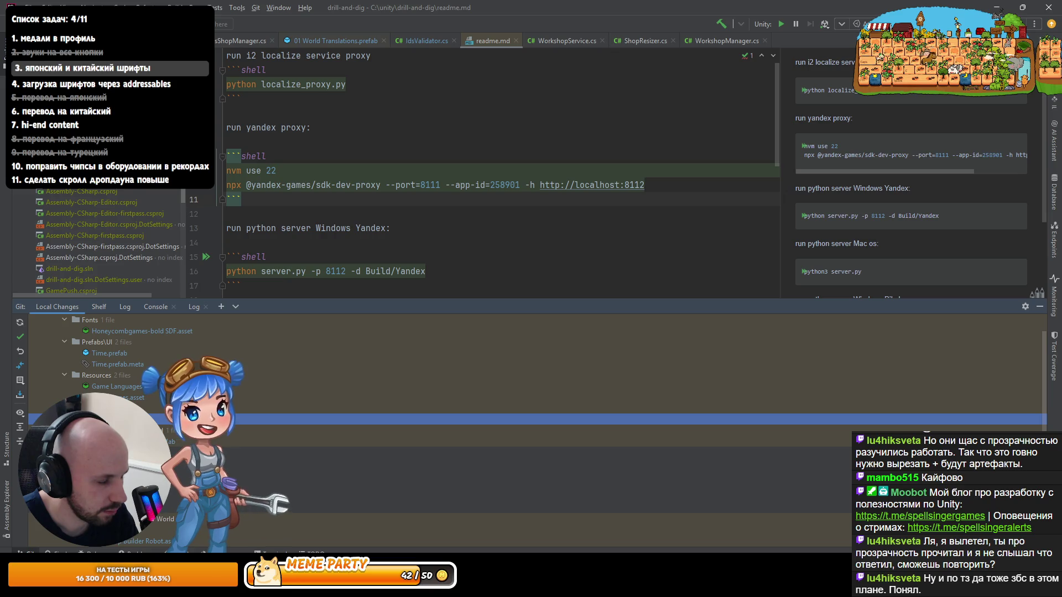
scroll(536, 360, "down", 1)
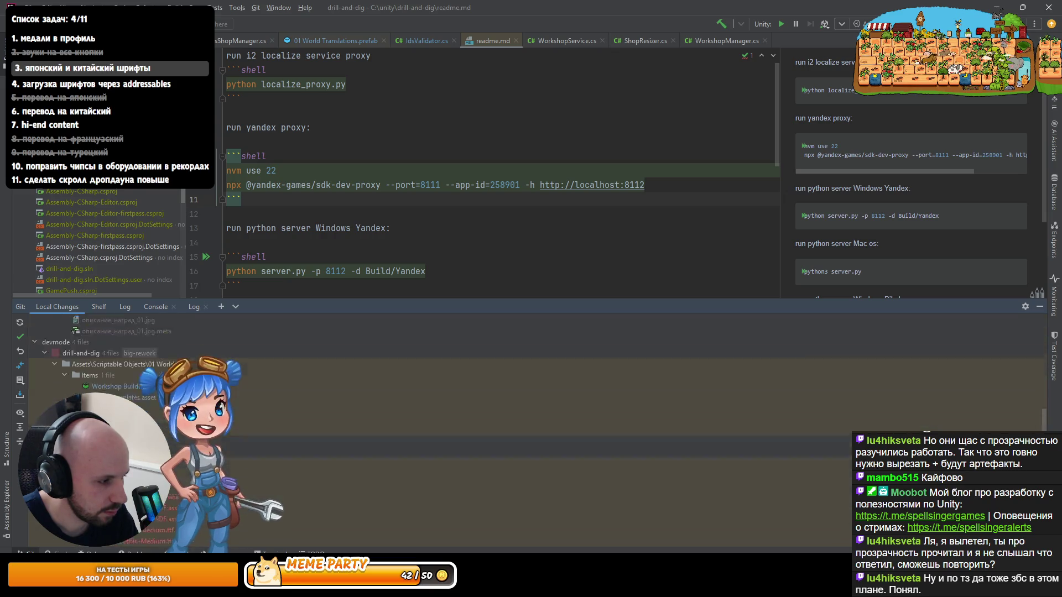
scroll(536, 387, "up", 2)
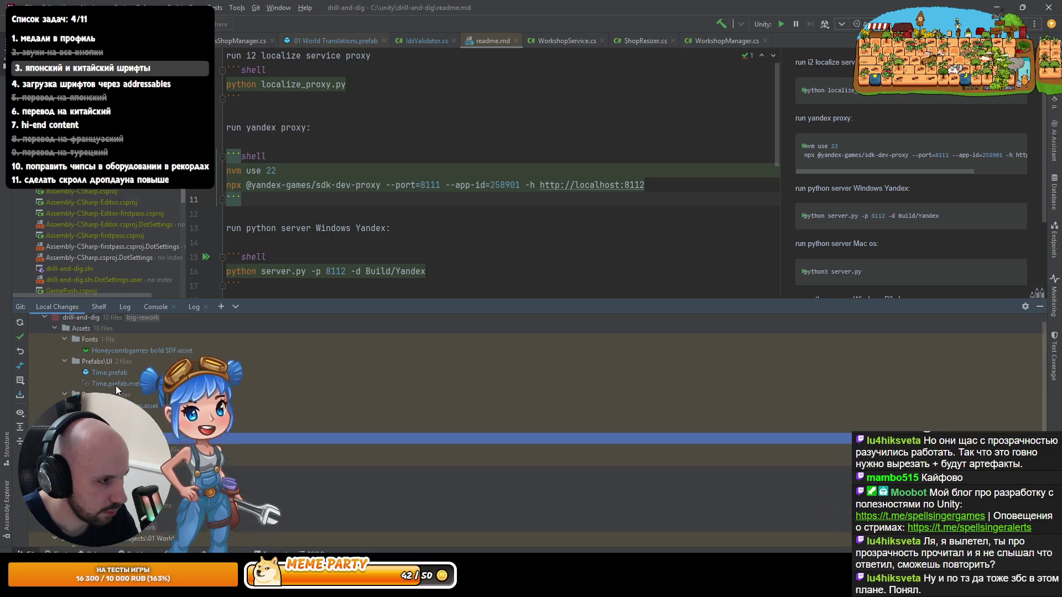
Step: Roll back the changes to Time.prefab.meta and Game Scene.unity
double_click(119, 396)
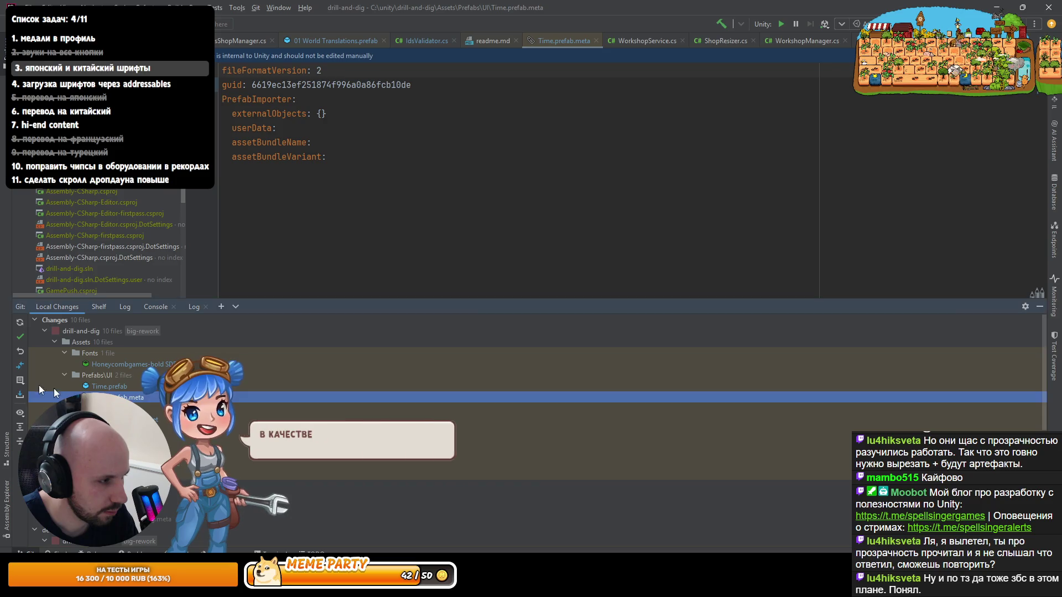
key("ctrl+alt+z")
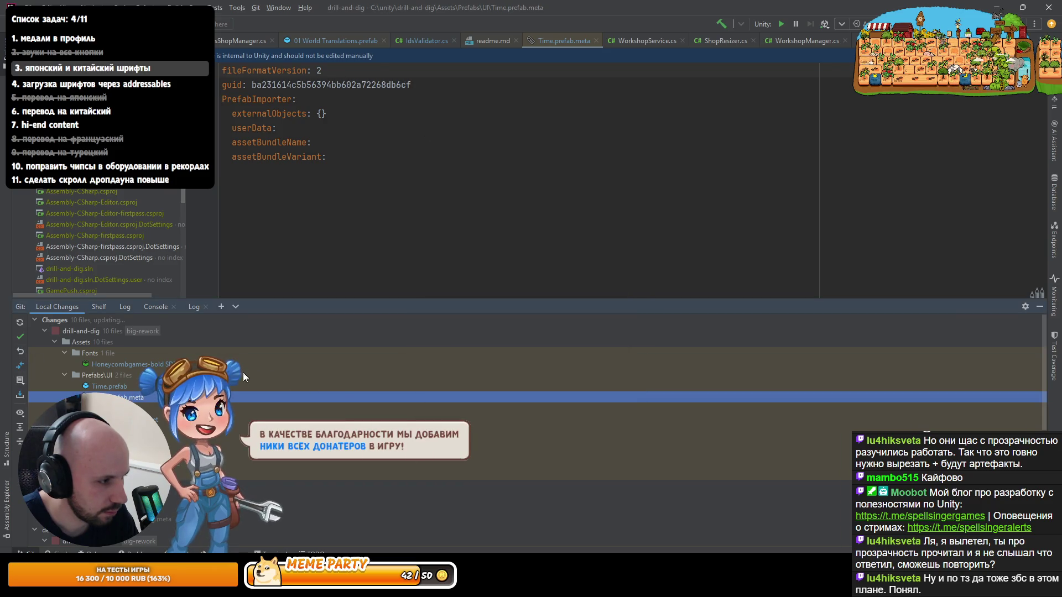
scroll(111, 354, "down", 1)
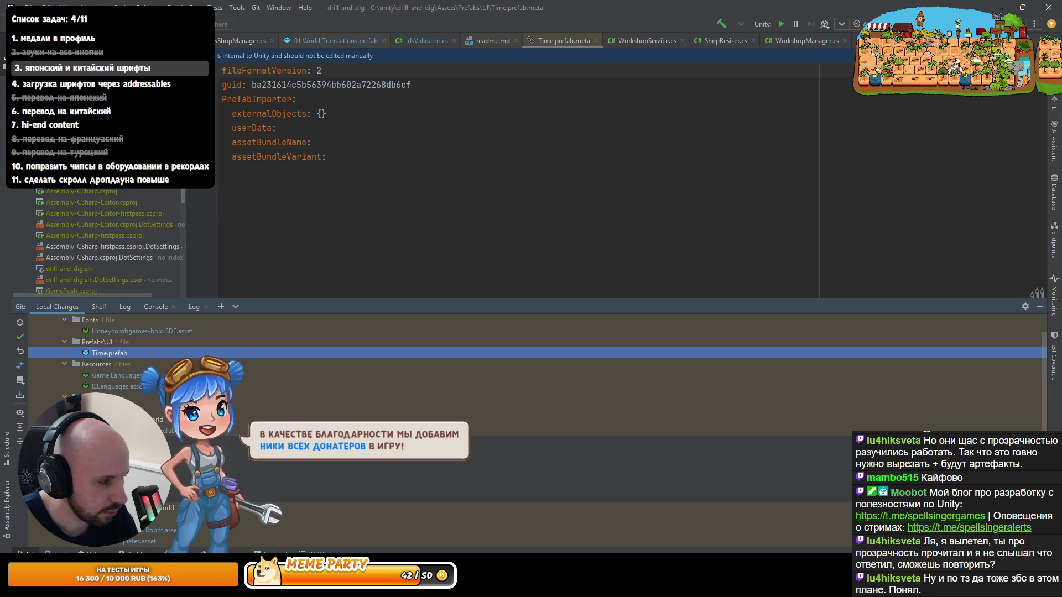
left_click(116, 409)
left_click(19, 350)
left_click(567, 420)
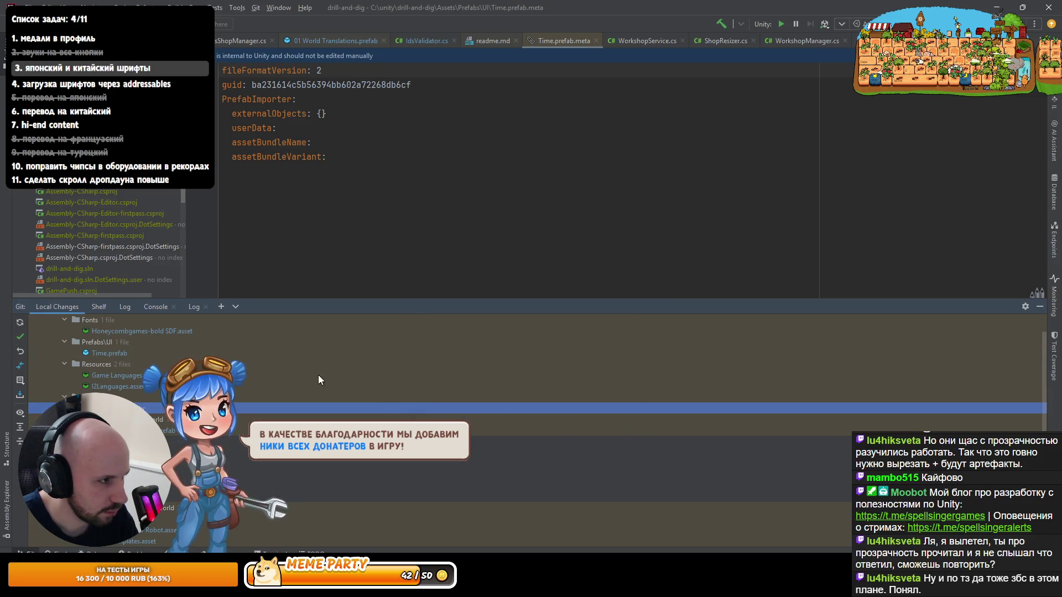
Step: View the 01 World Translations.prefab diff, then return to Unity
double_click(304, 374)
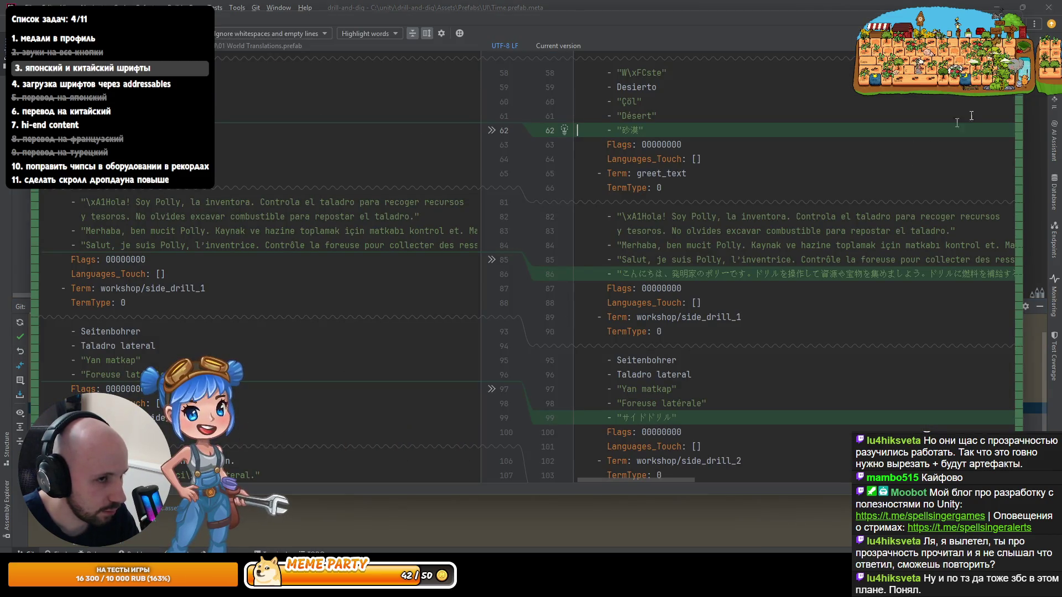
key("Escape")
key("alt+Tab")
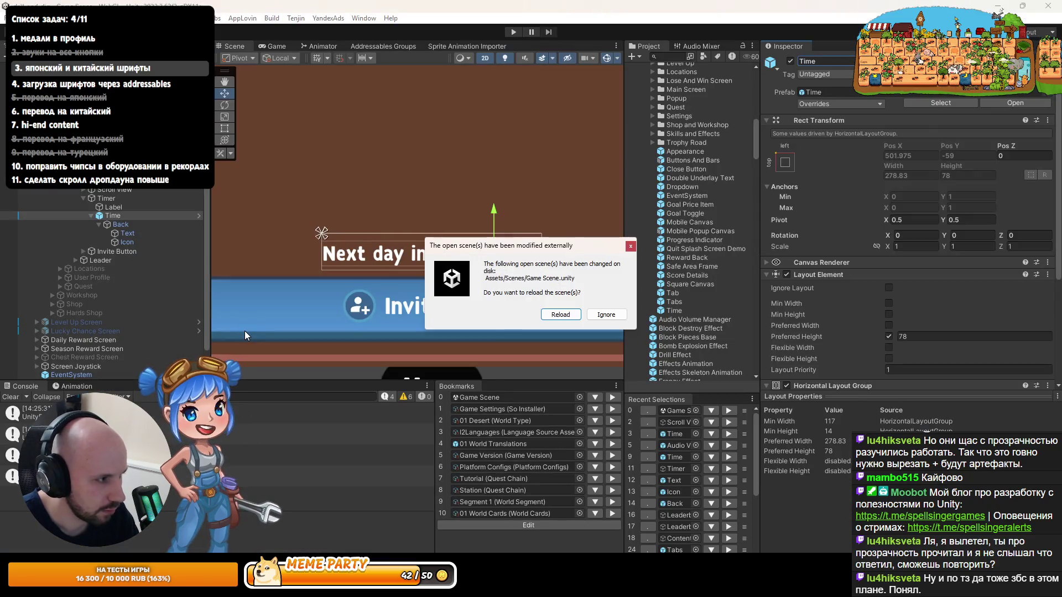
Step: Reload the reverted Game Scene and briefly show, then hide, the Leaderboard panel
key("Return")
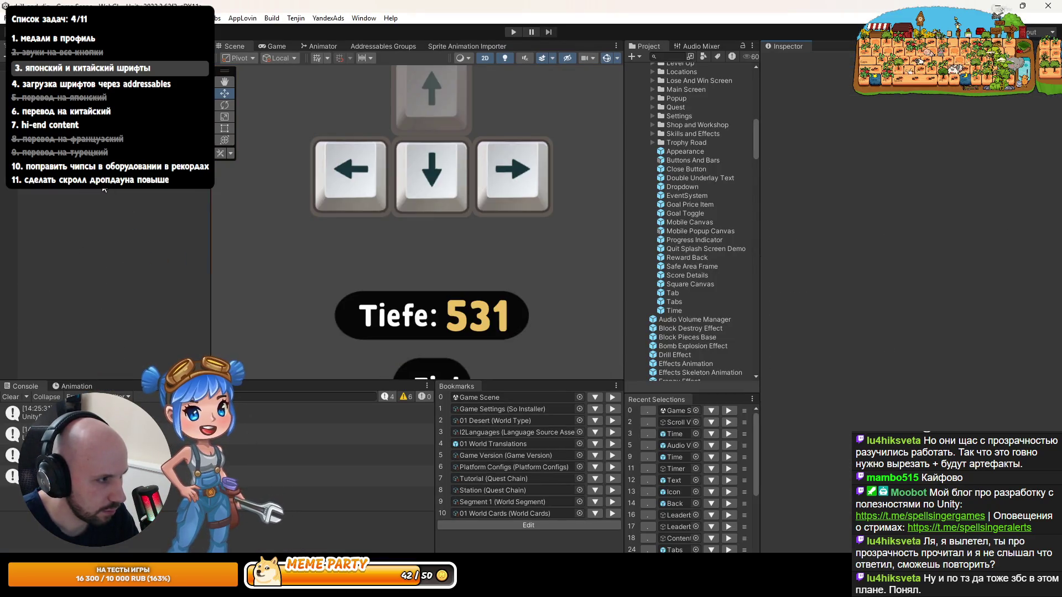
left_click(675, 467)
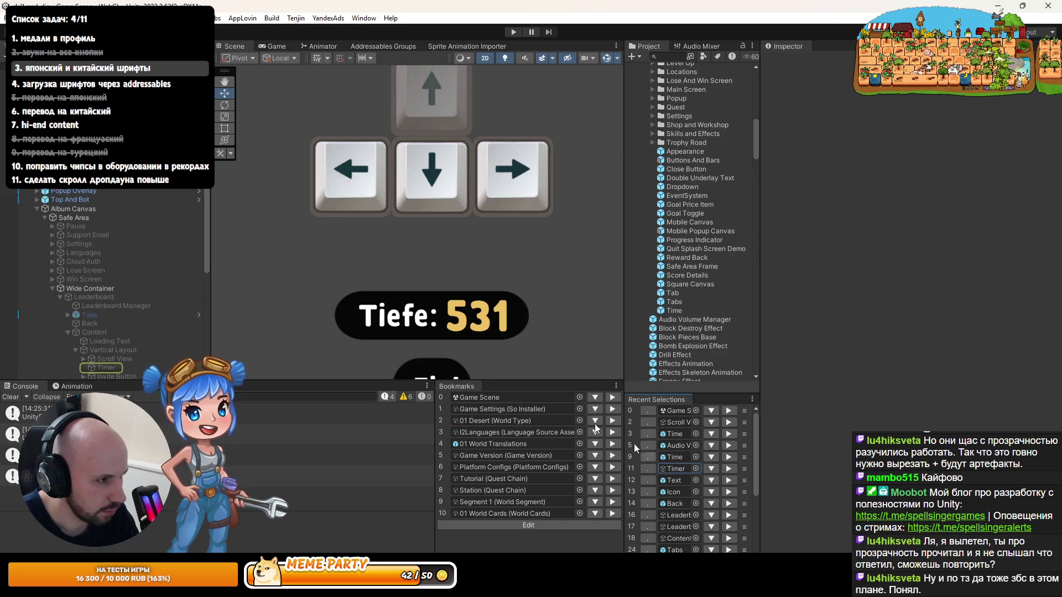
left_click(93, 198)
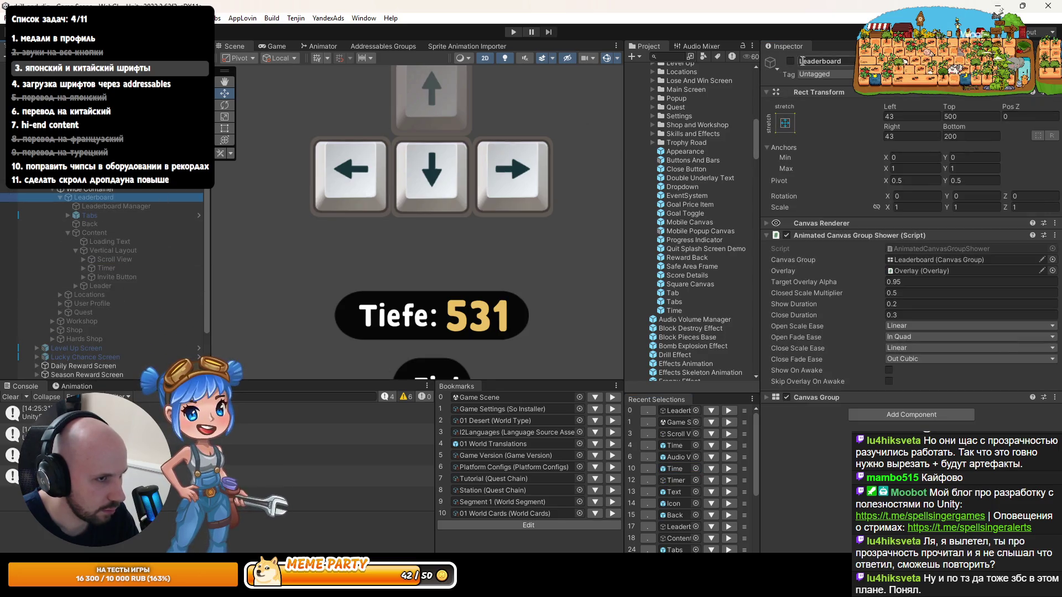
left_click(791, 61)
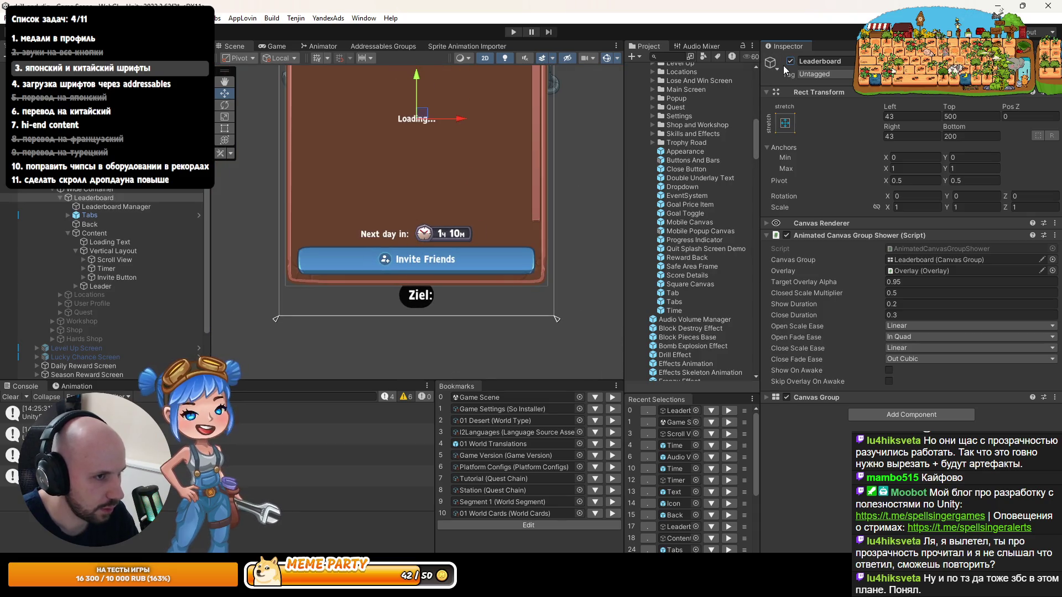
left_click(791, 61)
Step: Enter Play mode to run the game
scroll(534, 116, "up", 2)
scroll(105, 276, "up", 4)
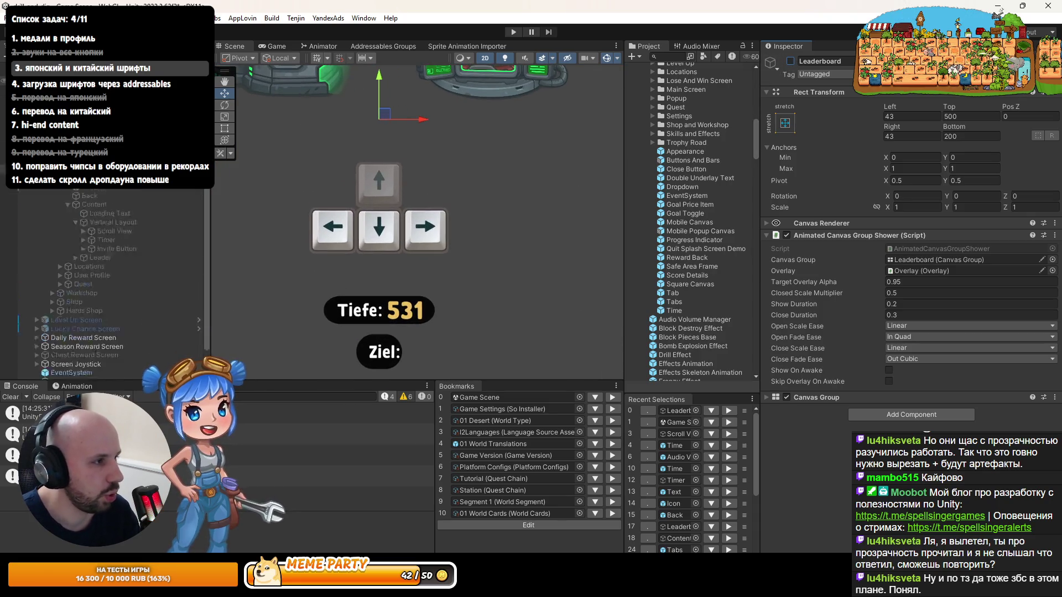
left_click(510, 35)
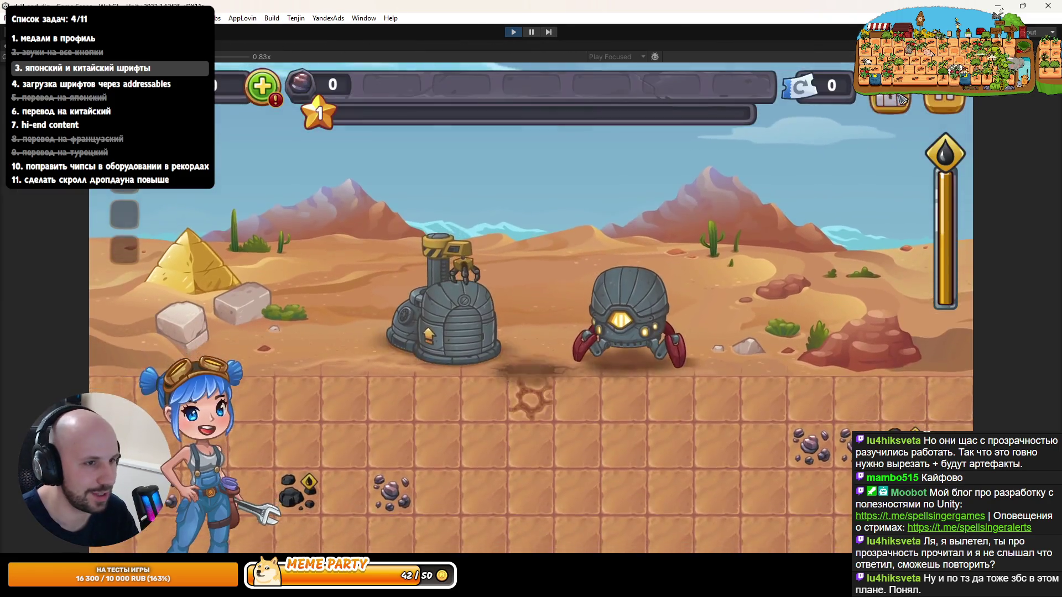
Step: Check the in-game leaderboard's 'Nächster Tag in' countdown, then stop Play mode
left_click(899, 99)
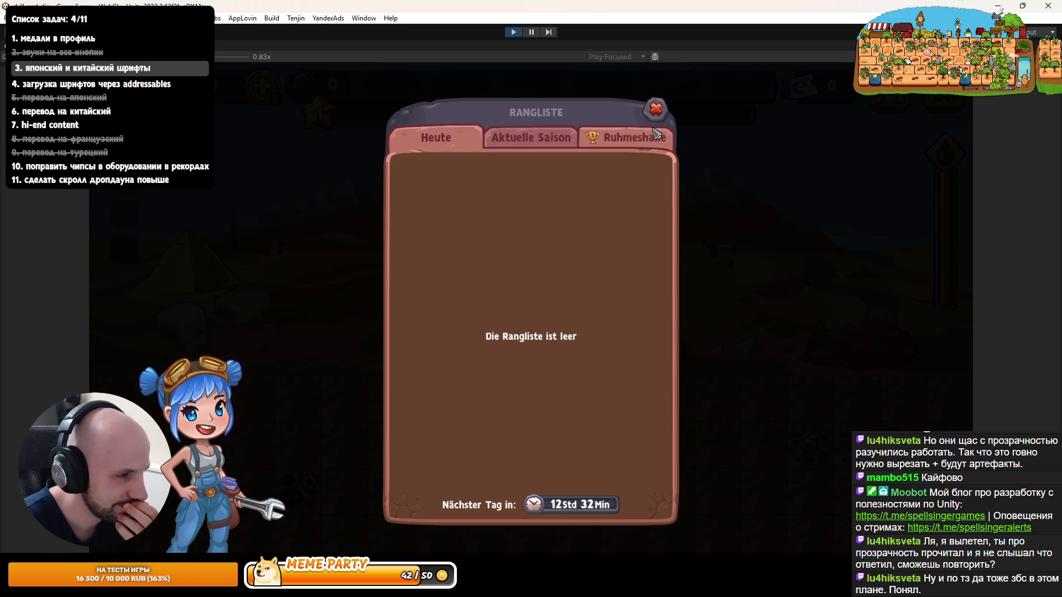
left_click(654, 110)
key("ctrl+p")
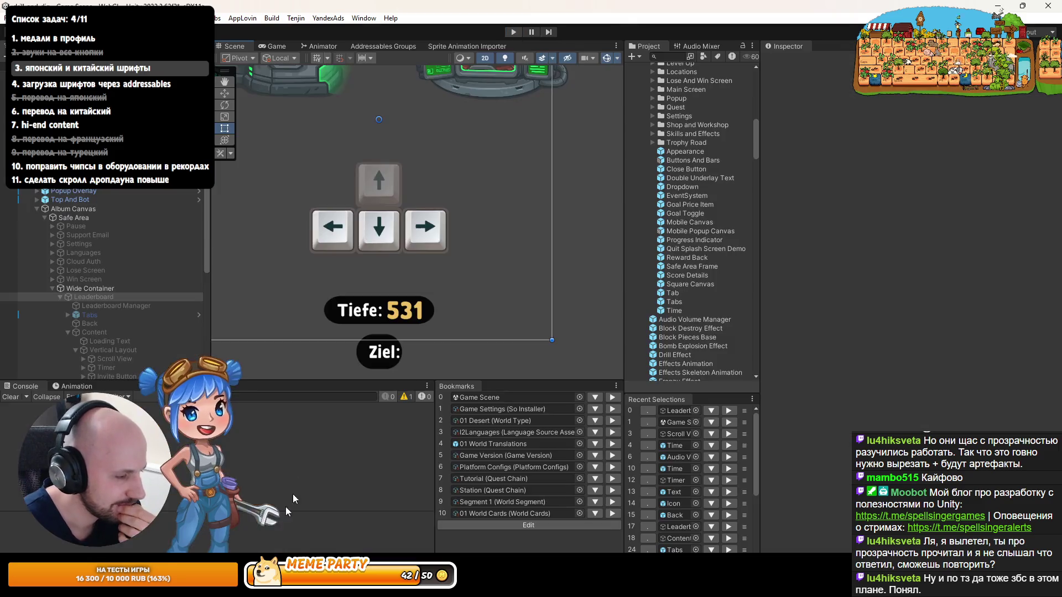
Step: Switch to Rider and open Commit Changes with Ctrl+K
key("alt+Tab")
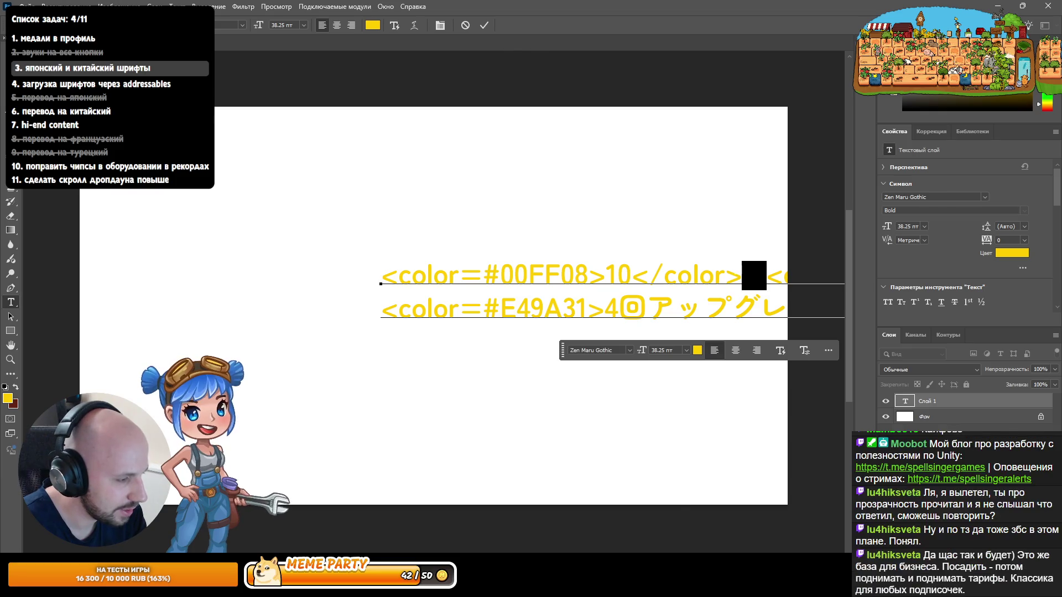
key("alt+Tab")
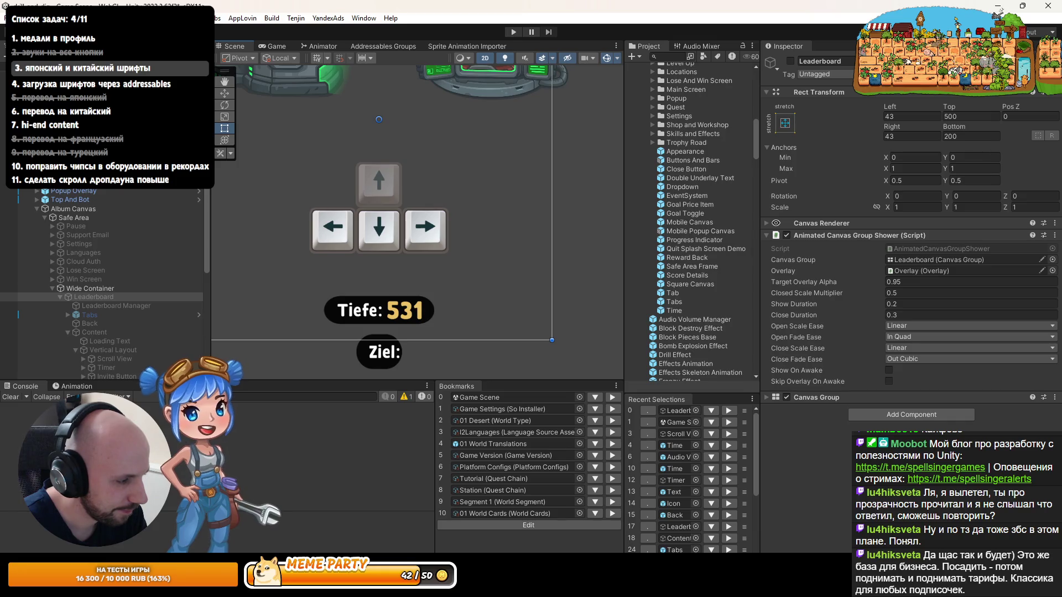
key("alt+Tab")
key("ctrl+k")
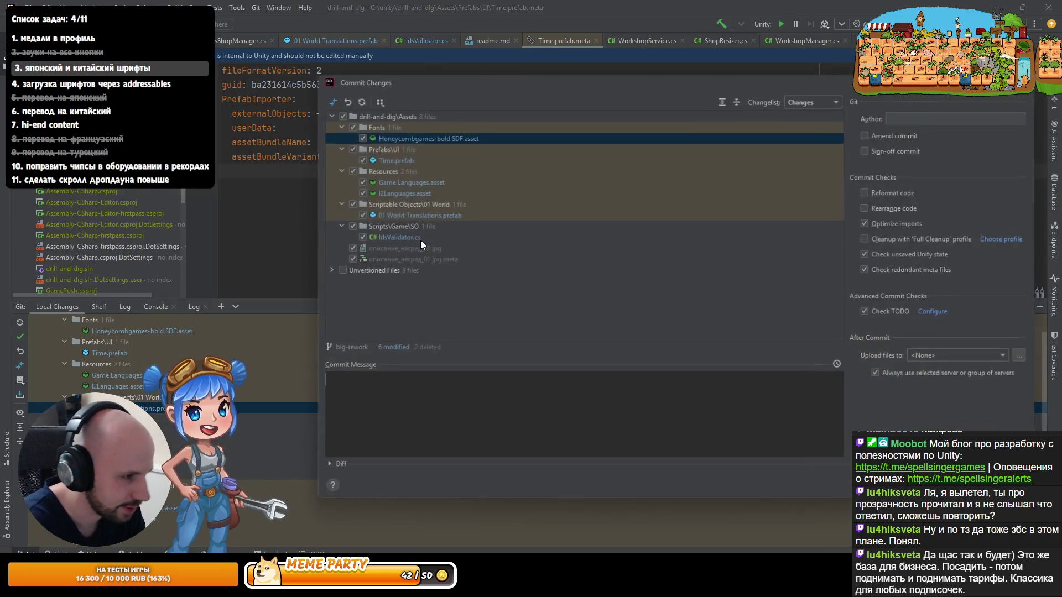
Step: Review diffs of Honeycombgames-bold SDF.asset, Time.prefab, I2Languages.asset and other changed files
double_click(410, 139)
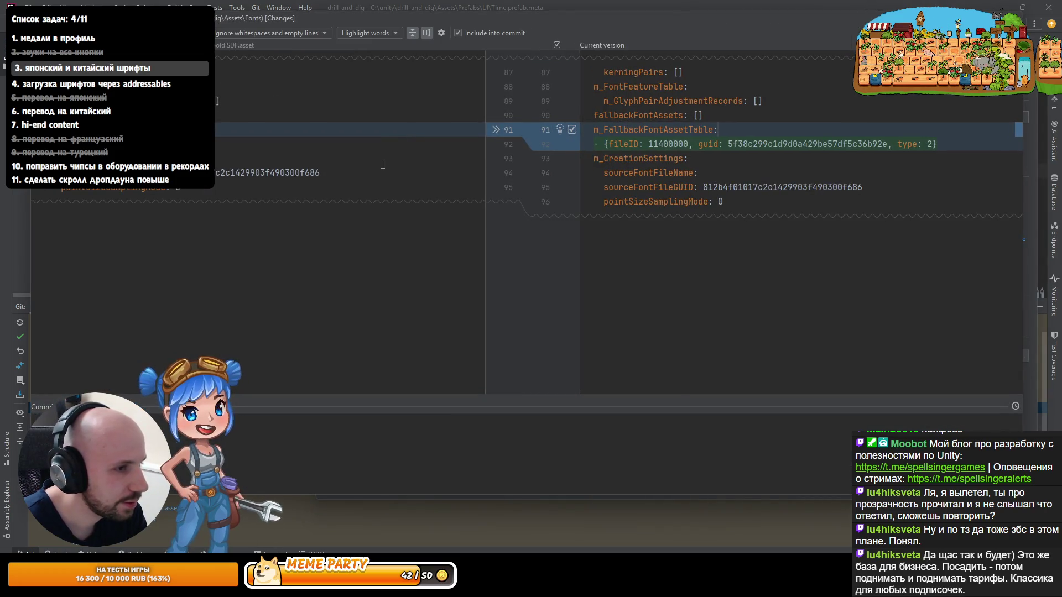
key("Escape")
double_click(385, 160)
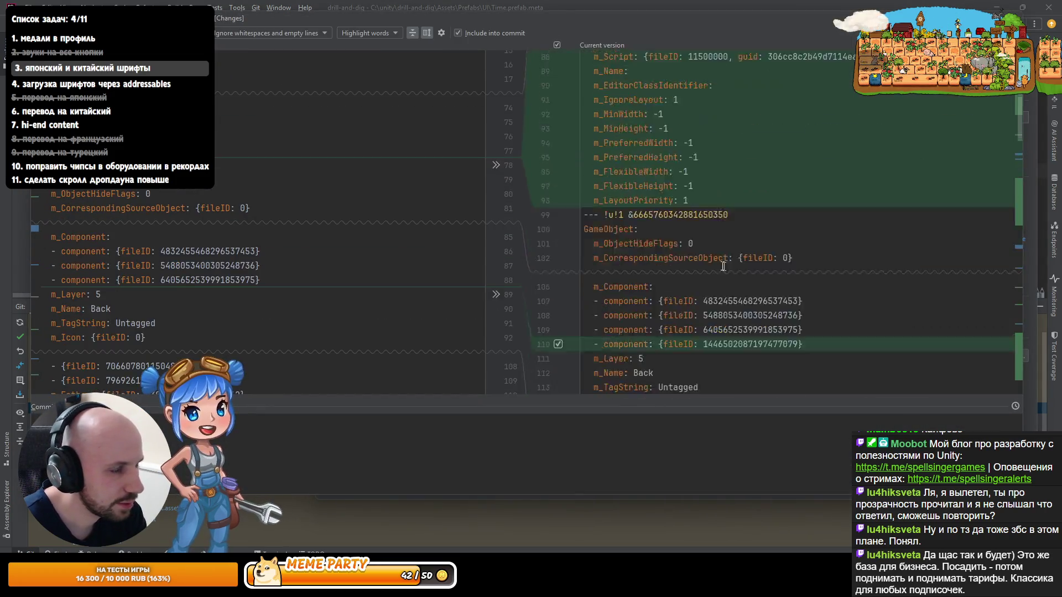
key("Escape")
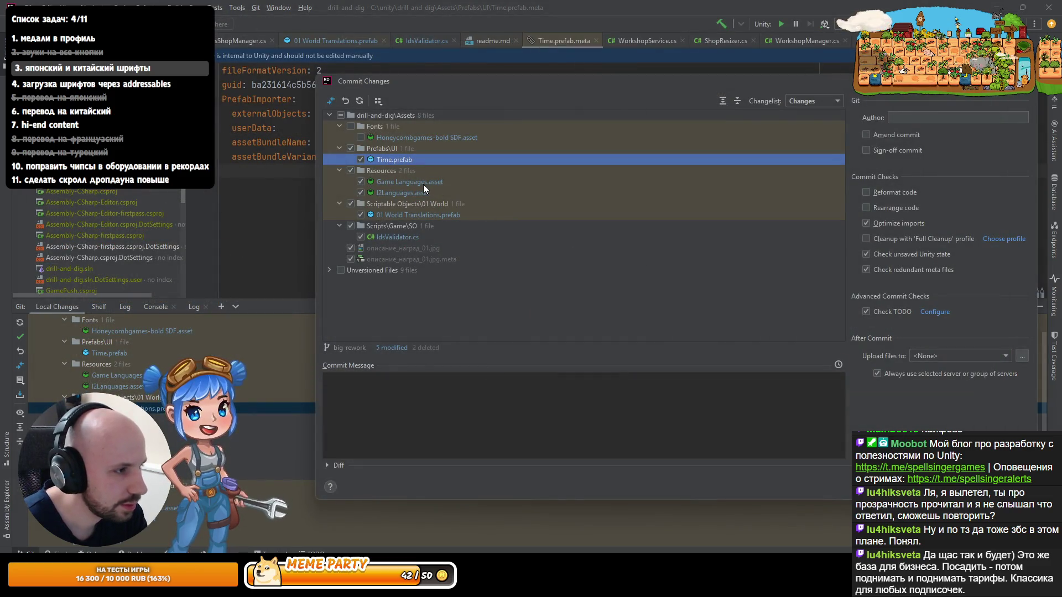
double_click(423, 188)
key("Escape")
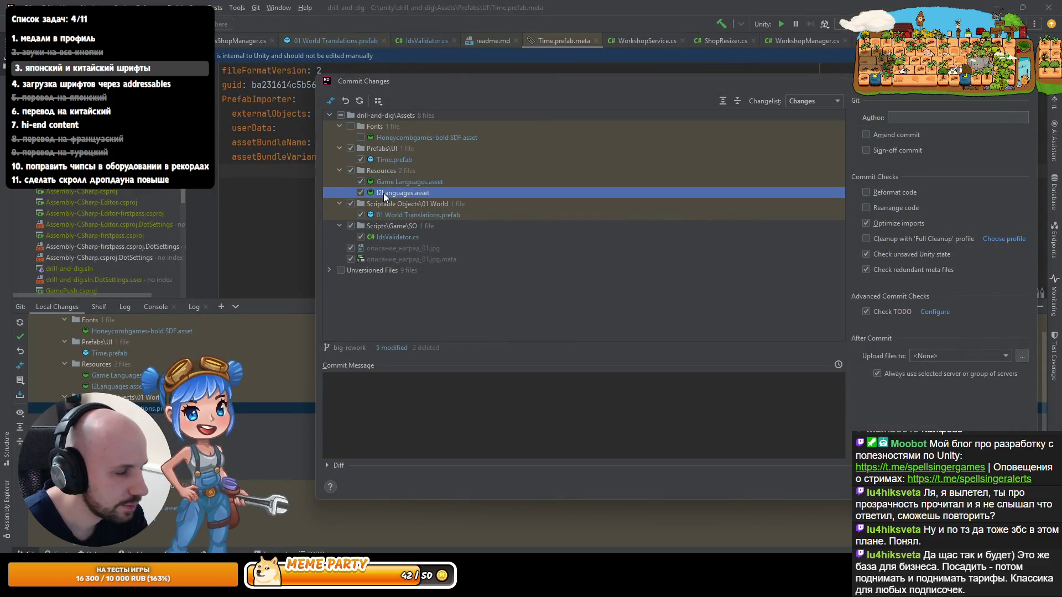
double_click(383, 194)
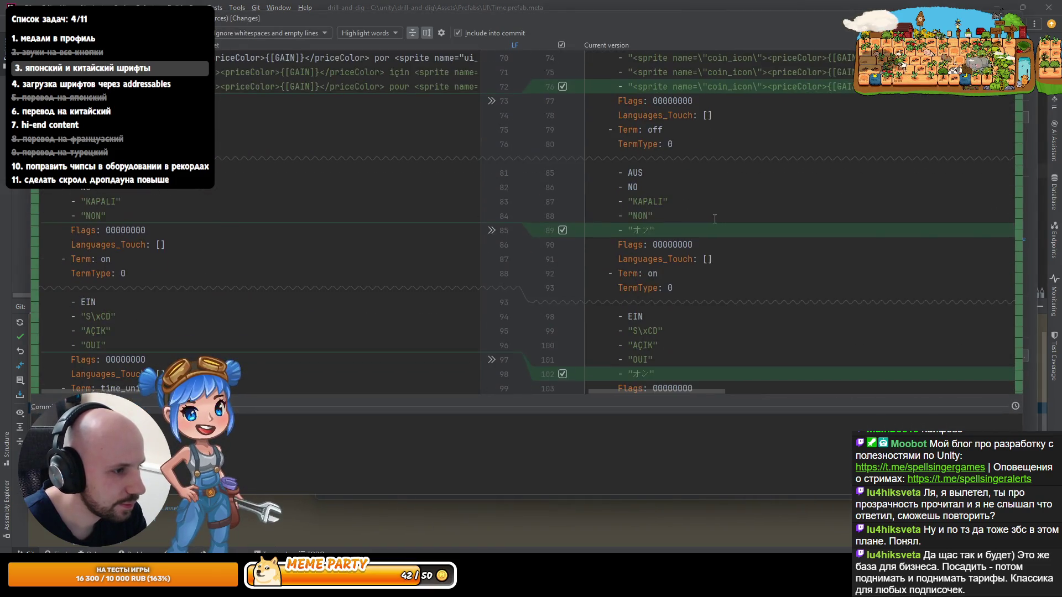
key("Escape")
left_click(395, 159)
key("Down")
key("Down")
key("Down")
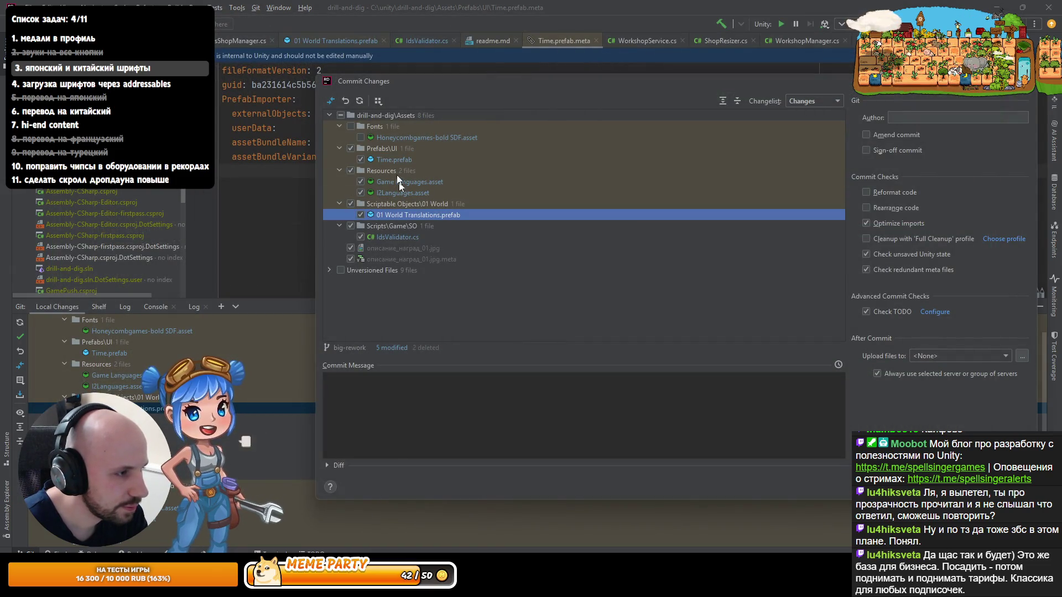
Step: Include the Honeycombgames font asset and add the nine unversioned font files to Git
left_click(407, 138)
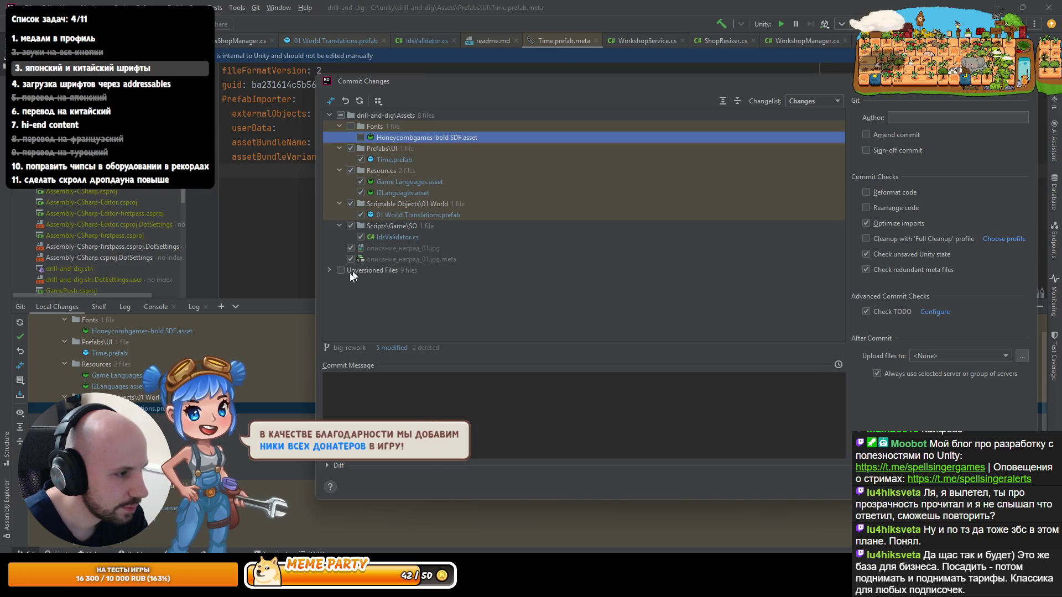
key("space")
left_click(329, 270)
left_click(363, 272)
key("ctrl+alt+a")
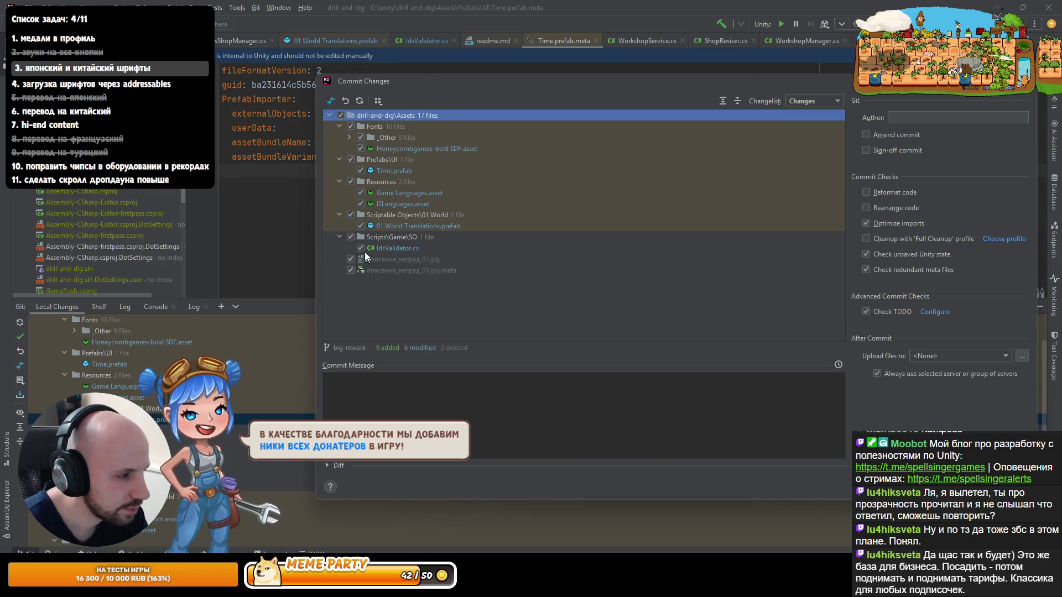
Step: Exclude all changes except the deleted описание_наград_01.jpg and its .meta file
left_click(340, 115)
left_click(350, 259)
left_click(354, 271)
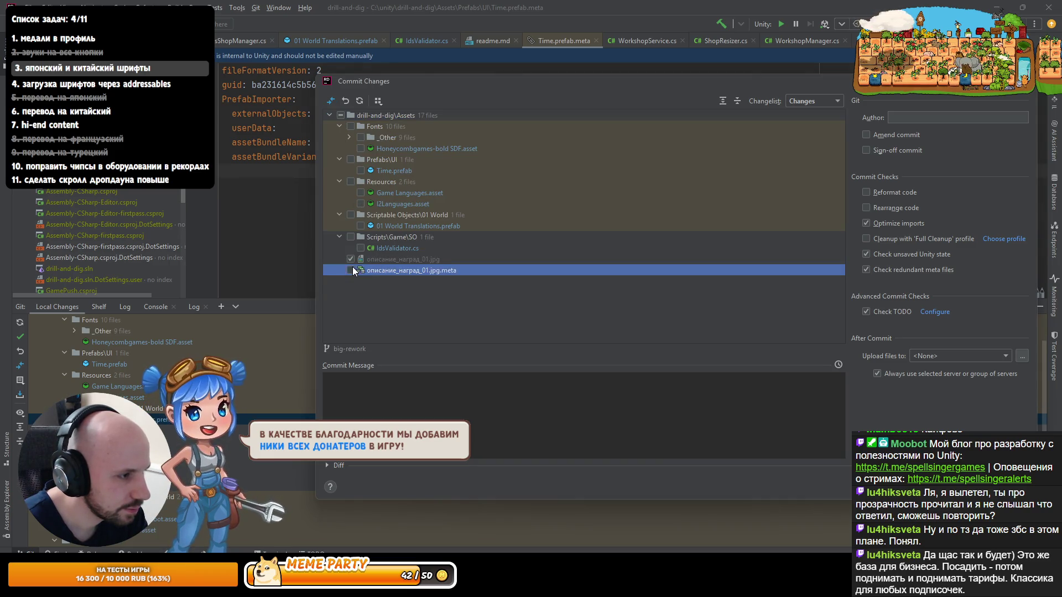
left_click(351, 271)
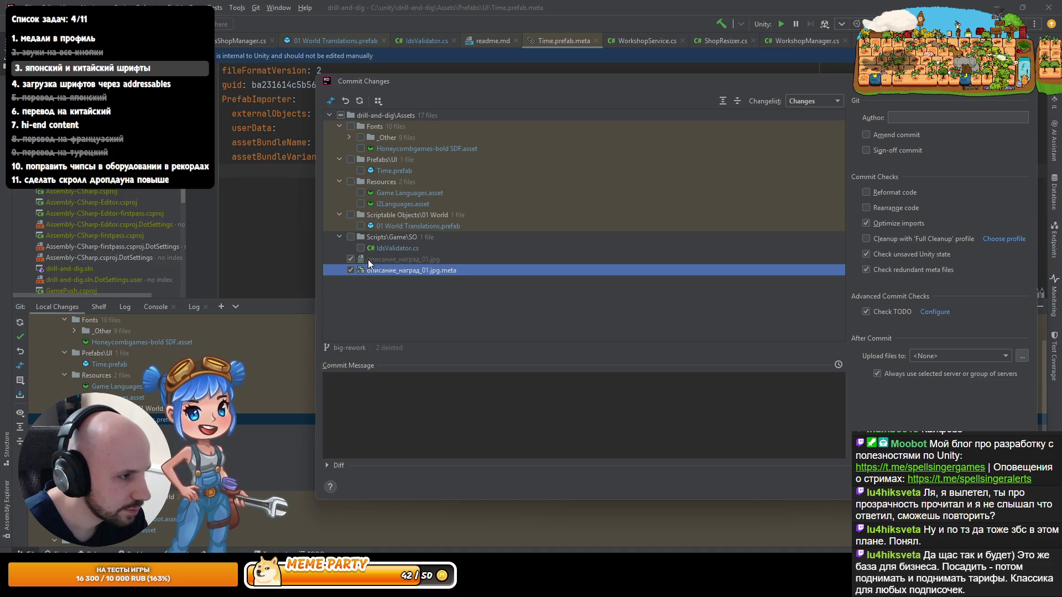
key("alt+Tab")
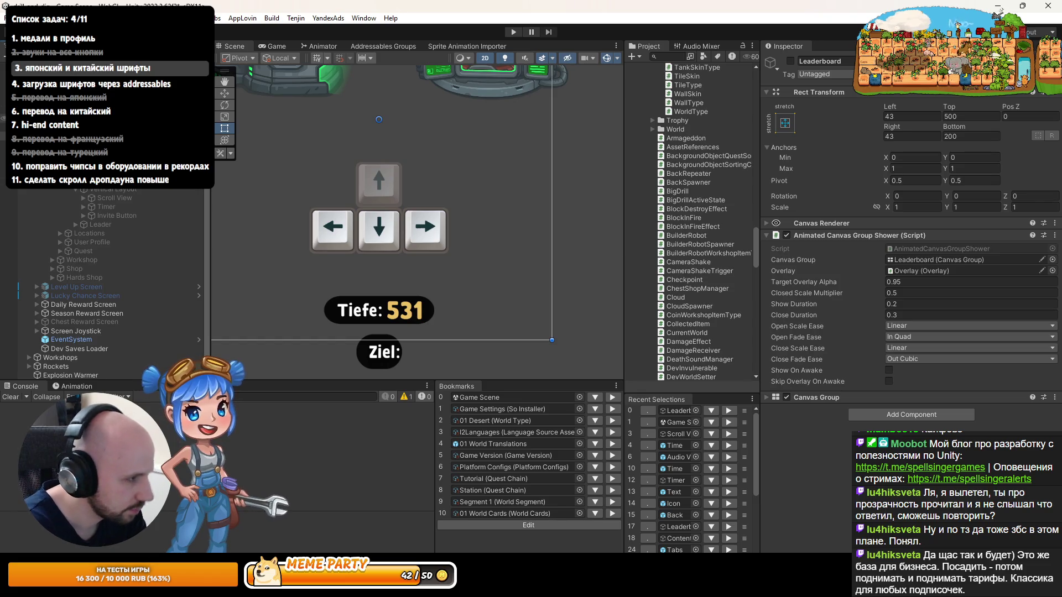
Step: Under Season Reward Screen > Safe Area in the Hierarchy, nest the Image object inside Season Reward
type("ba")
scroll(80, 196, "down", 20)
scroll(80, 199, "up", 10)
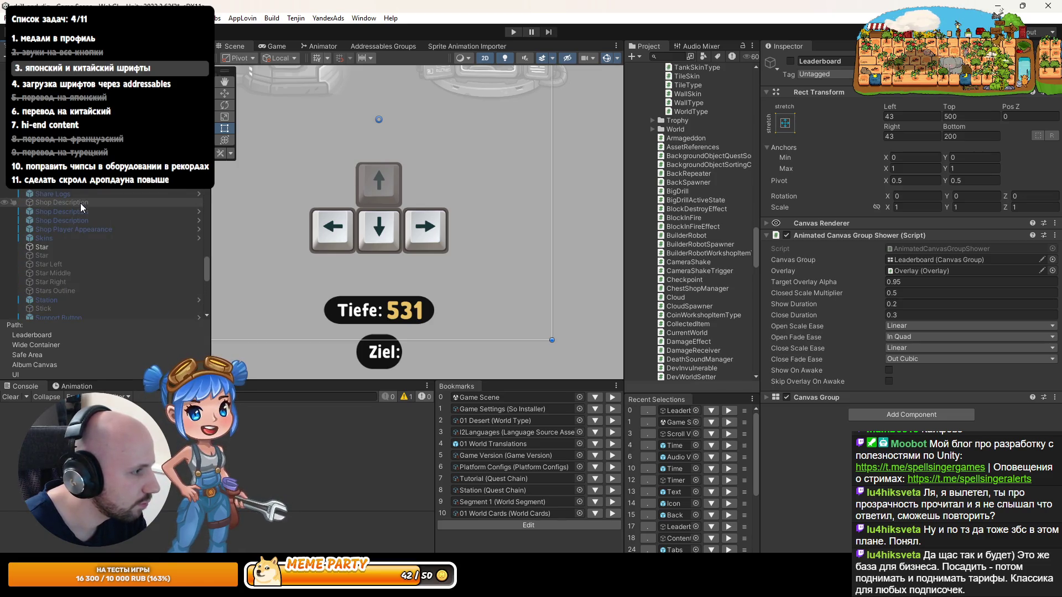
key("Escape")
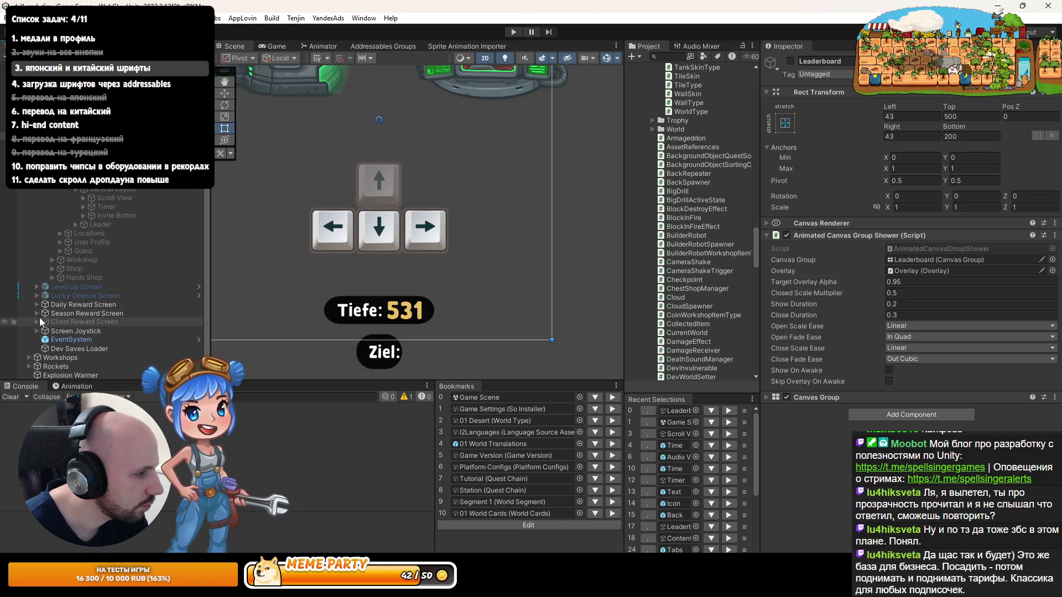
scroll(39, 322, "down", 1)
left_click(37, 305)
left_click(45, 313)
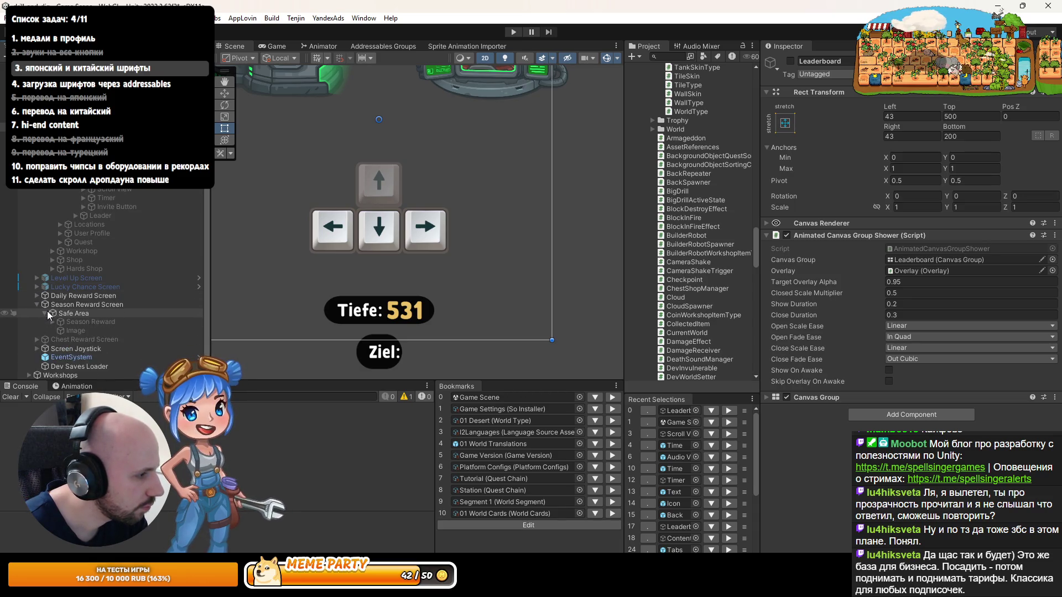
scroll(49, 316, "down", 1)
left_click_drag(74, 322, 88, 314)
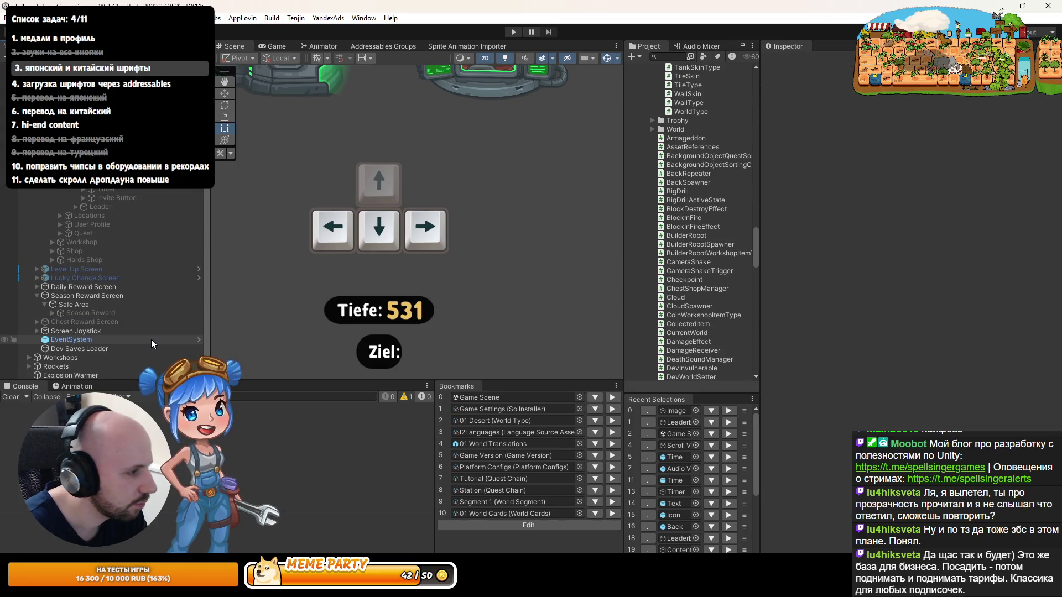
Step: Show the Game view, then return to Rider's pending commit
scroll(153, 344, "up", 6)
left_click(272, 46)
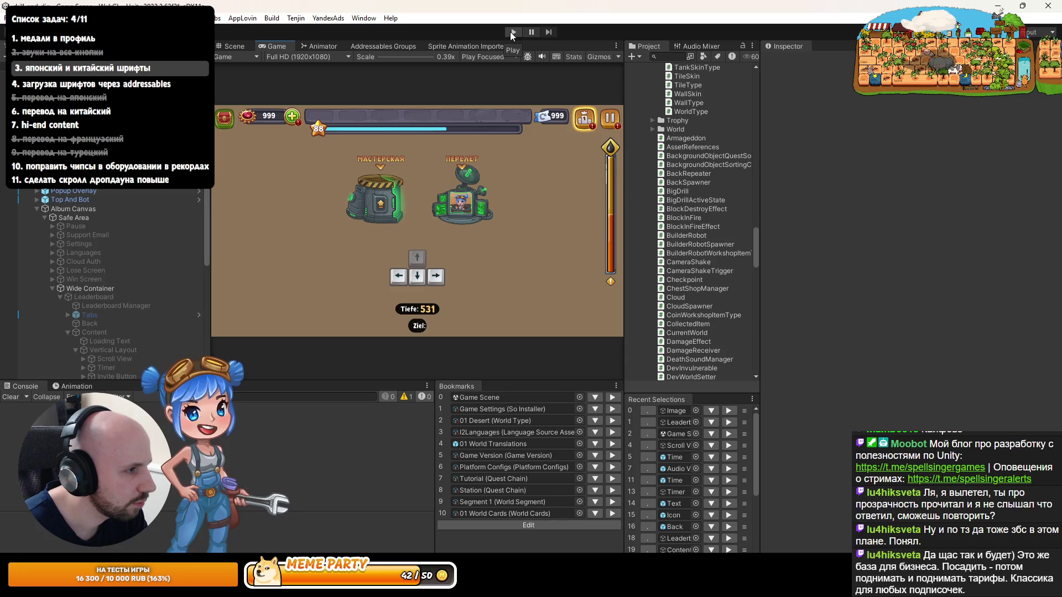
key("alt+Tab")
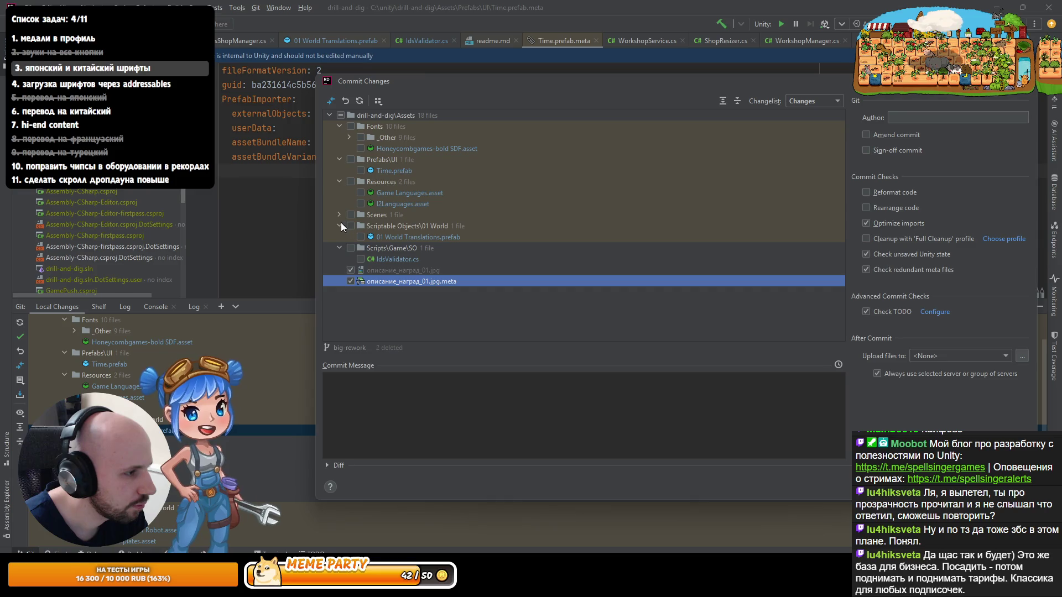
Step: Review the diff of Game Scene.unity in the commit list
double_click(391, 224)
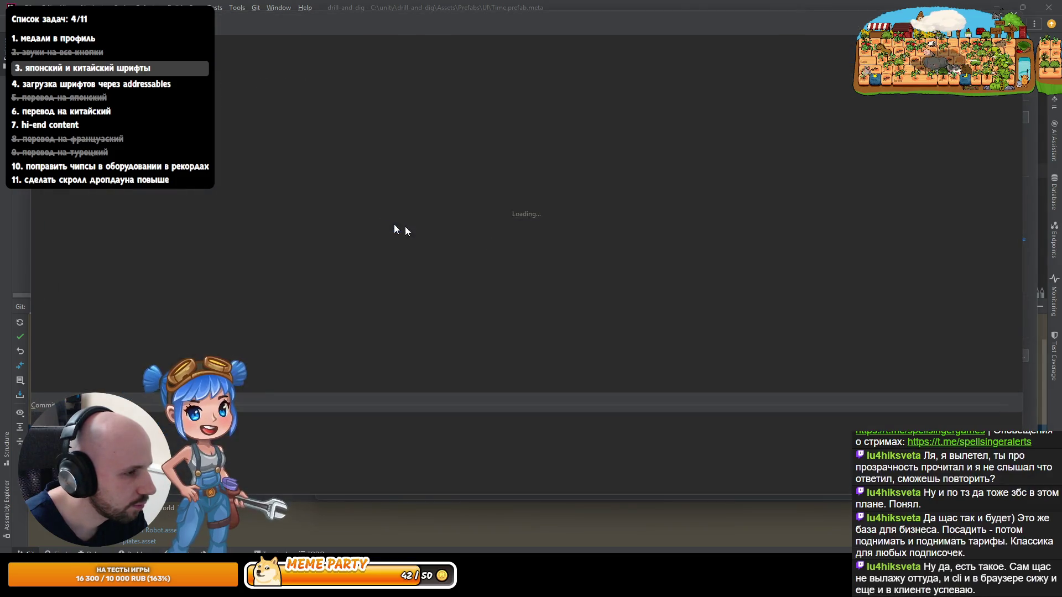
scroll(660, 239, "up", 15)
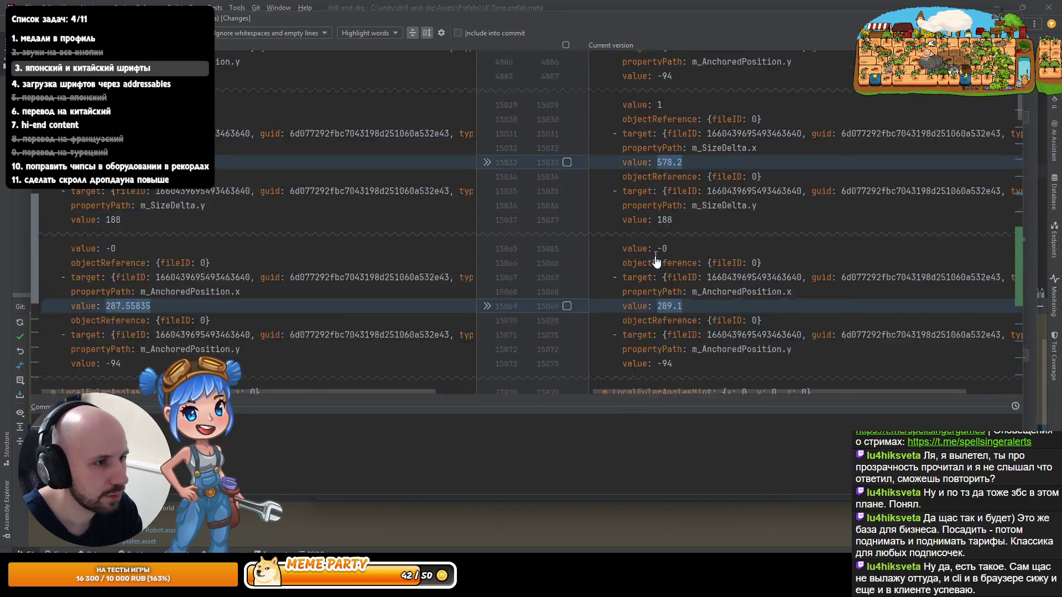
key("Escape")
Step: Include Game Scene.unity and commit with the message 'remove example graphics'
left_click(429, 419)
type("fix")
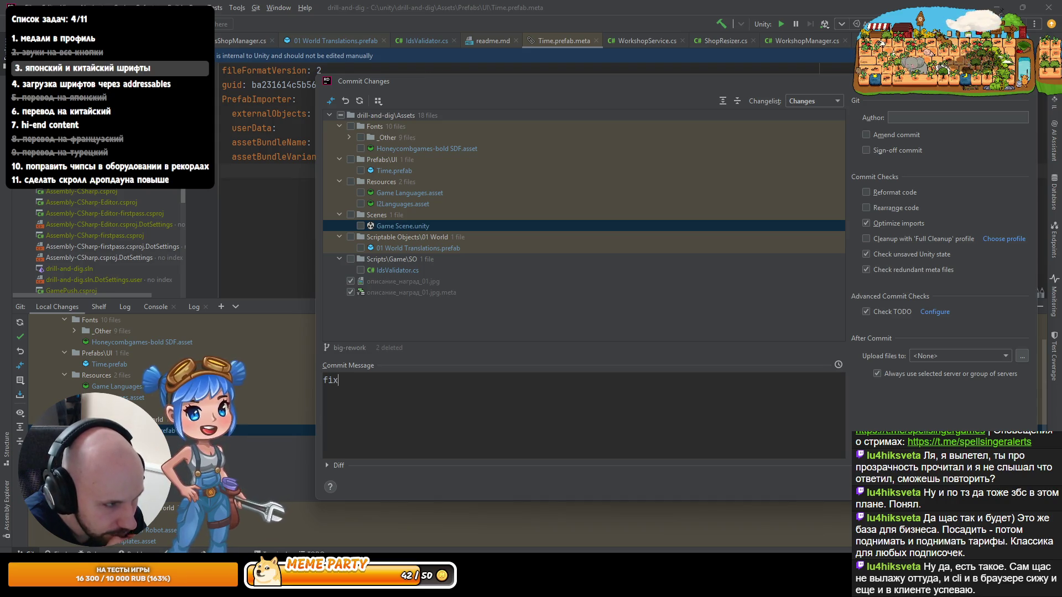
left_click(361, 226)
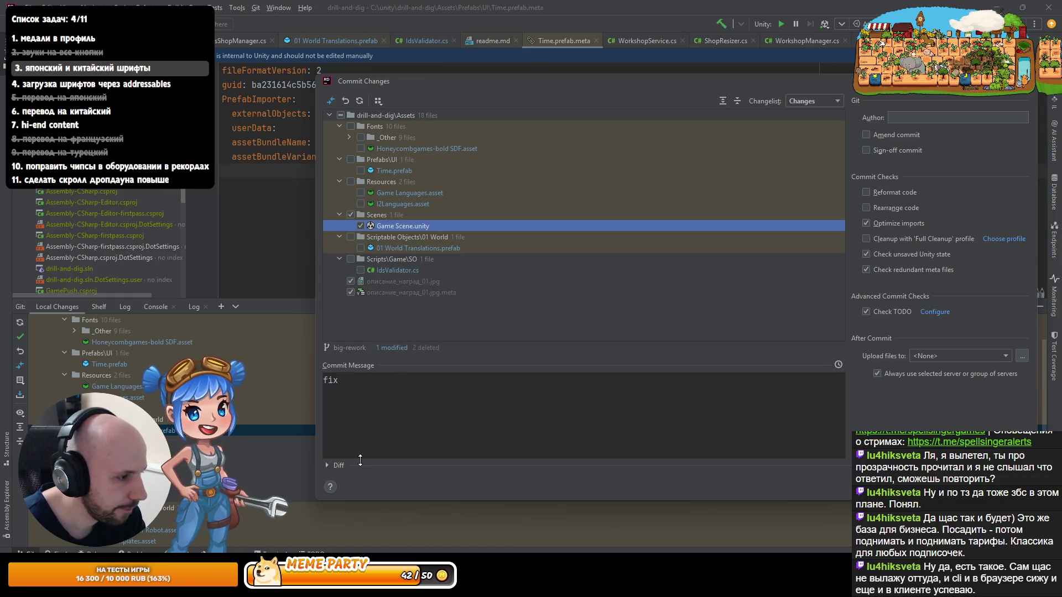
left_click(428, 396)
key("ctrl+a")
type("remove e")
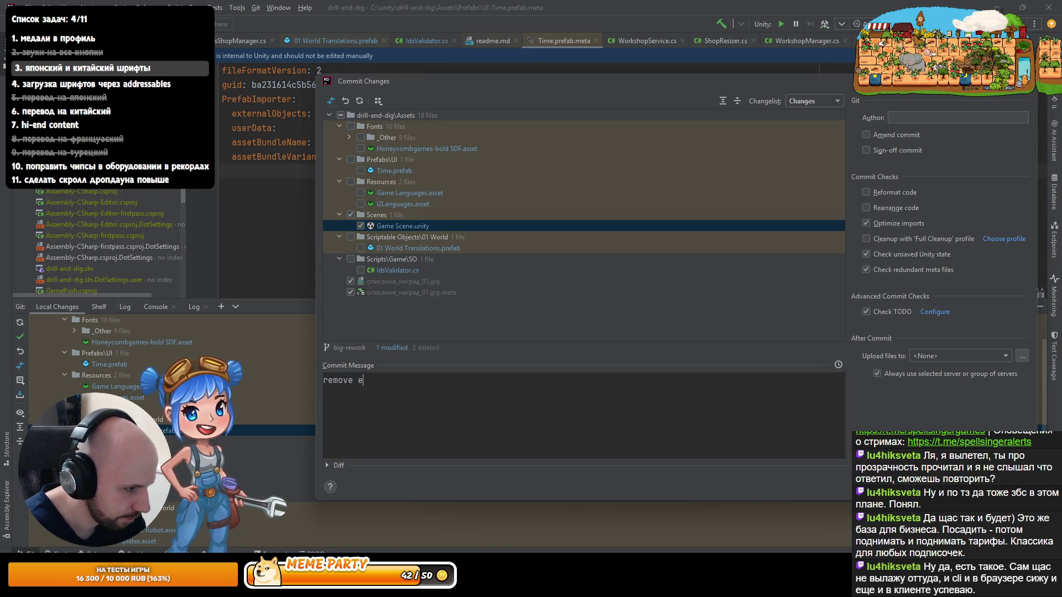
type("xample graphics")
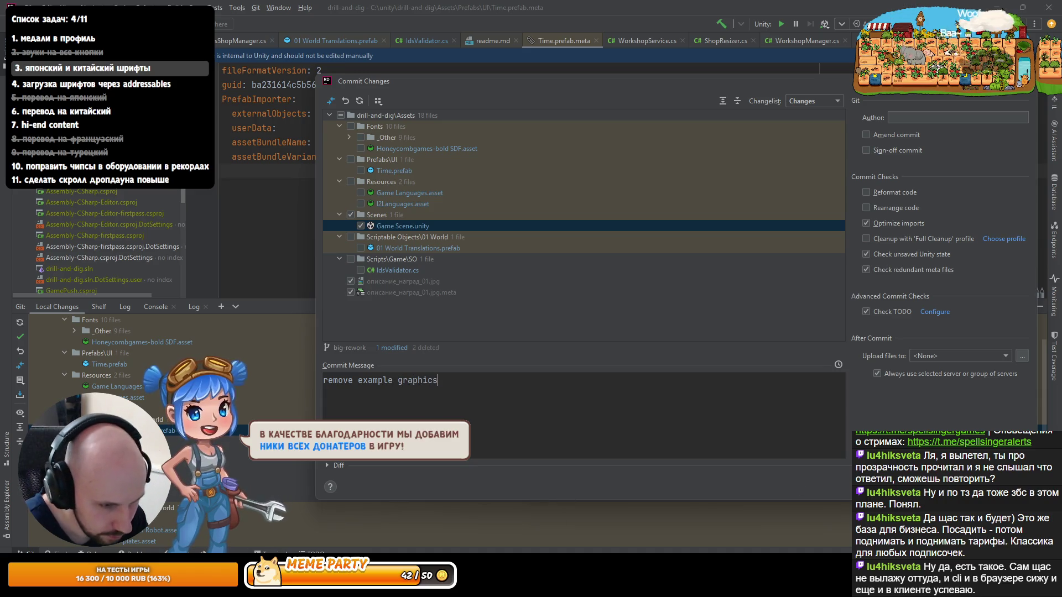
key("ctrl+Return")
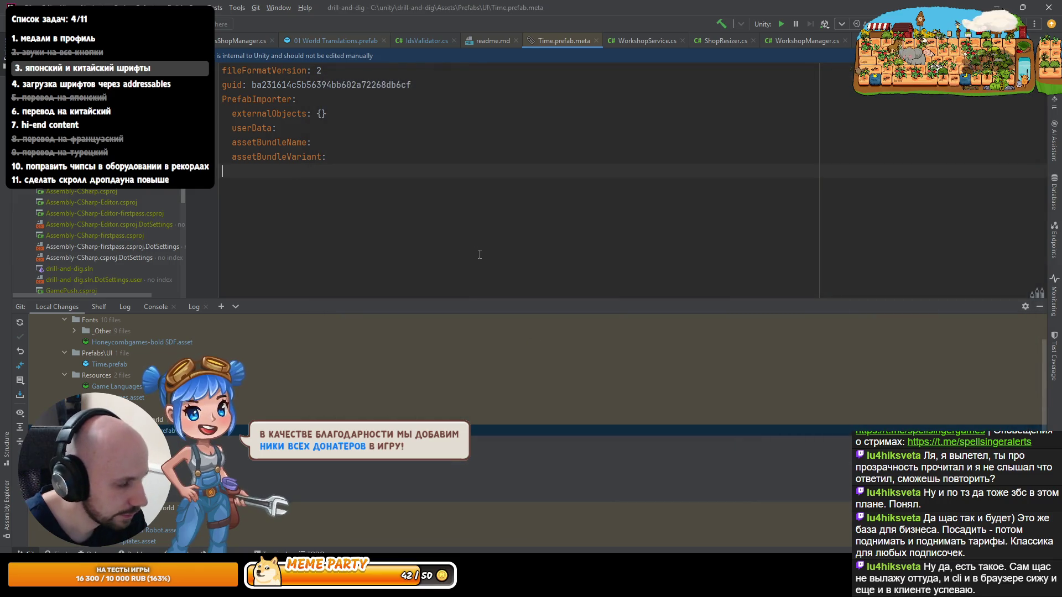
Step: Start a new commit for the remaining changes, message 'japanese translations and fix for timer'
key("ctrl+k")
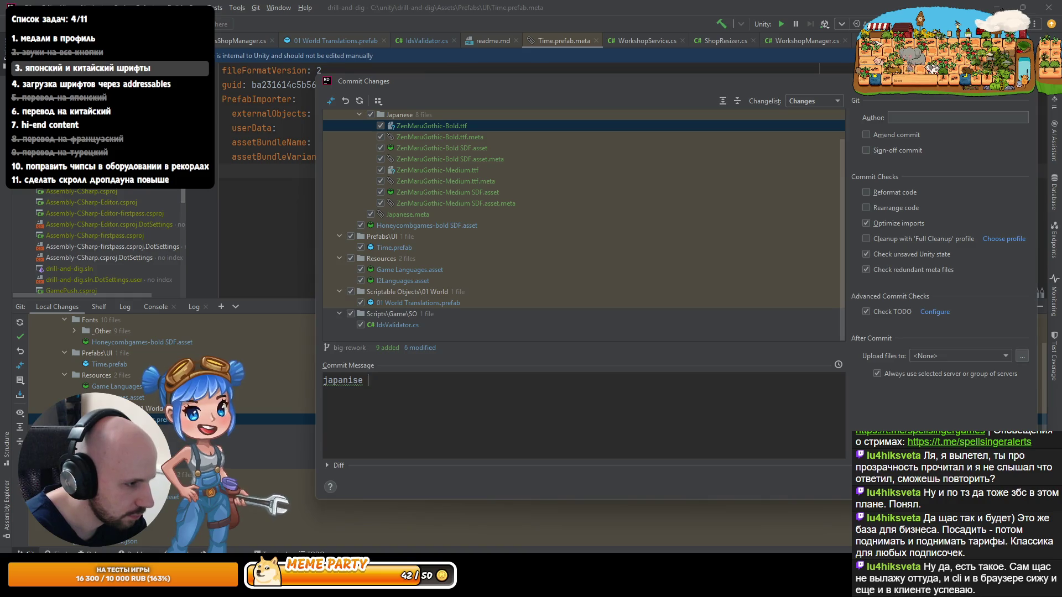
type("se translations and f")
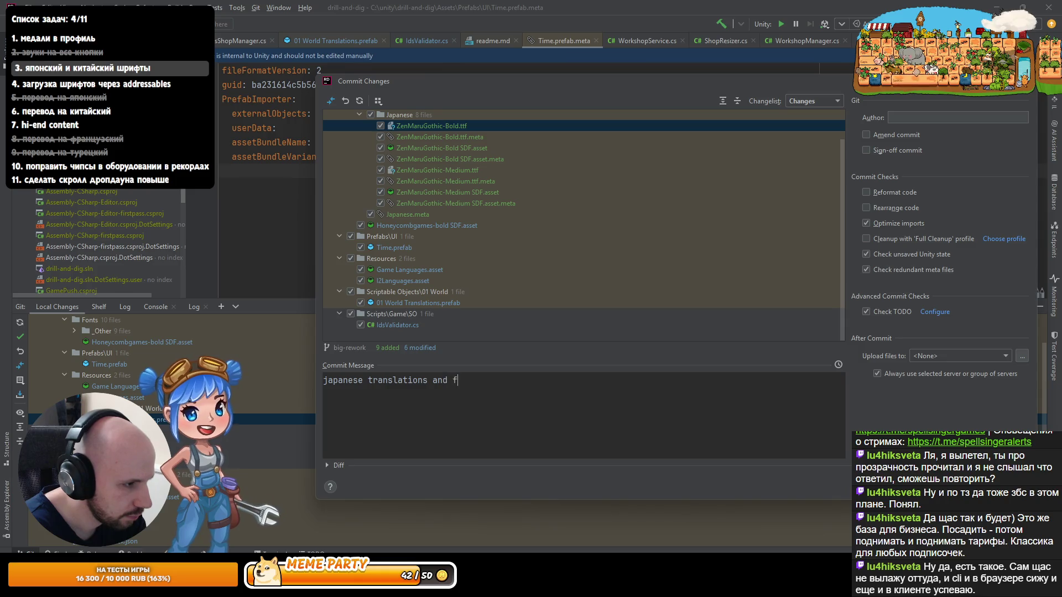
key("ctrl+a")
key("BackSpace")
key("ctrl+z")
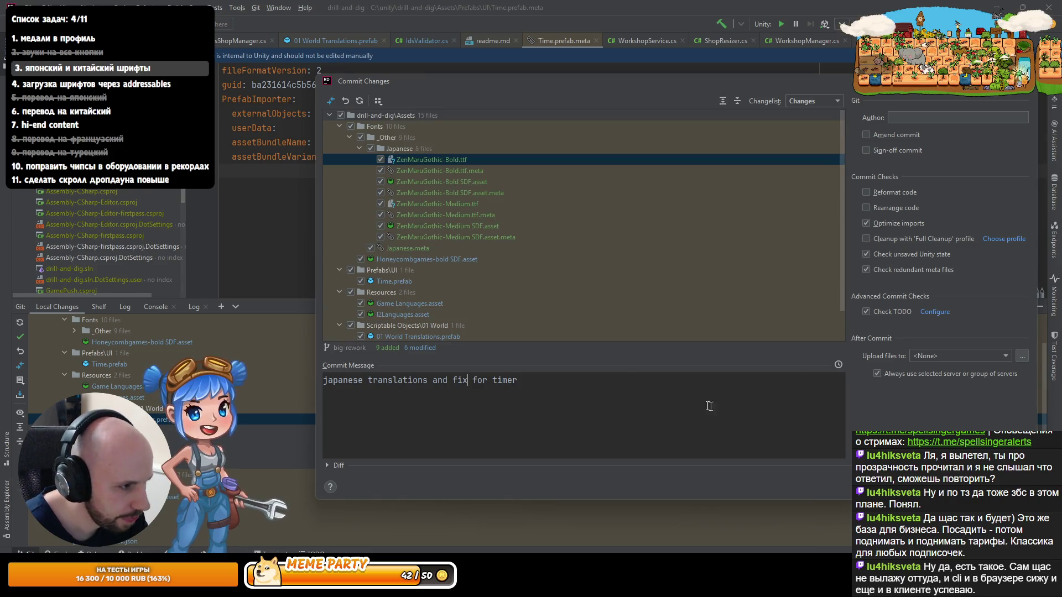
Step: Commit and push both commits to big-rework, then switch to the Codex app
key("ctrl+alt+k")
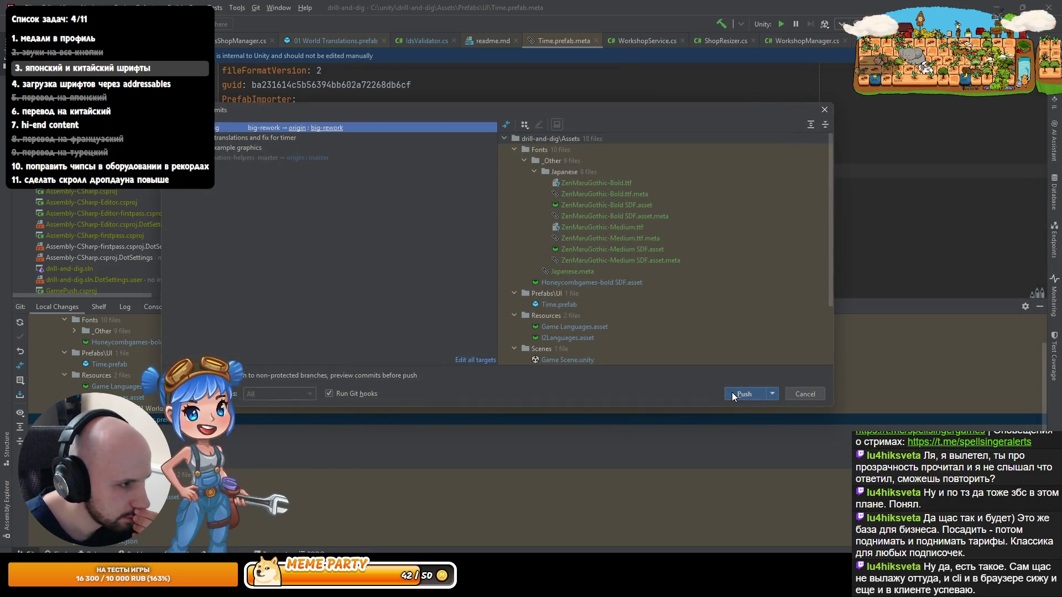
left_click(732, 392)
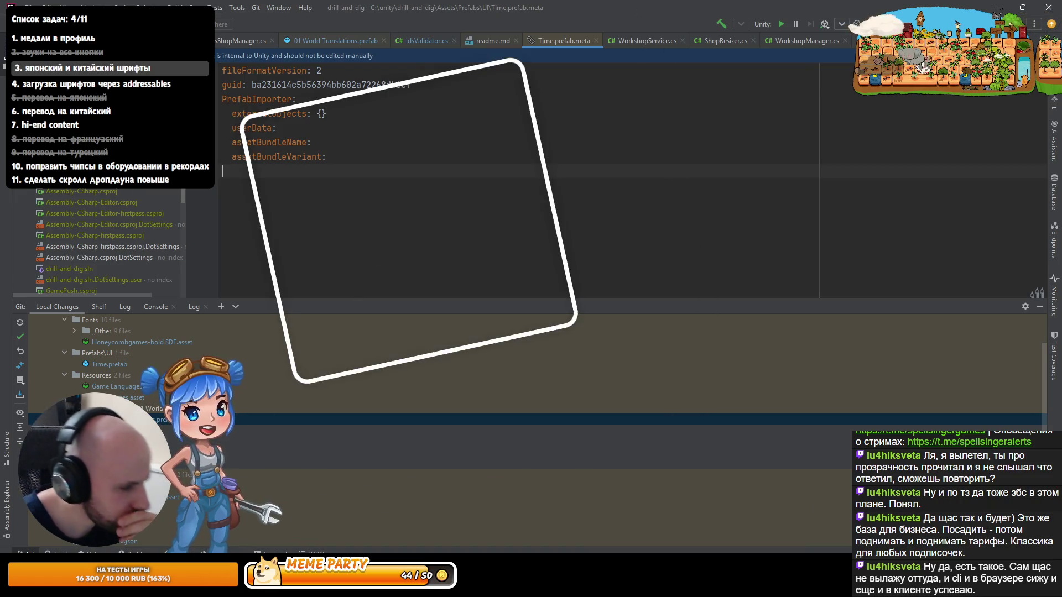
key("alt+Tab")
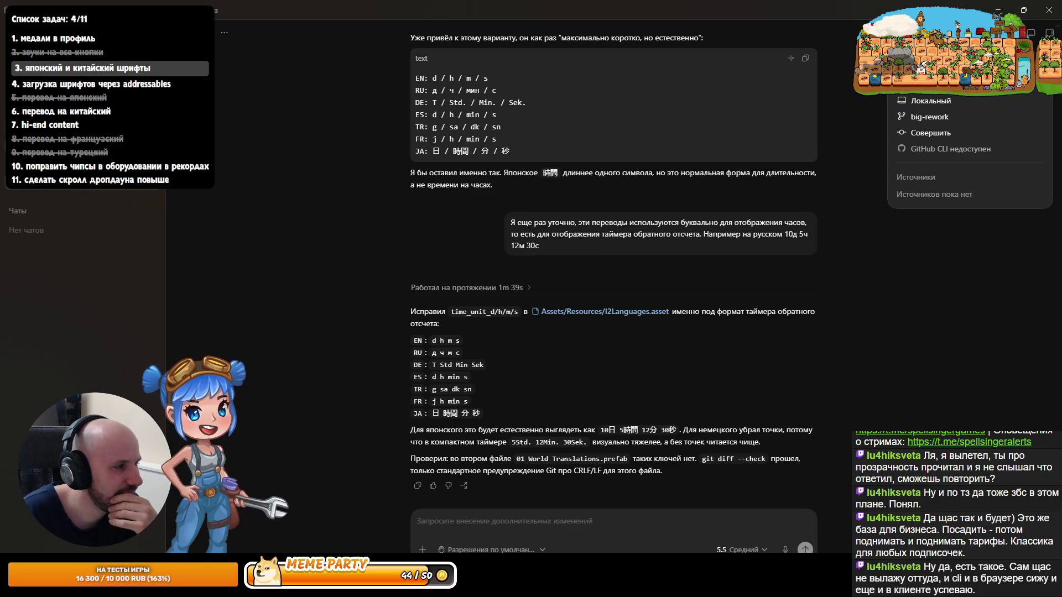
Step: Open the fonts-per-language conversation and start voice dictation of a new question
left_click(83, 184)
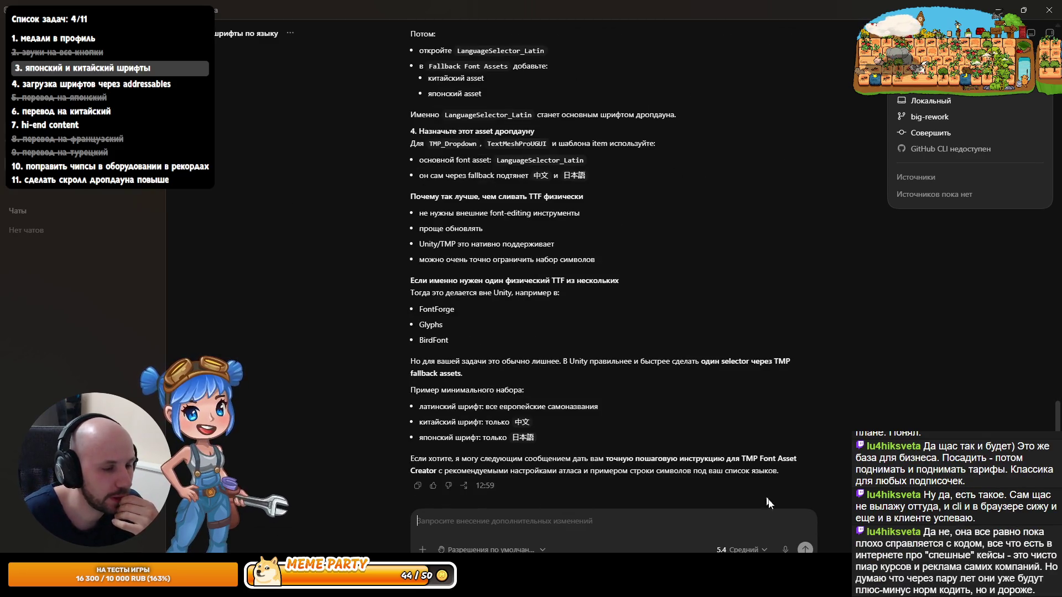
left_click(785, 549)
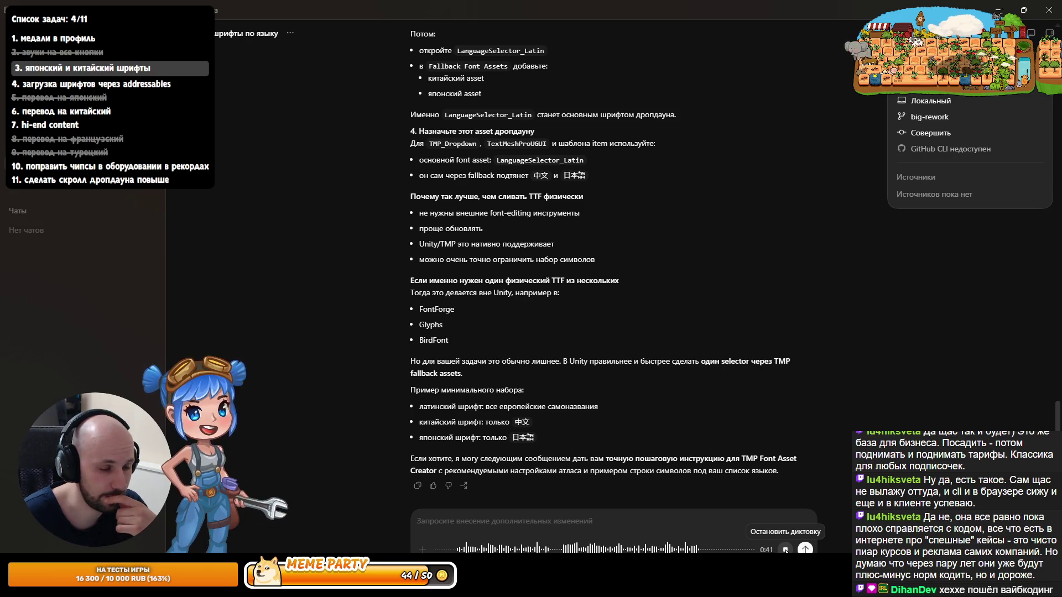
Step: Send the dictated question and scroll to the end of the CJK fallback font answer
left_click(785, 549)
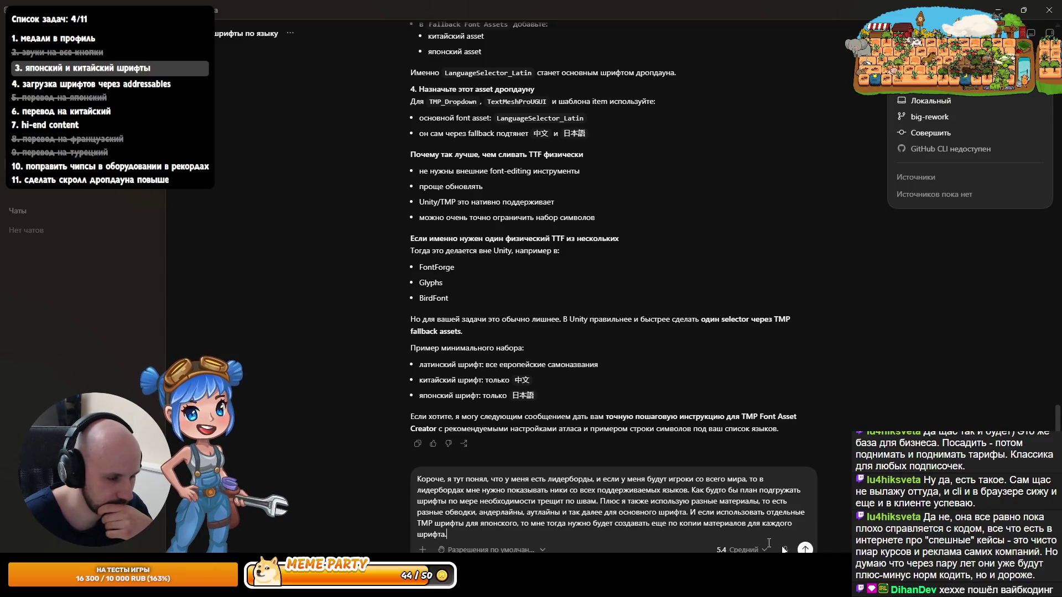
key("Return")
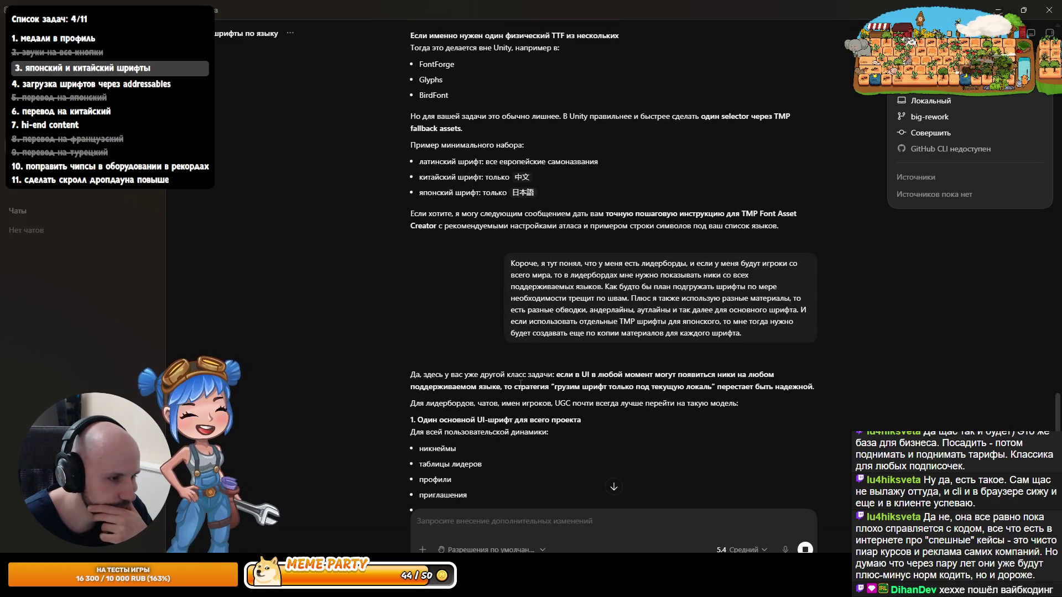
scroll(520, 387, "down", 1)
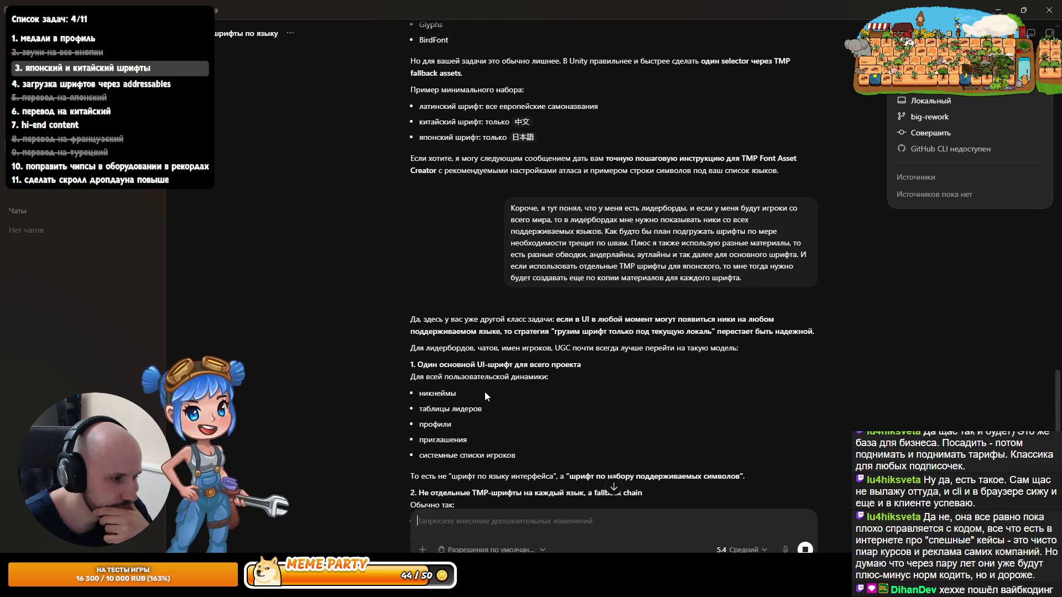
scroll(490, 399, "down", 1)
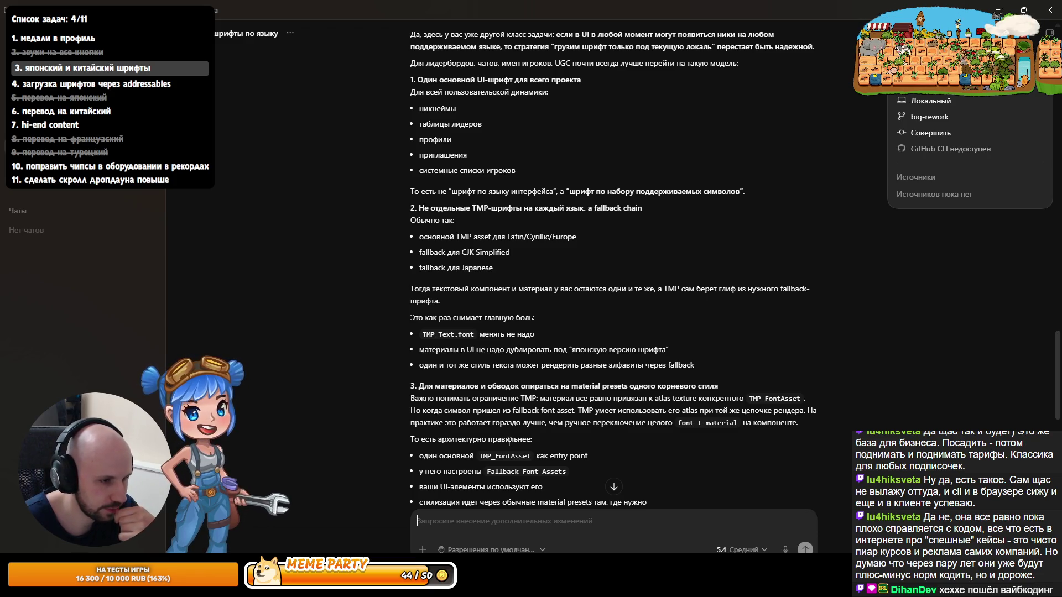
scroll(508, 443, "down", 3)
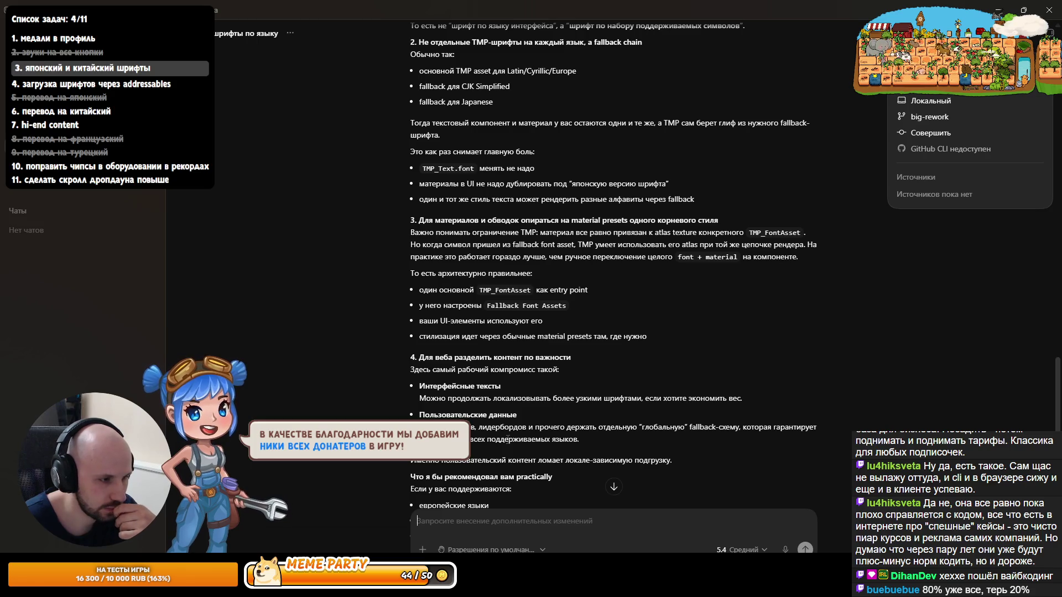
scroll(509, 447, "down", 2)
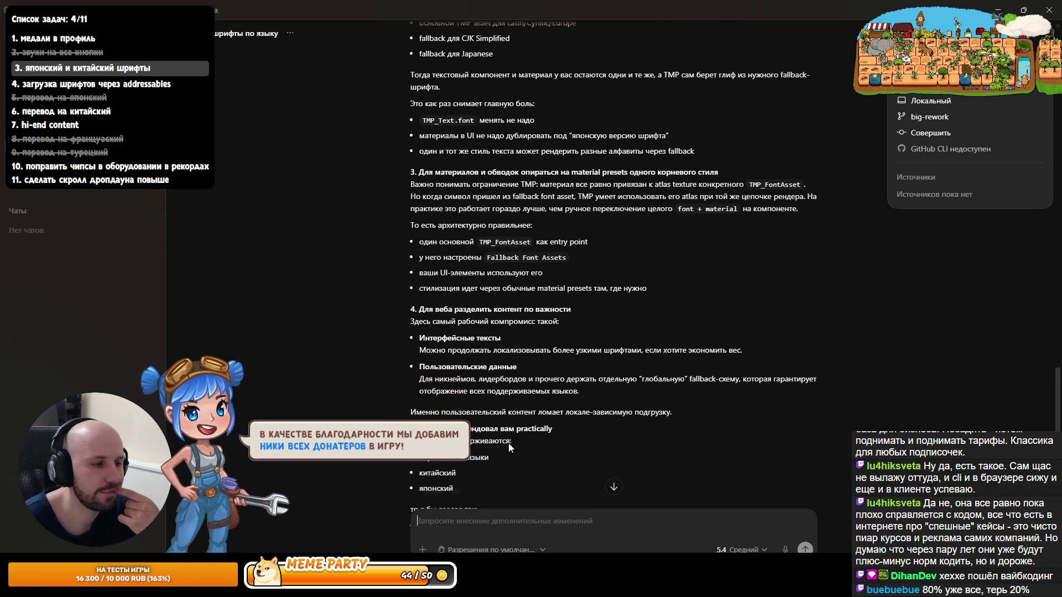
scroll(509, 447, "down", 4)
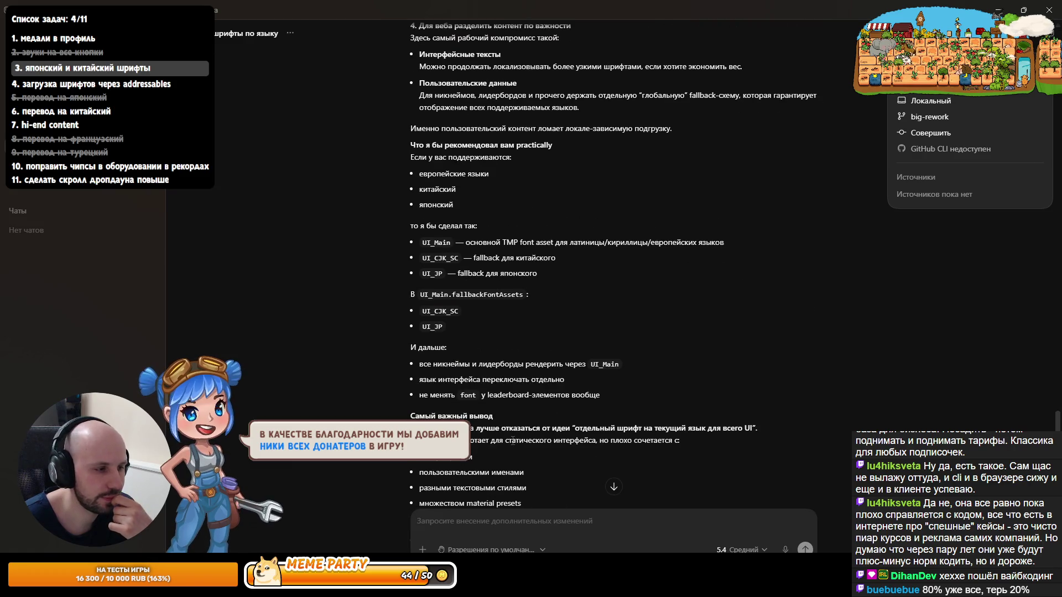
scroll(513, 441, "down", 3)
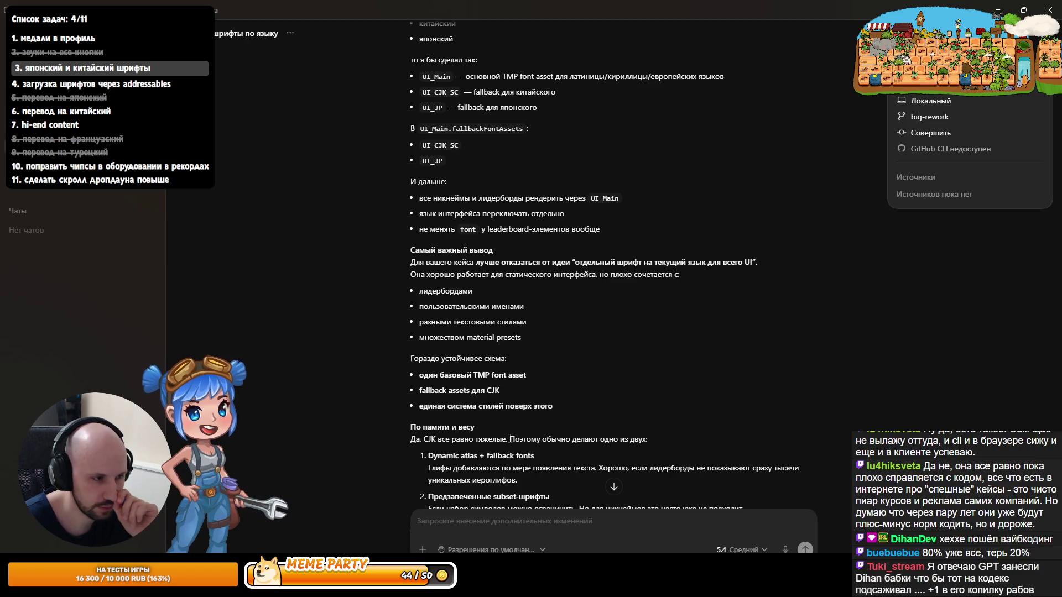
scroll(510, 439, "down", 1)
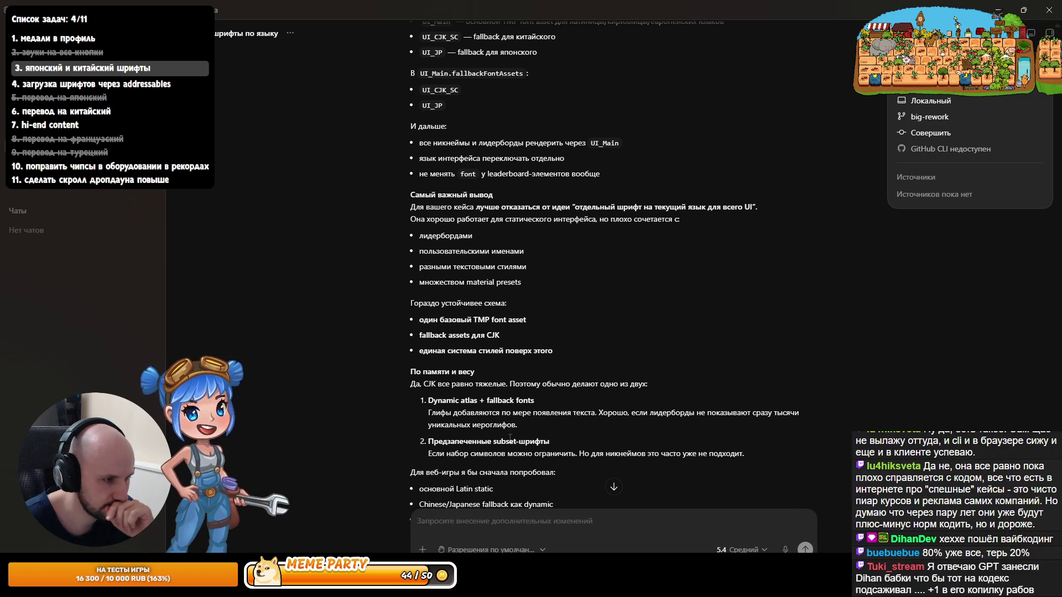
scroll(510, 438, "down", 1)
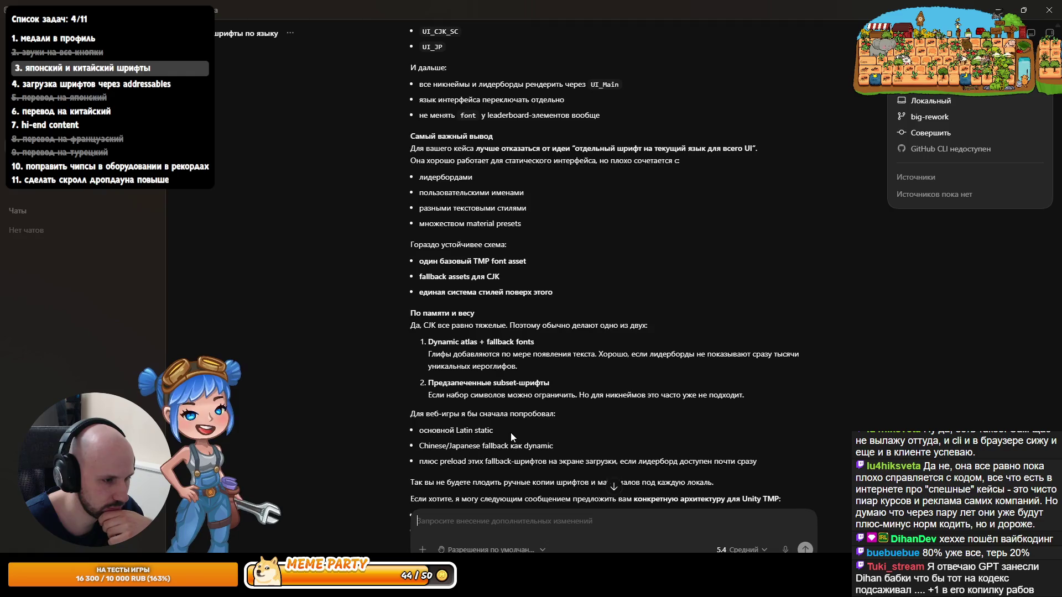
scroll(509, 432, "down", 2)
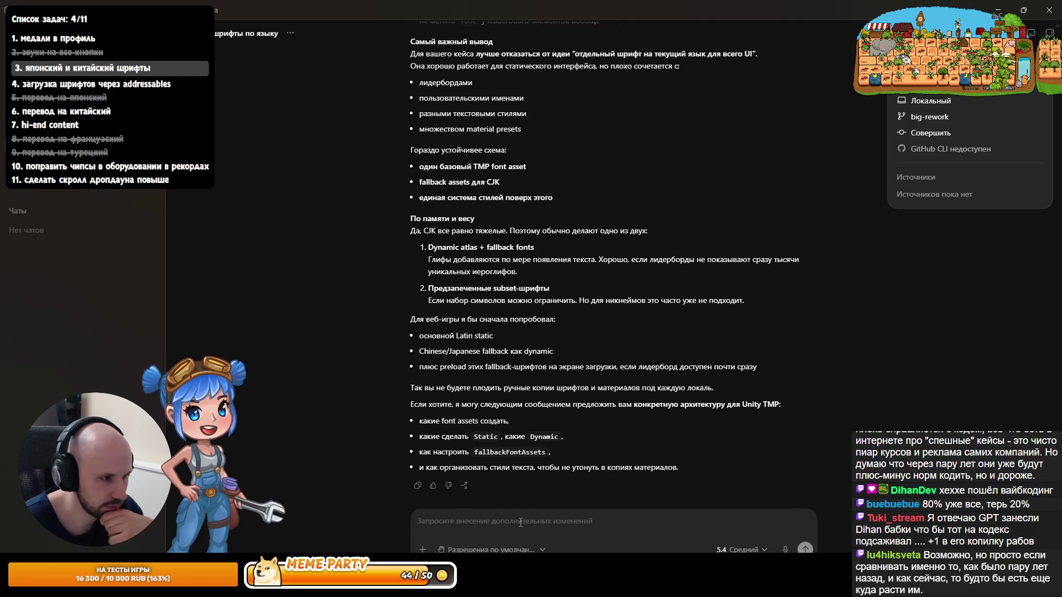
Step: Ask 'Можно ли в TMP Fallback подгружать шрифты через Addressables по мере необходимости?'
type("VJ;")
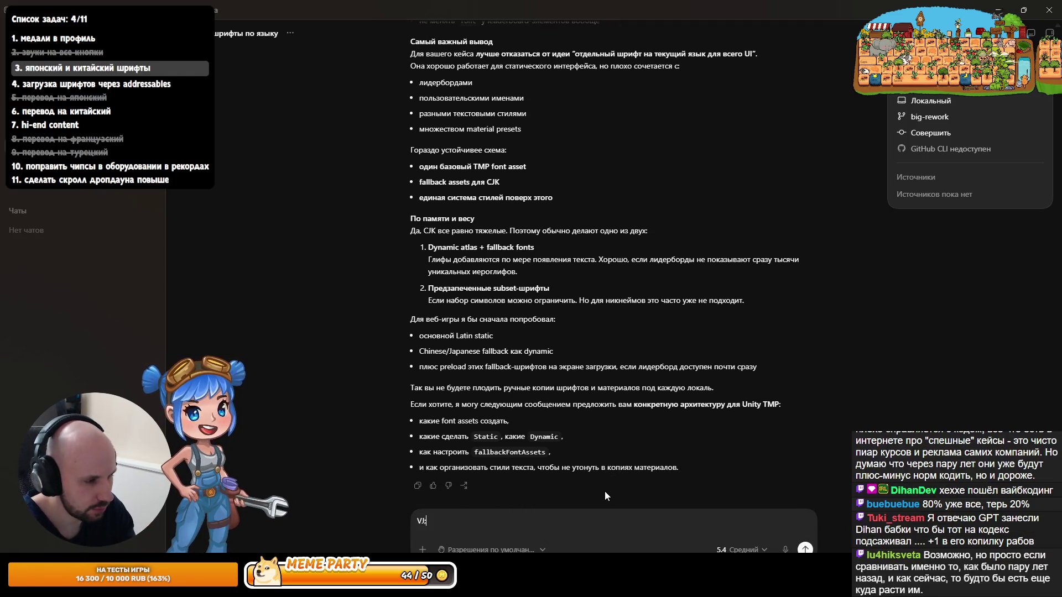
key("BackSpace")
key("BackSpace")
type("Можно ли в TMP Fallback gj")
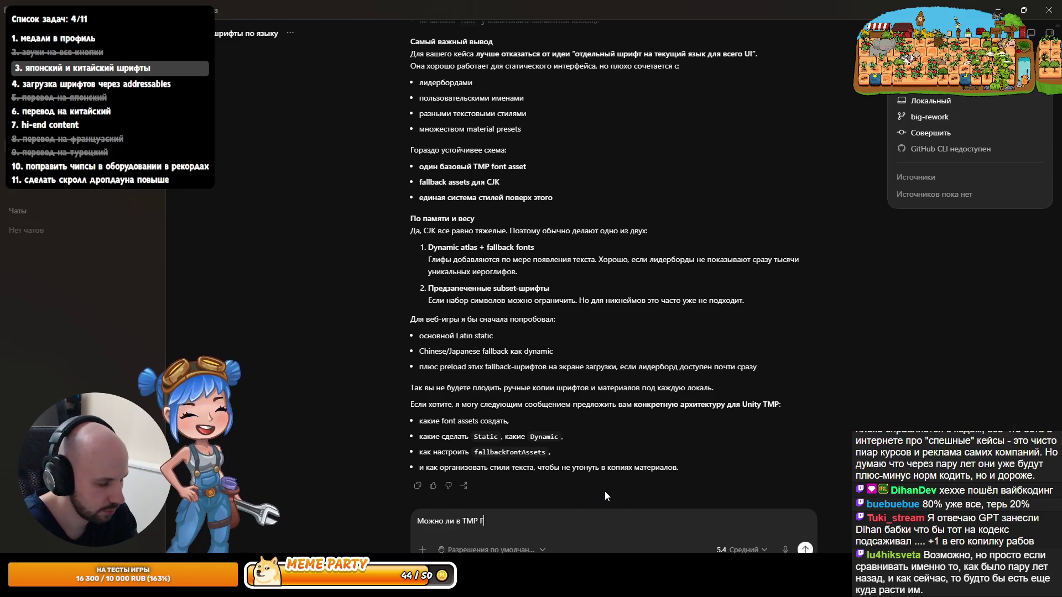
key("BackSpace")
key("BackSpace")
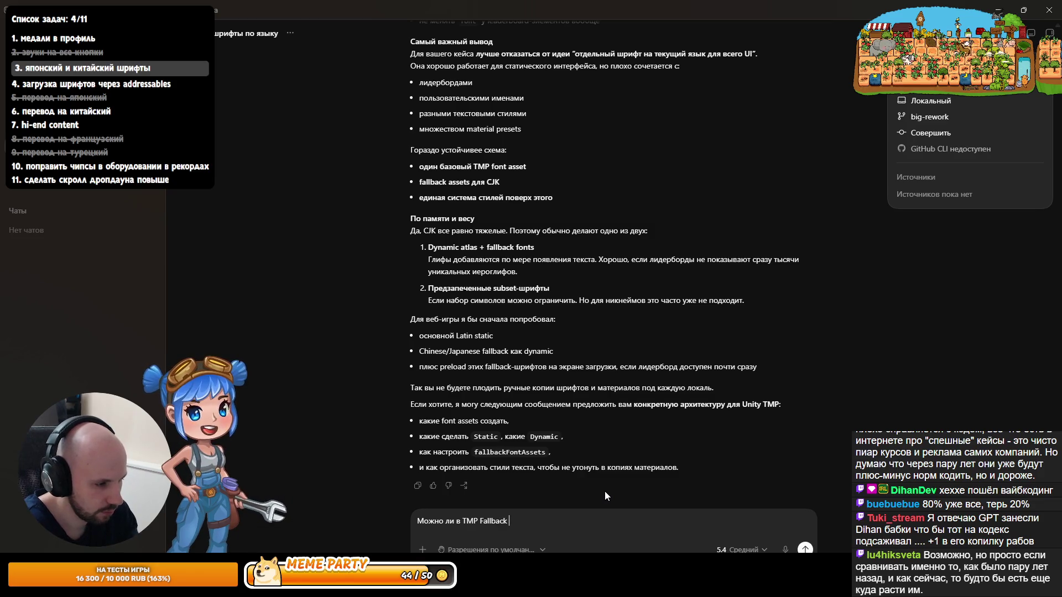
type("подгружать шрифты п")
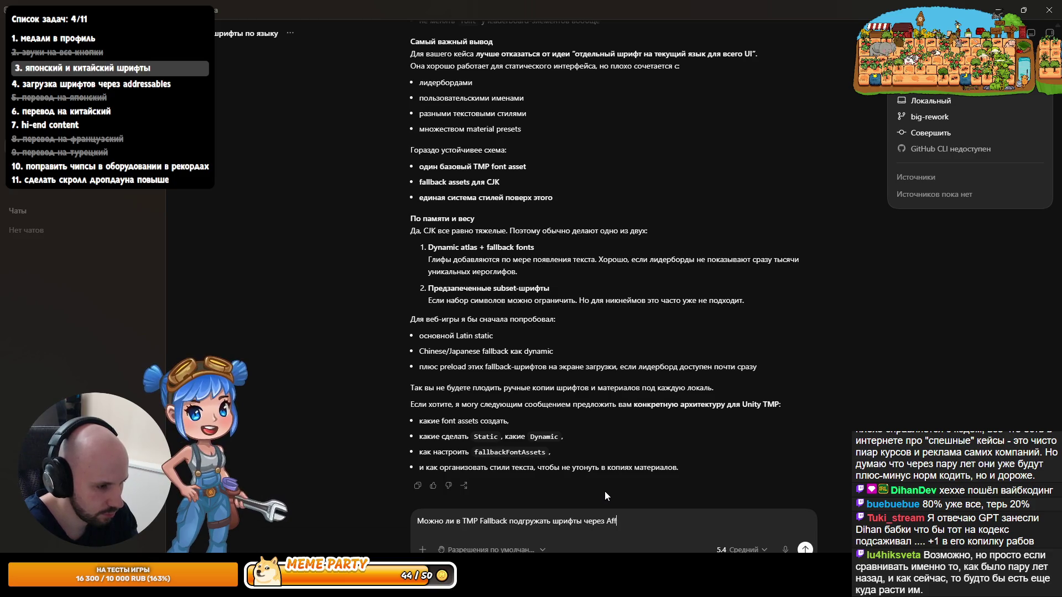
key("BackSpace")
key("BackSpace")
key("BackSpace")
type("sables по мере необходимости")
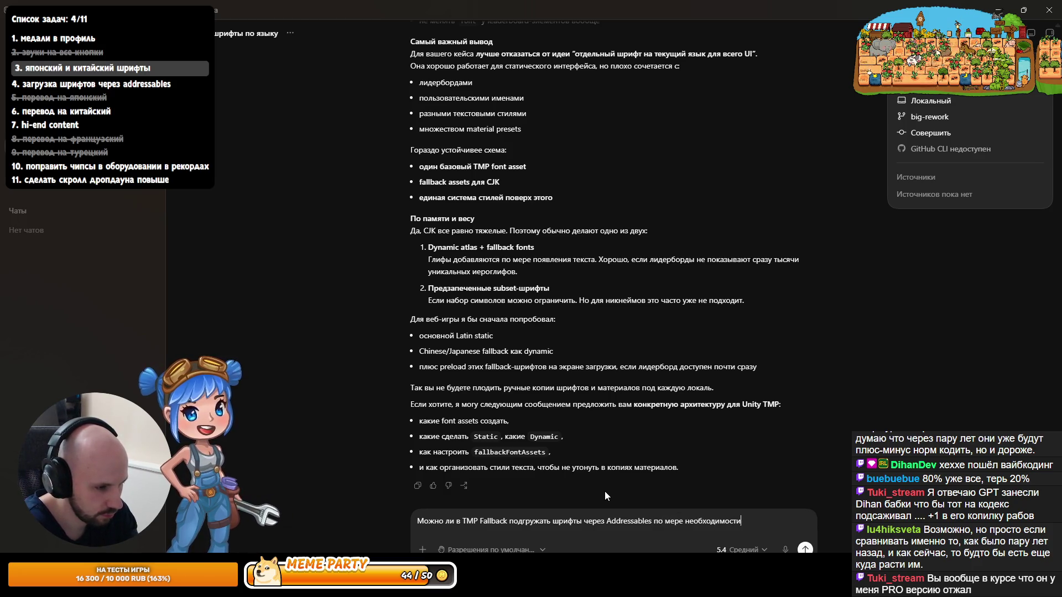
type("?")
key("Return")
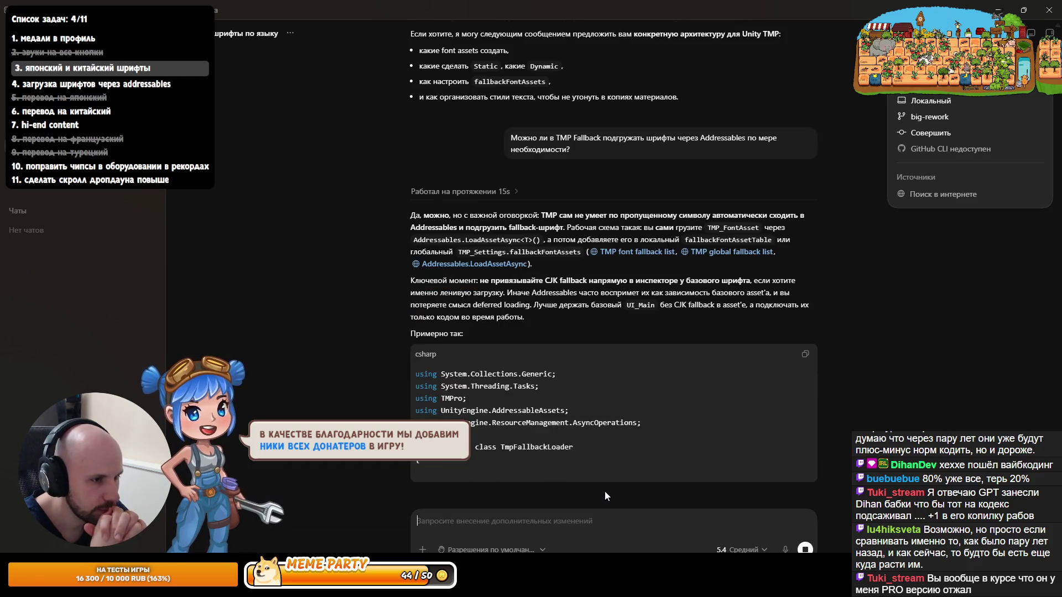
Step: Scroll through the TmpFallbackLoader code and the CJK_Common/JP_Fallback preloading advice
scroll(605, 491, "up", 1)
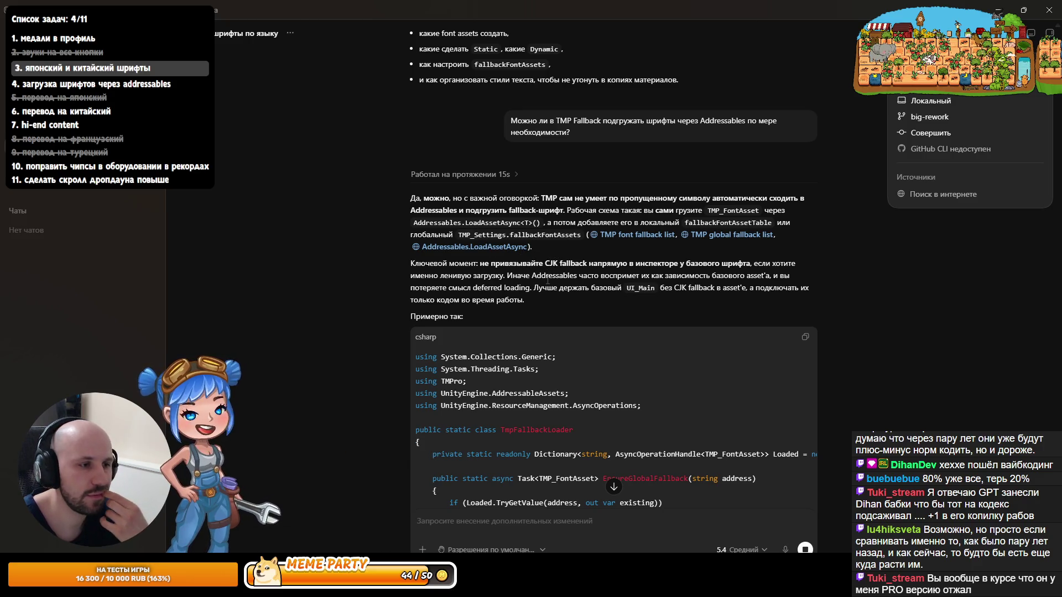
scroll(546, 281, "down", 5)
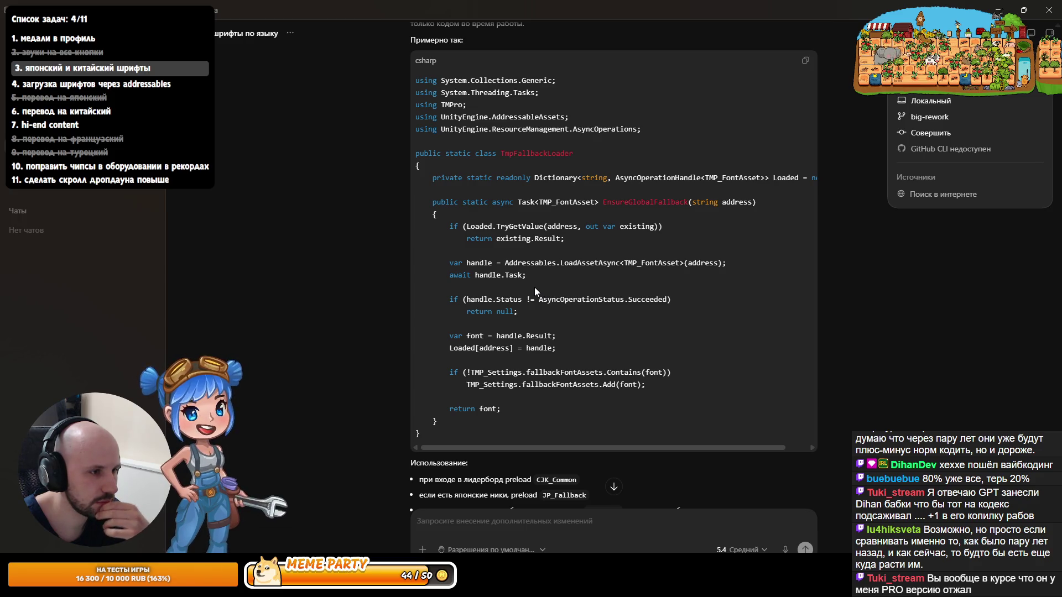
scroll(535, 288, "down", 2)
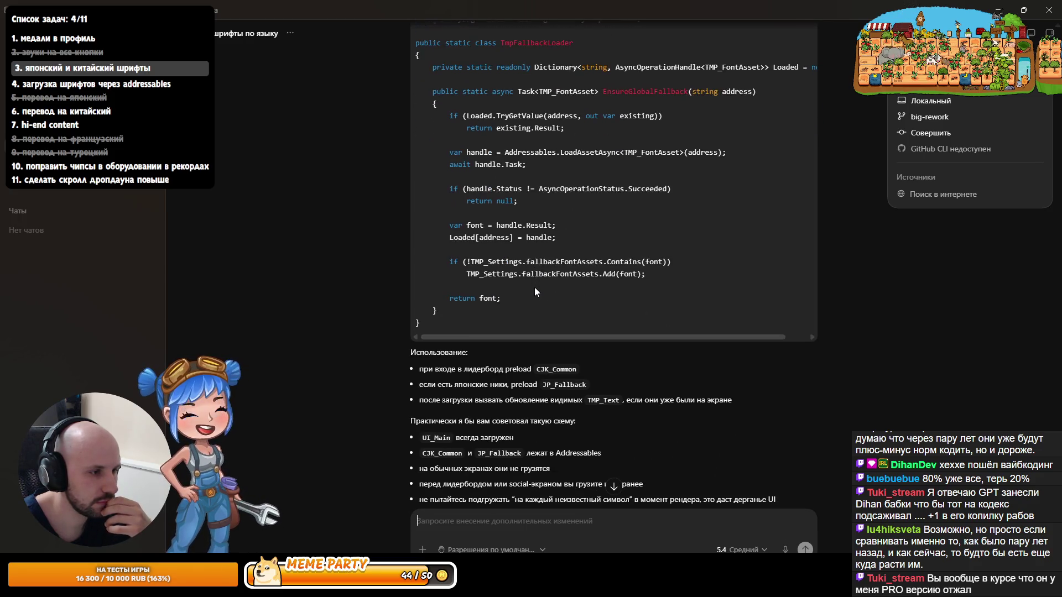
scroll(535, 287, "down", 1)
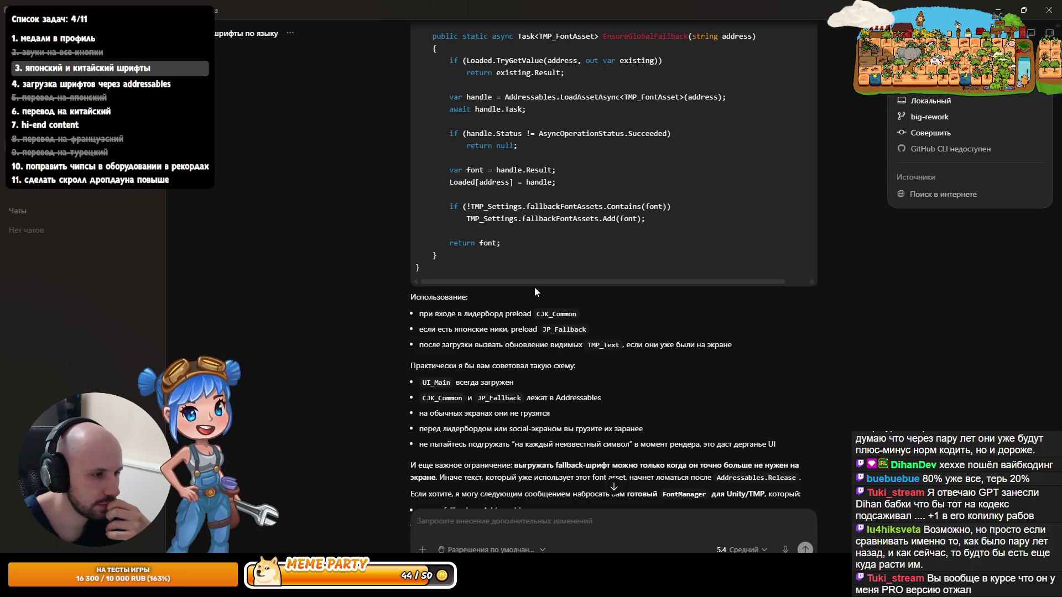
scroll(534, 287, "down", 2)
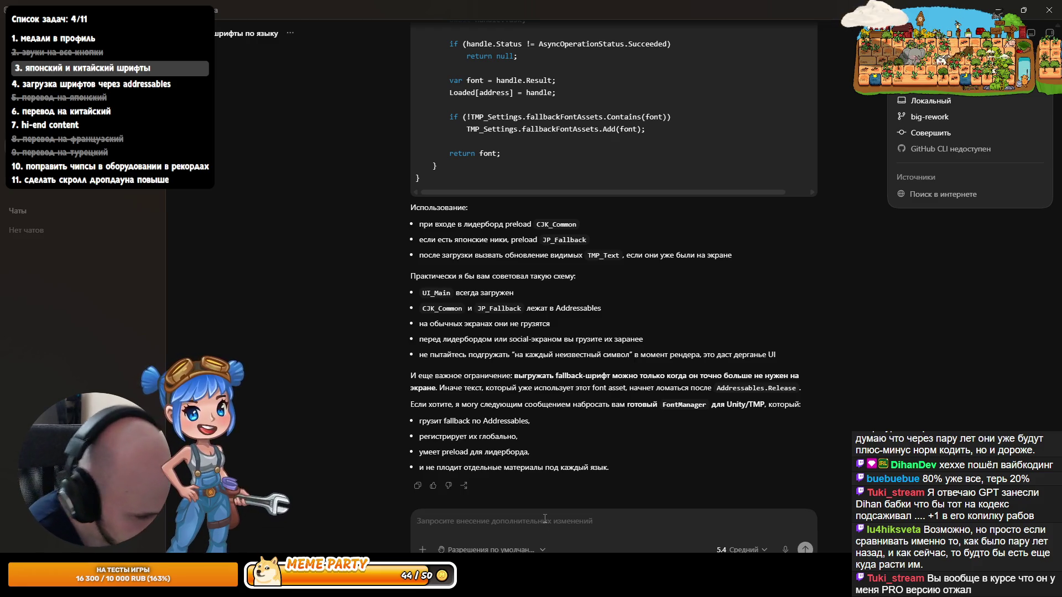
Step: Ask, in Russian, whether TMP offers a callback when a needed character is missing from the font
type("Можнго ")
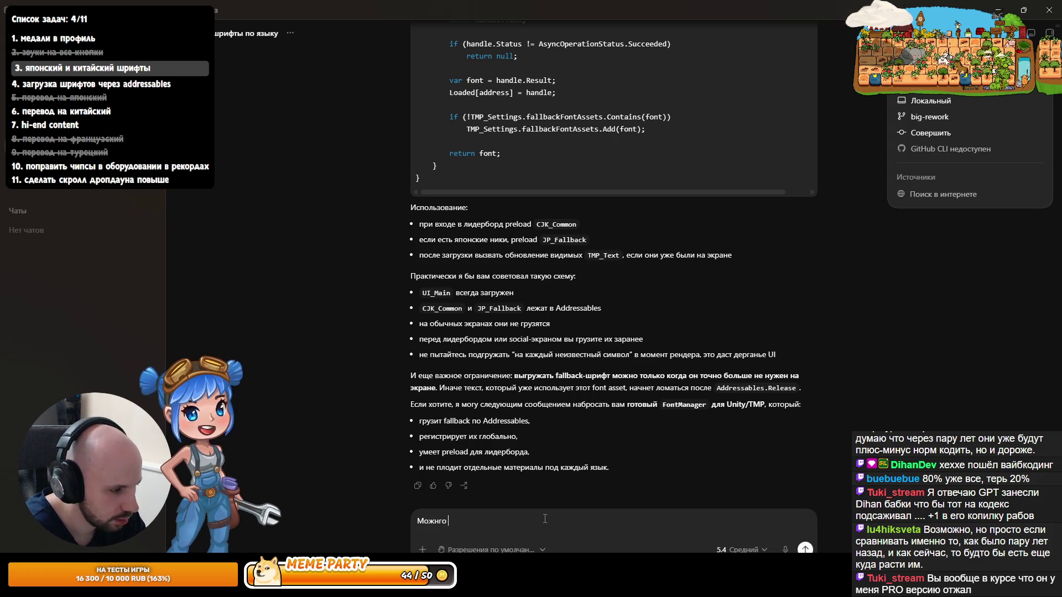
key("BackSpace")
key("BackSpace")
key("BackSpace")
type("о ли получить ")
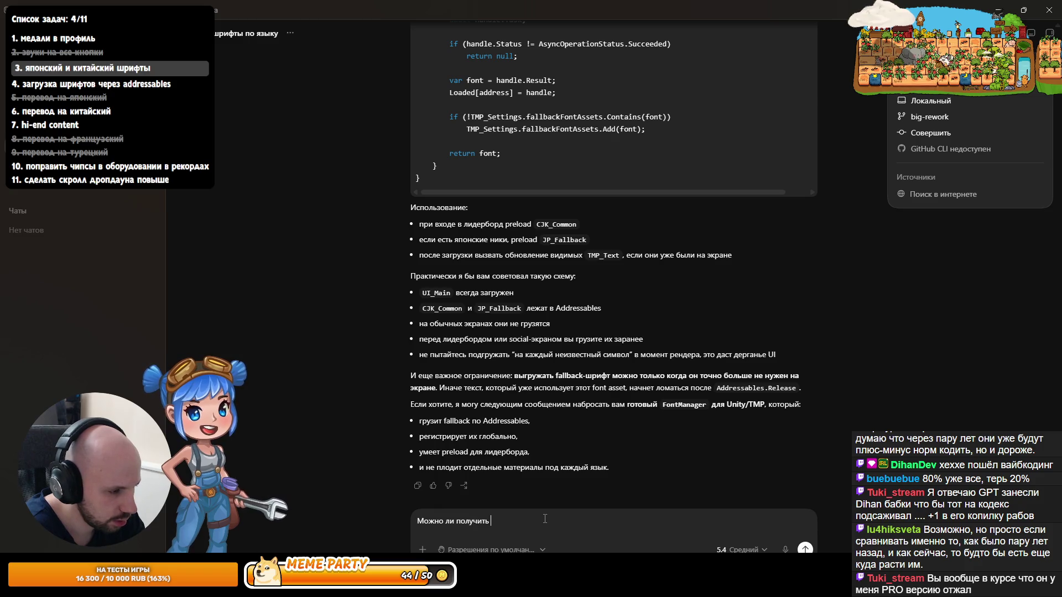
type("от TMP сф")
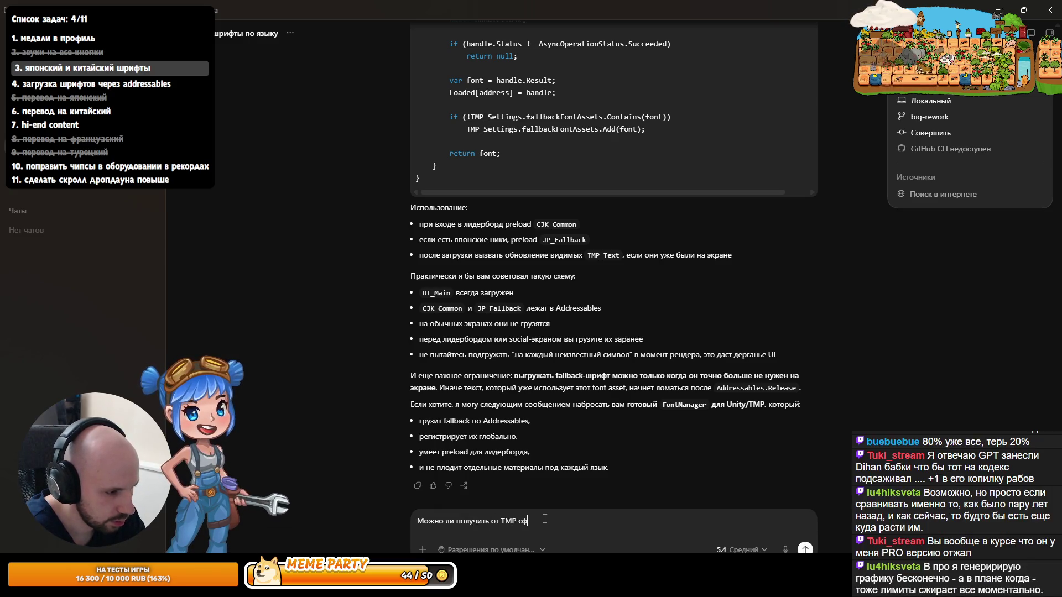
key("BackSpace")
key("BackSpace")
key("BackSpace")
type(" Callback На то")
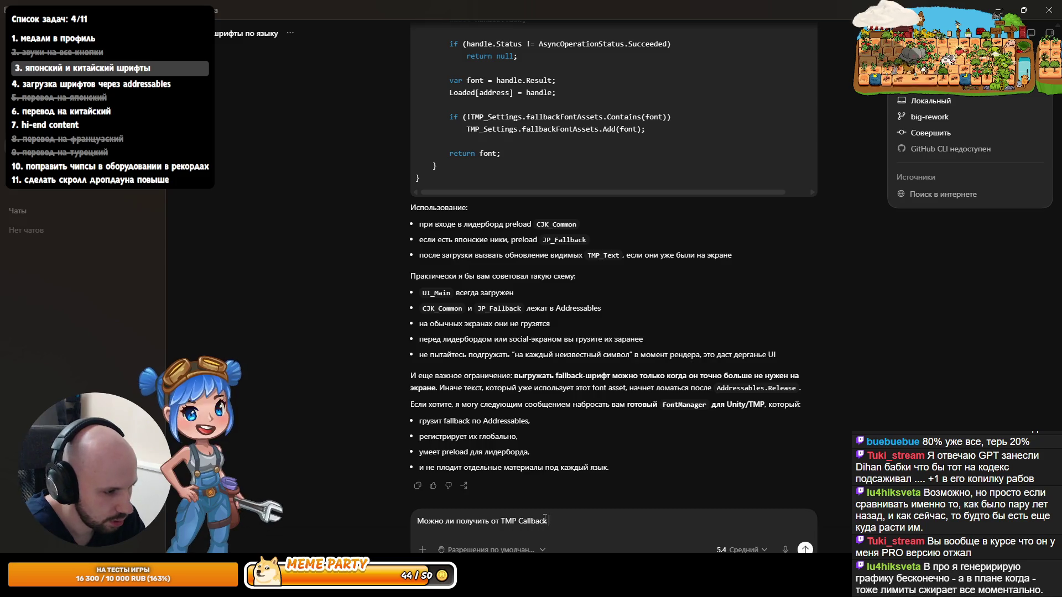
key("BackSpace")
key("BackSpace")
key("BackSpace")
type("на то, что о")
key("BackSpace")
key("BackSpace")
key("BackSpace")
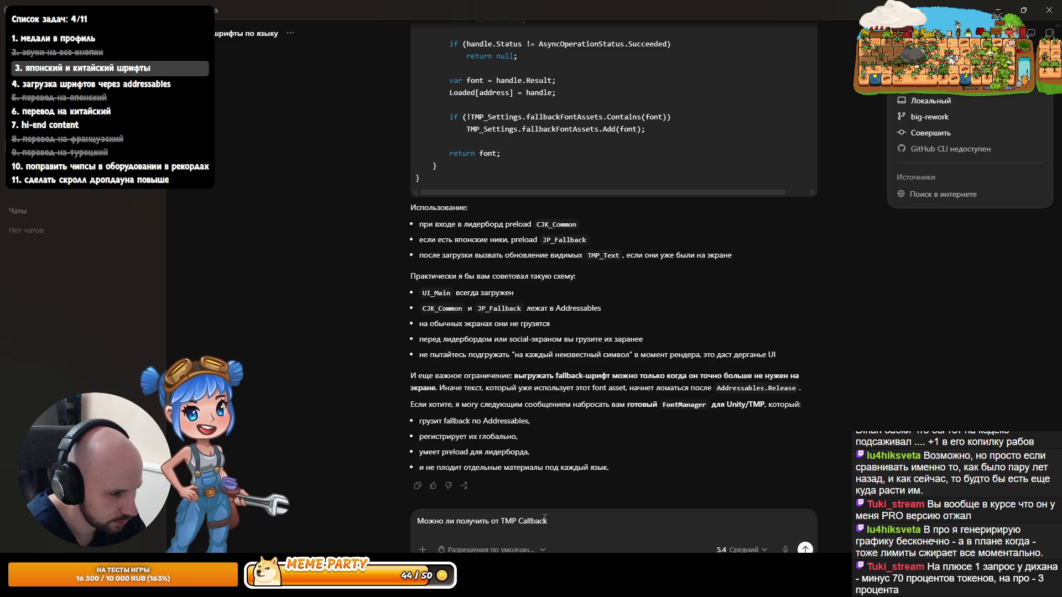
type("на")
key("BackSpace")
key("BackSpace")
type("по поводу того, что")
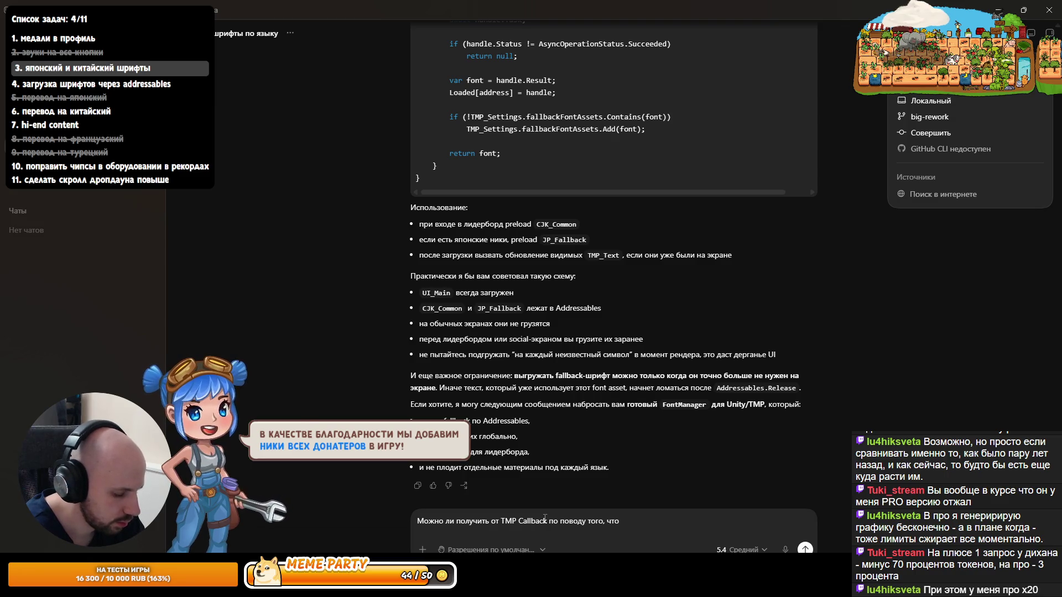
type("необходимый символ не найден в шрифте и по этому поводу сделать callba")
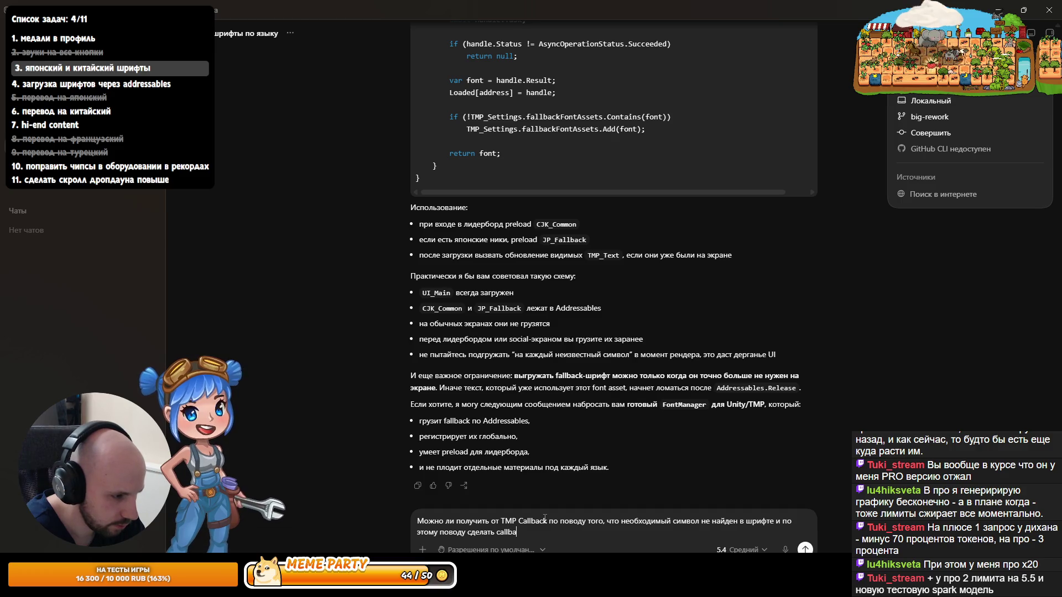
key("BackSpace")
key("BackSpace")
key("BackSpace")
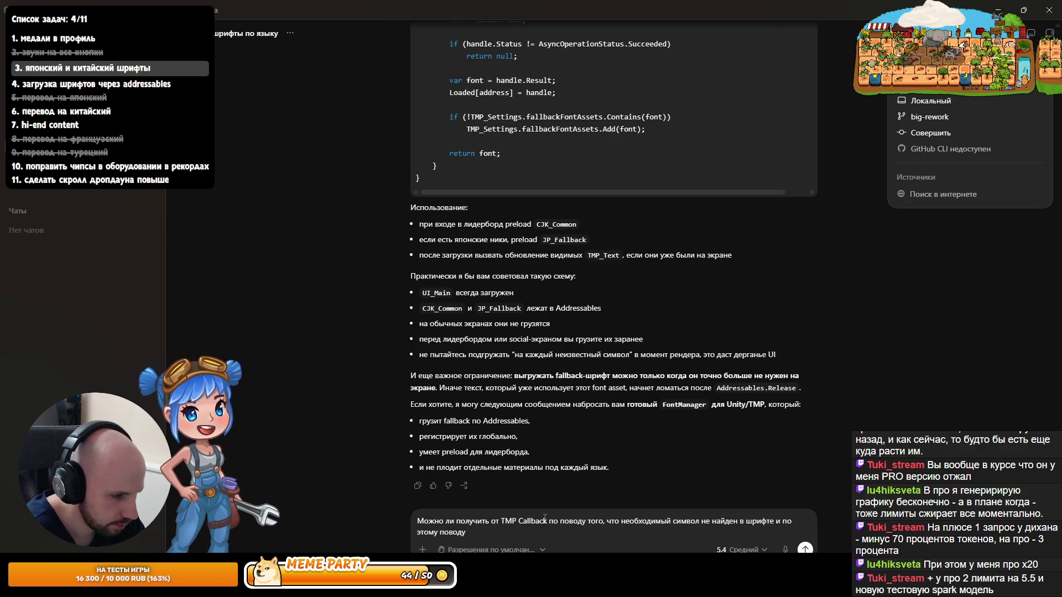
key("ctrl+BackSpace")
key("ctrl+BackSpace")
key("ctrl+BackSpace")
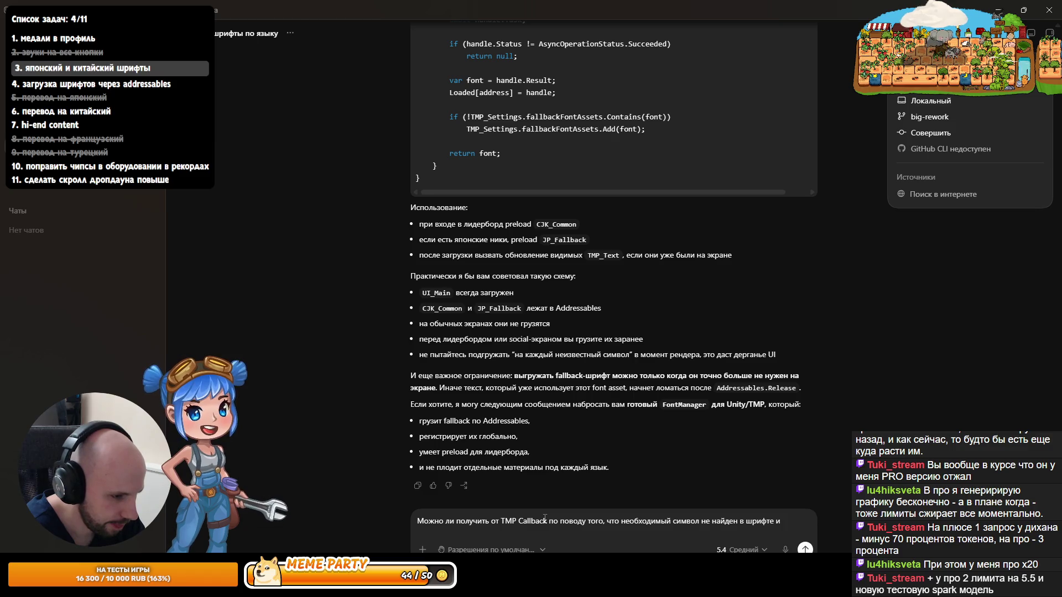
type("в")
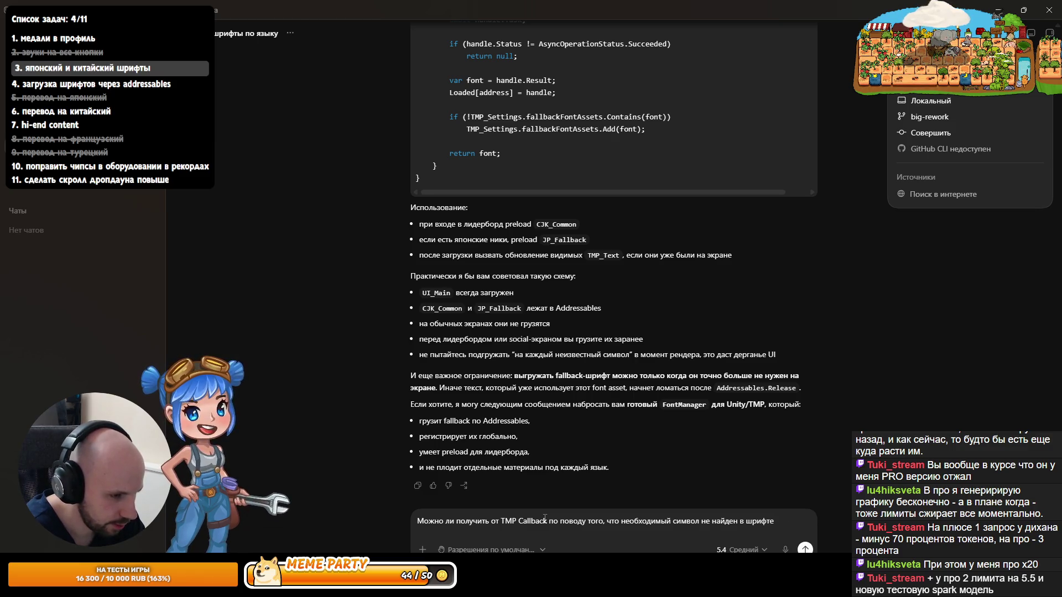
type("?")
key("Return")
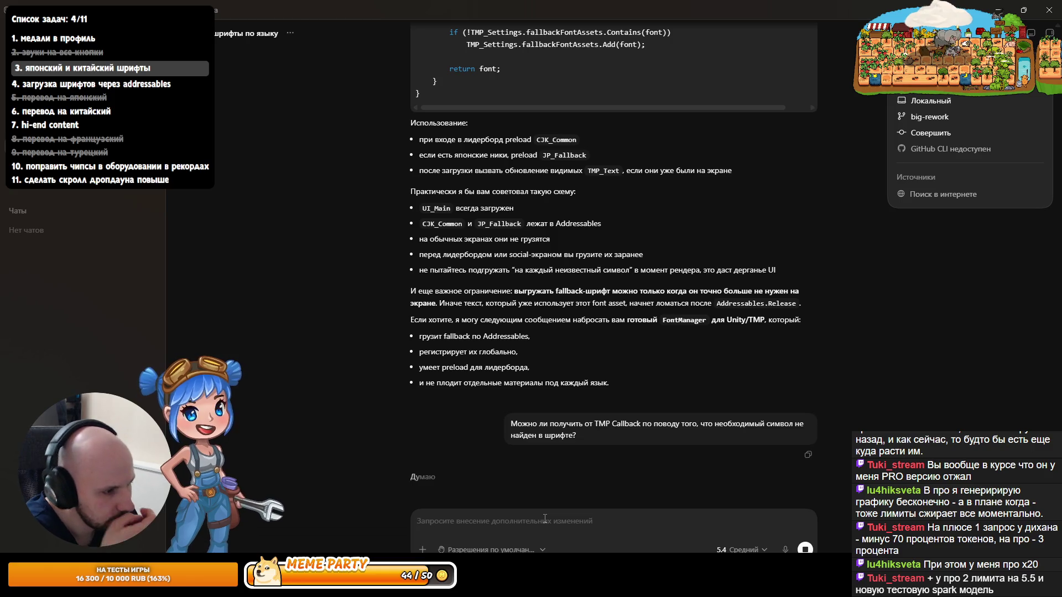
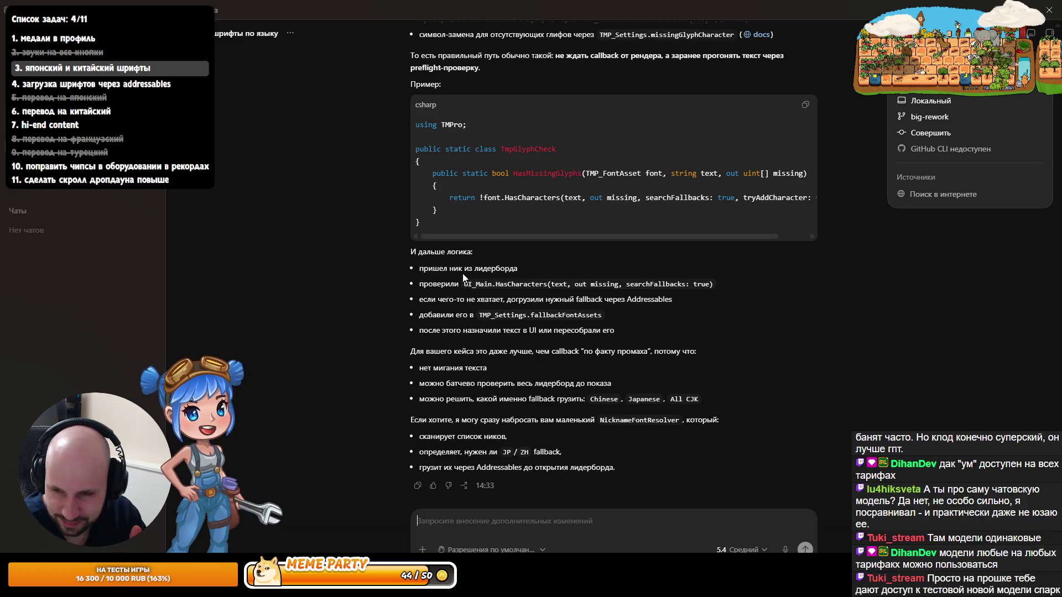
Step: Glance at the Codex account menu, then switch to the Unity Editor
left_click(33, 558)
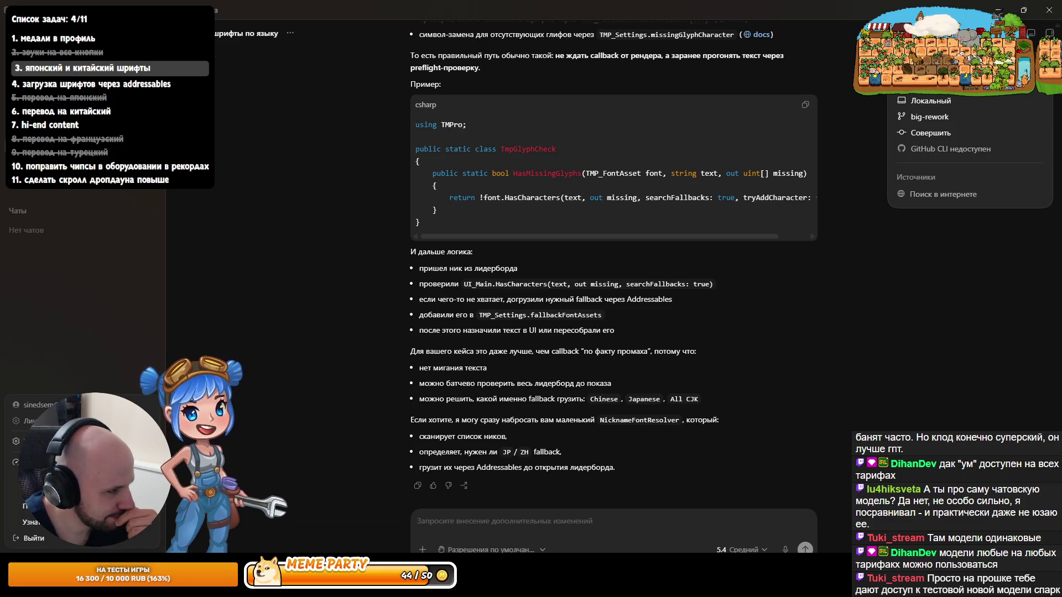
key("Escape")
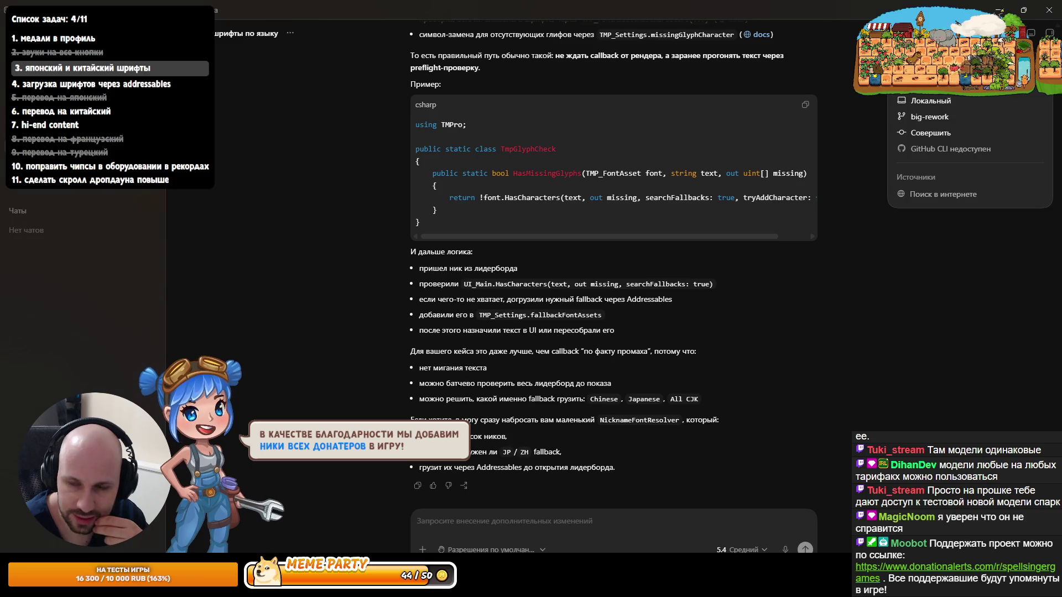
key("alt+Tab")
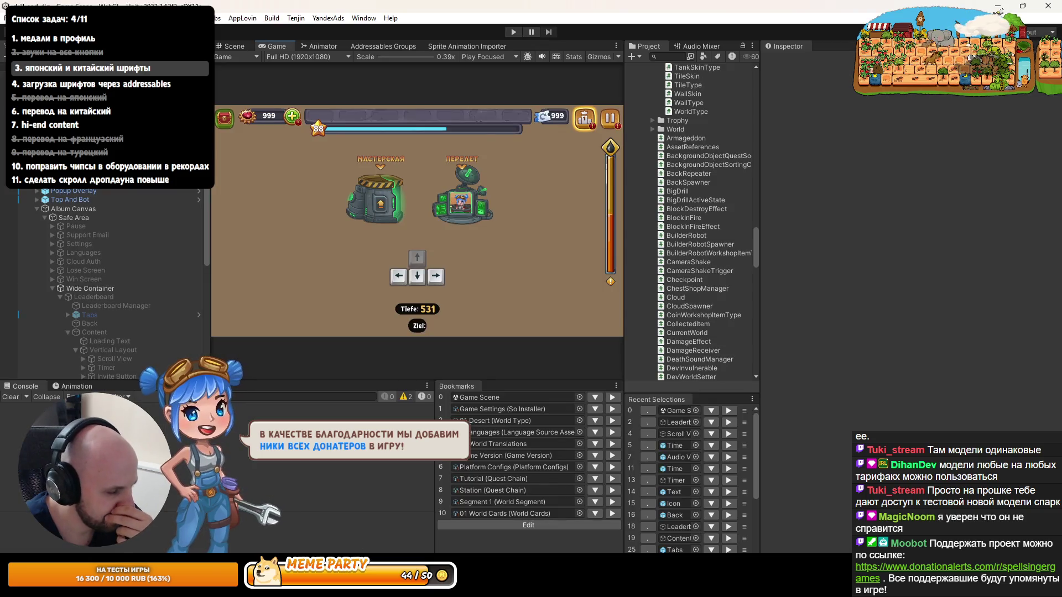
Step: Widen the Project panel to show the Japanese ZenMaruGothic fonts, then return to Codex
key("alt+Tab")
key("alt+Tab")
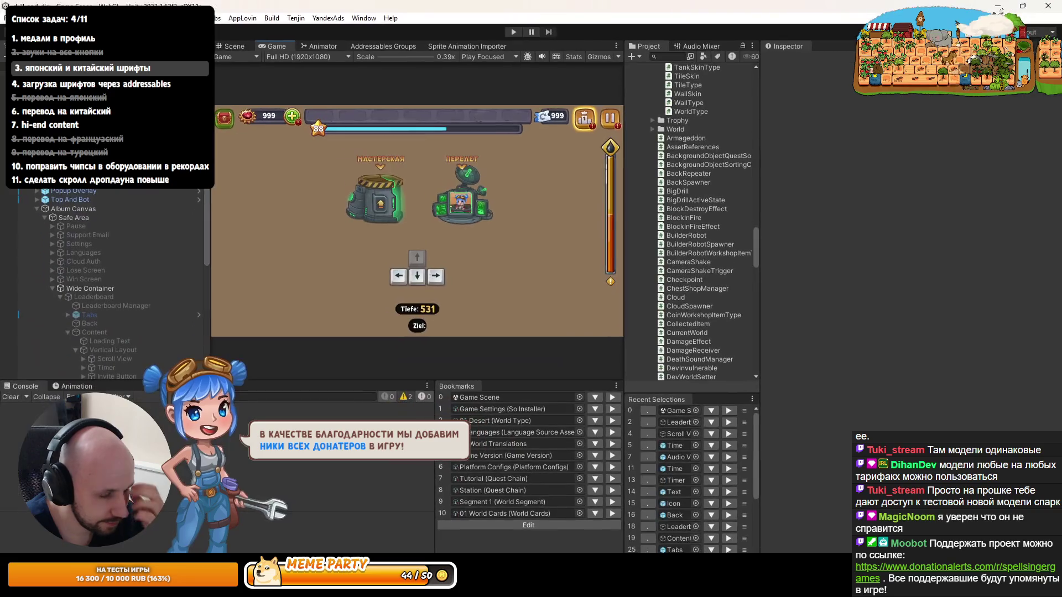
left_click_drag(757, 326, 818, 325)
scroll(744, 287, "up", 10)
scroll(739, 281, "up", 15)
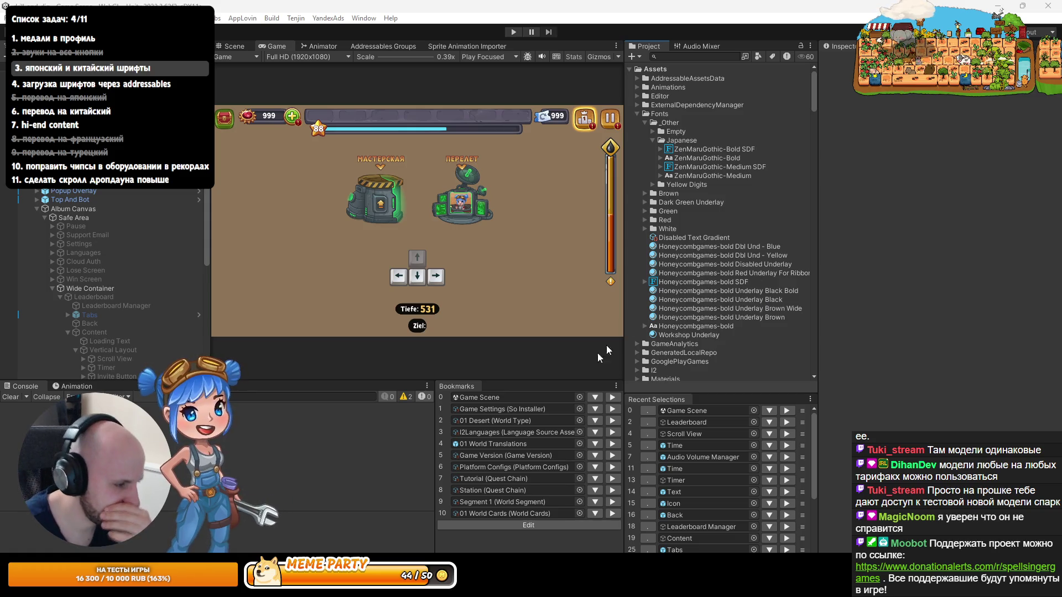
left_click(999, 10)
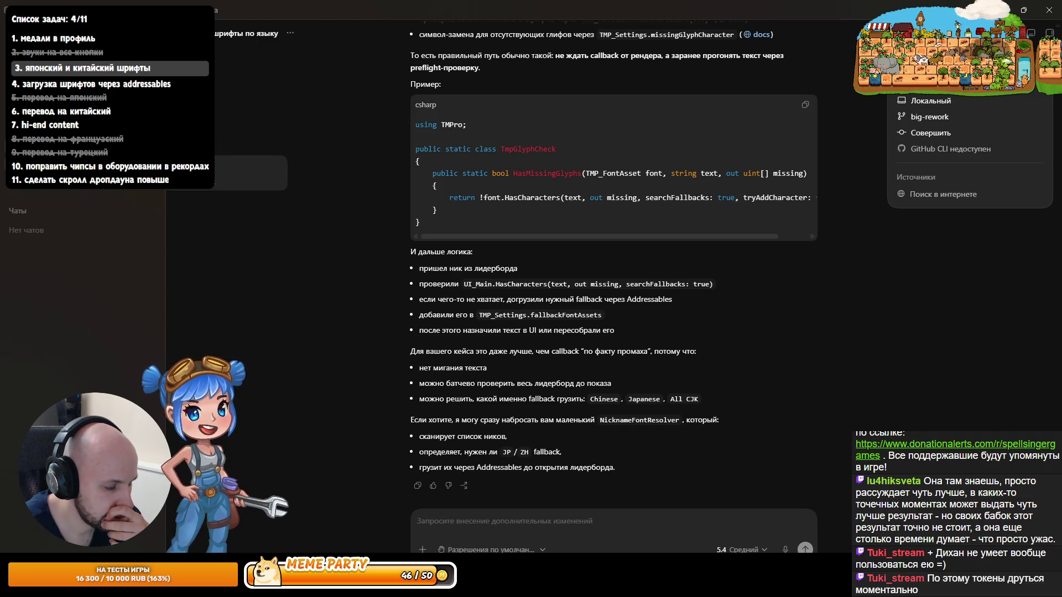
Step: In a new chat, ask 'какое самоназвание японского языка?'
left_click(83, 172)
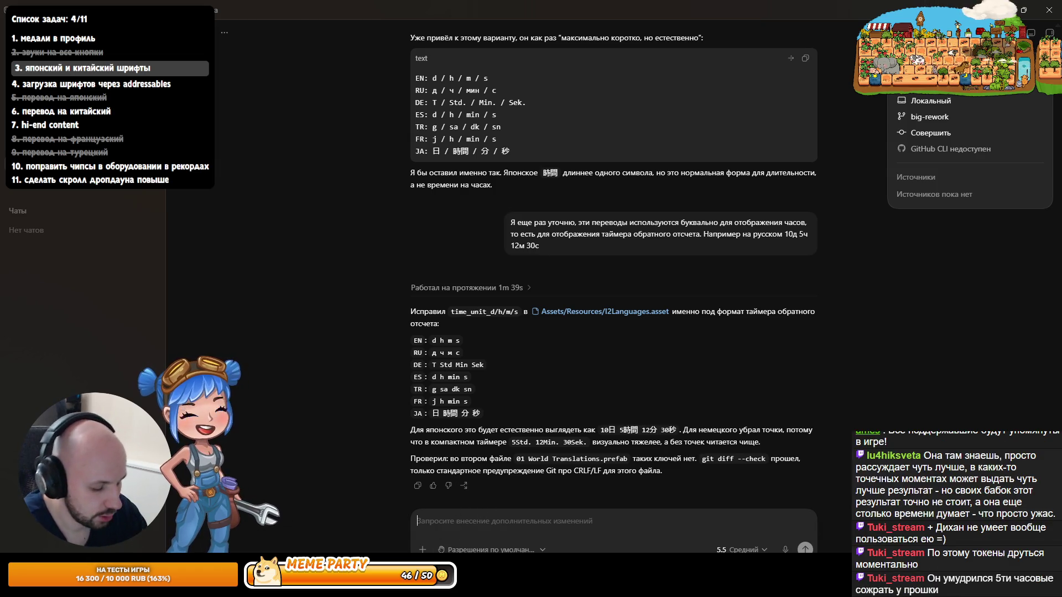
left_click(417, 521)
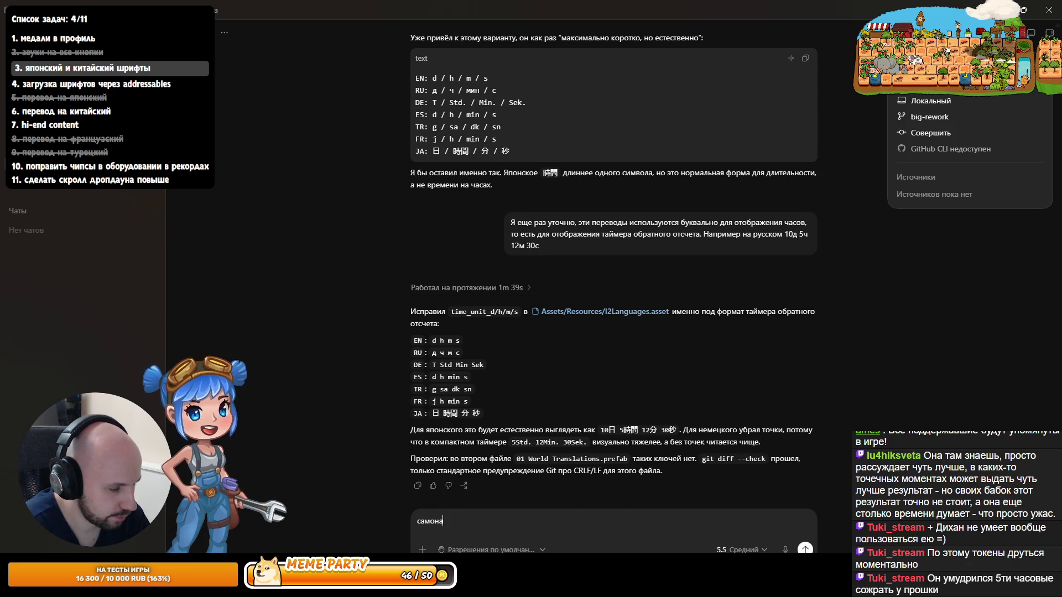
key("ctrl+n")
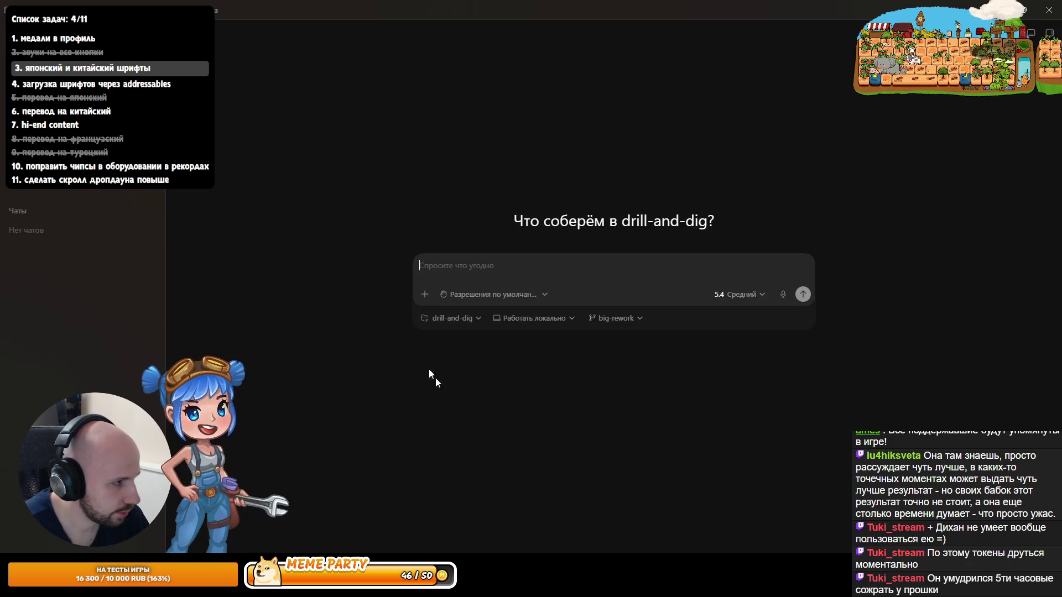
type("какое само")
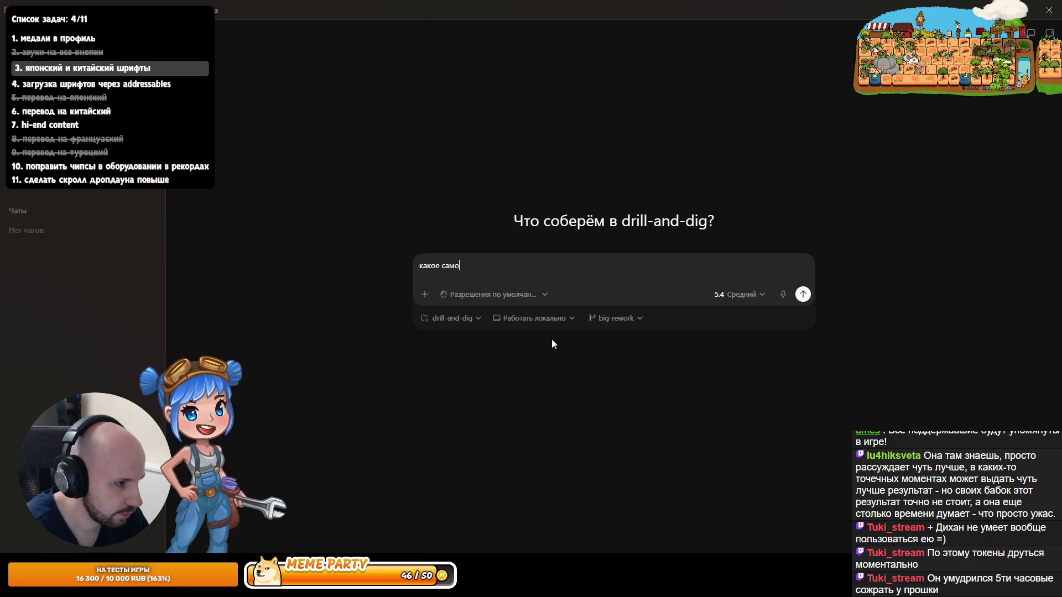
type("название японског")
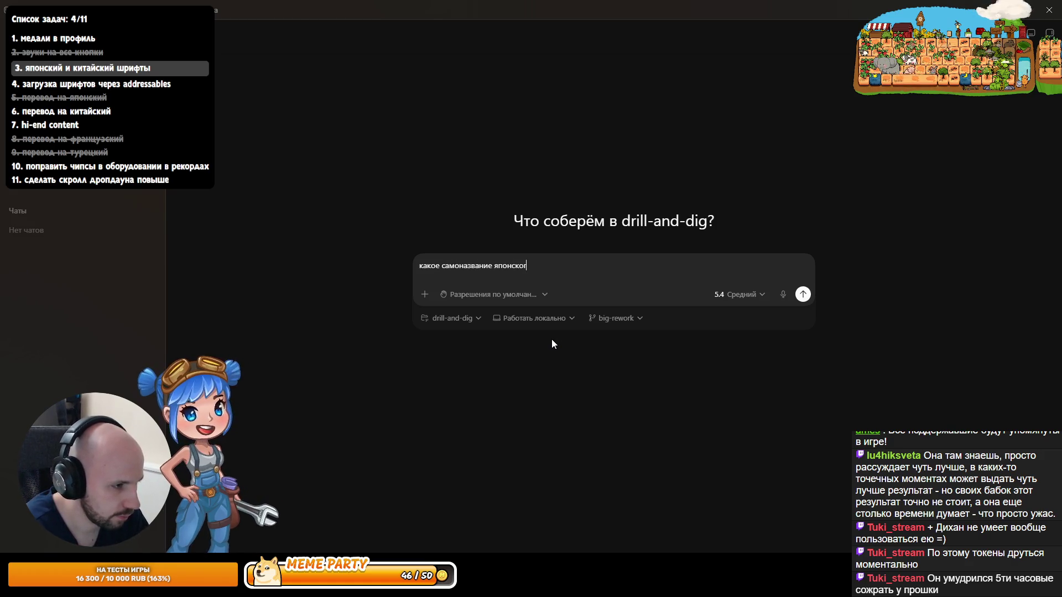
type("о языка")
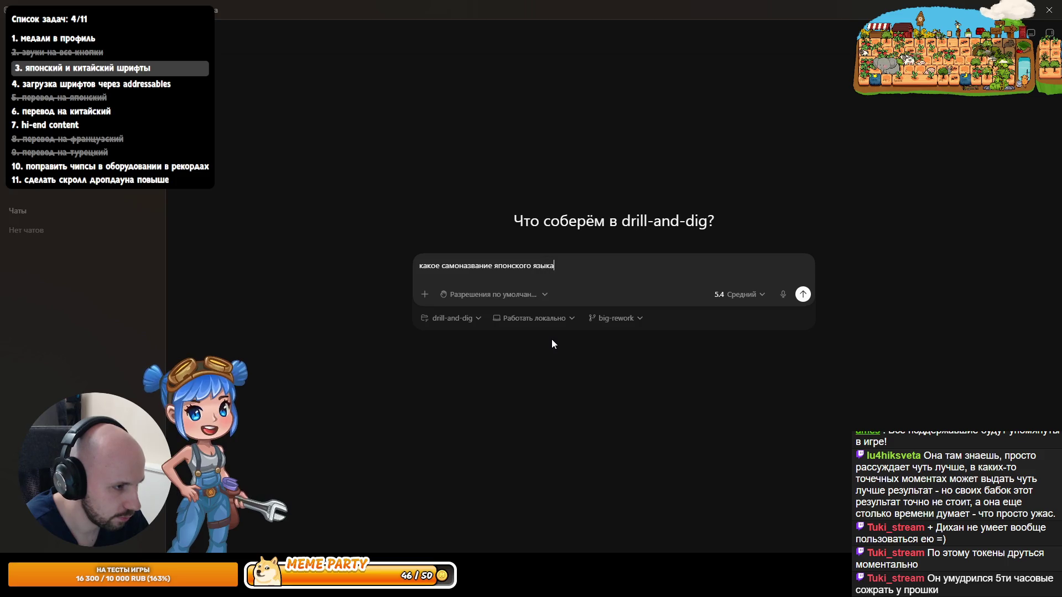
type("?")
key("Return")
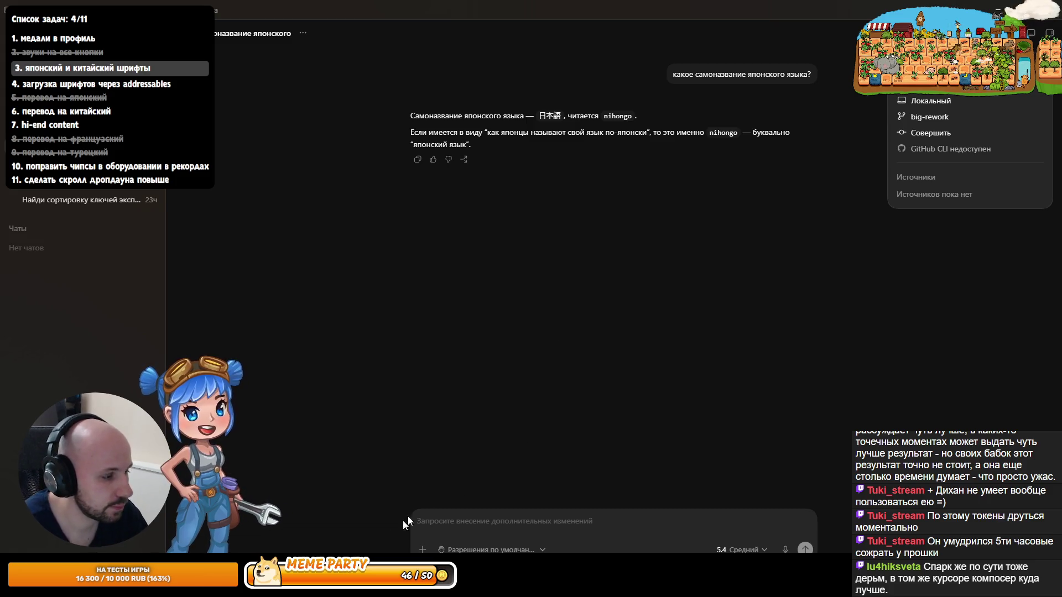
key("alt+Tab")
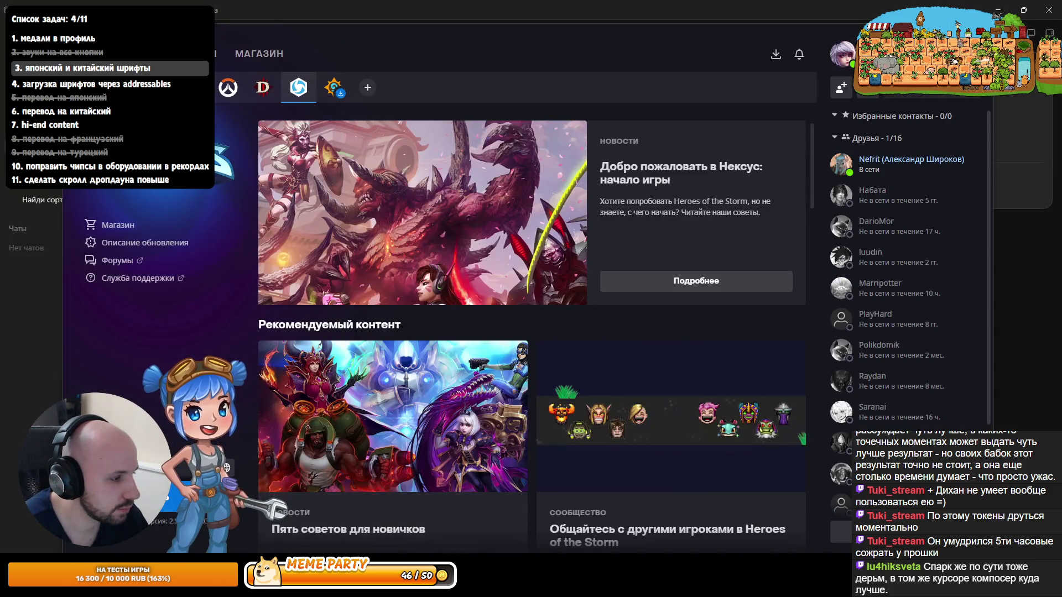
left_click(224, 498)
left_click(270, 353)
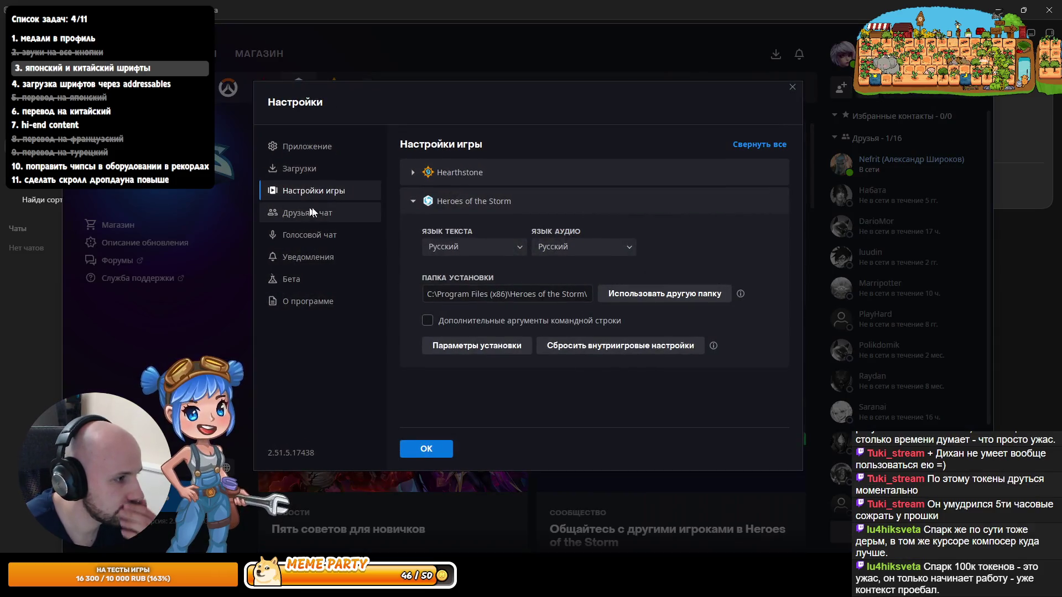
left_click(495, 248)
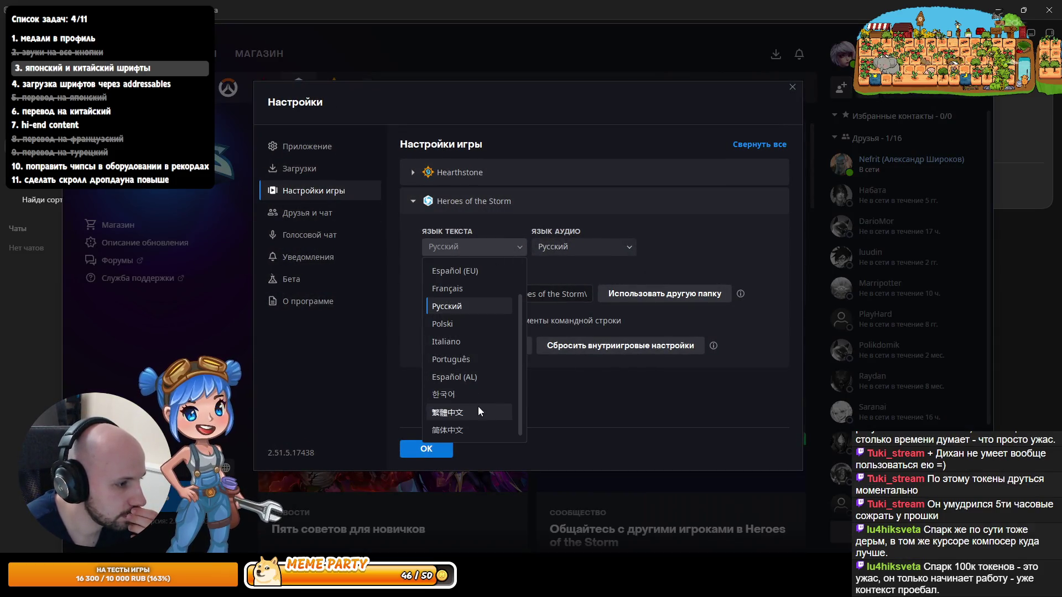
left_click(520, 31)
key("alt+Tab")
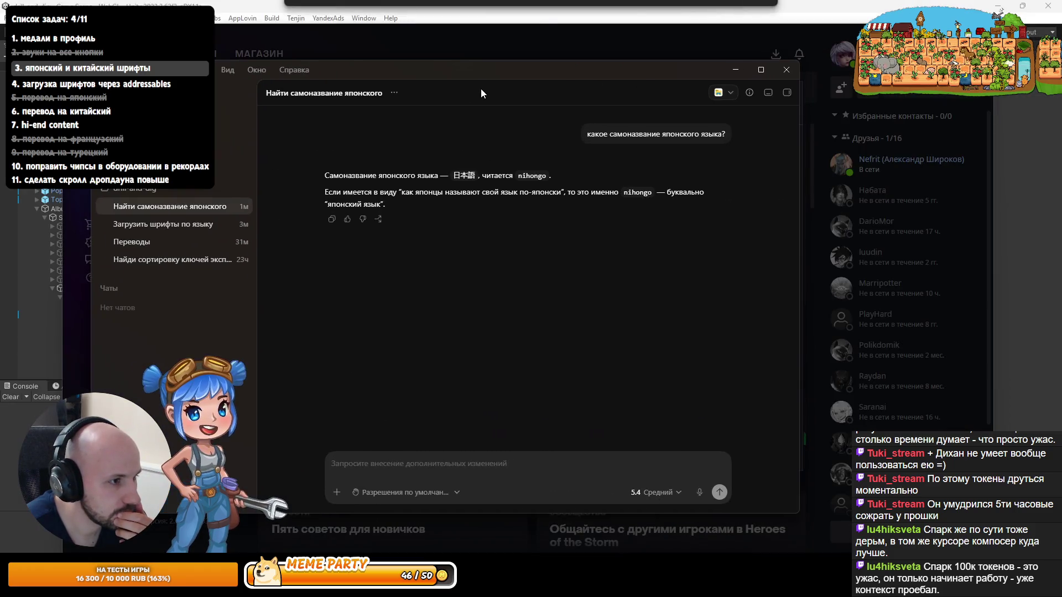
left_click(761, 69)
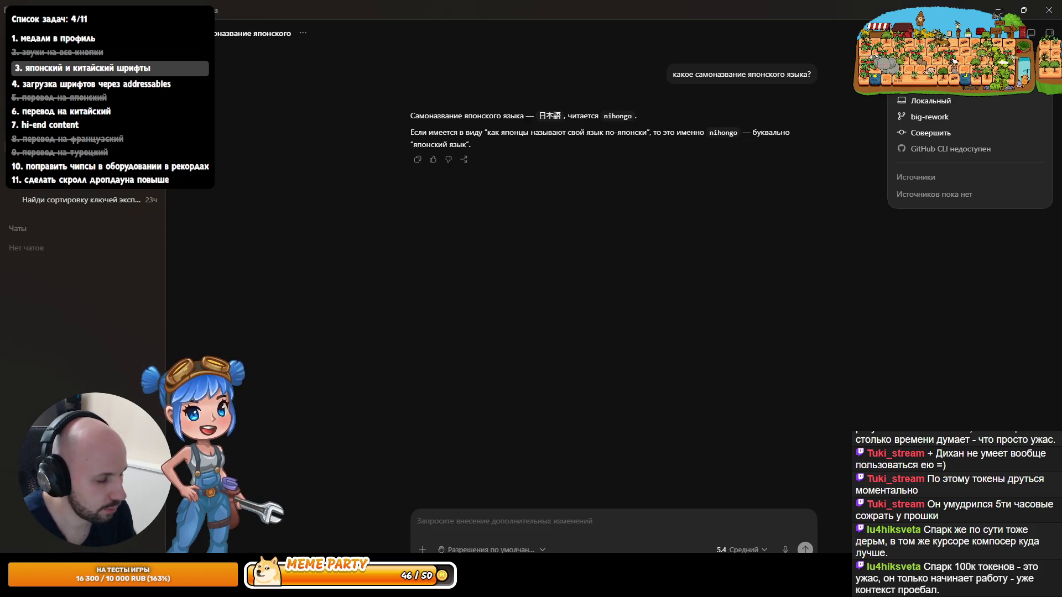
key("alt+Tab")
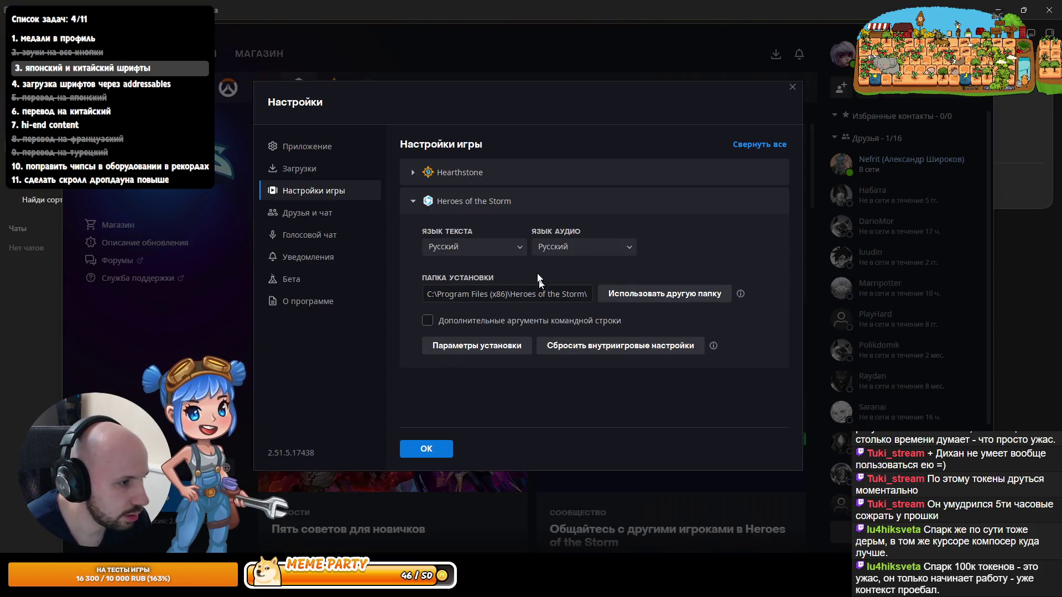
mouse_move(535, 108)
left_mouse_down()
mouse_move(685, 144)
mouse_move(672, 166)
left_mouse_up()
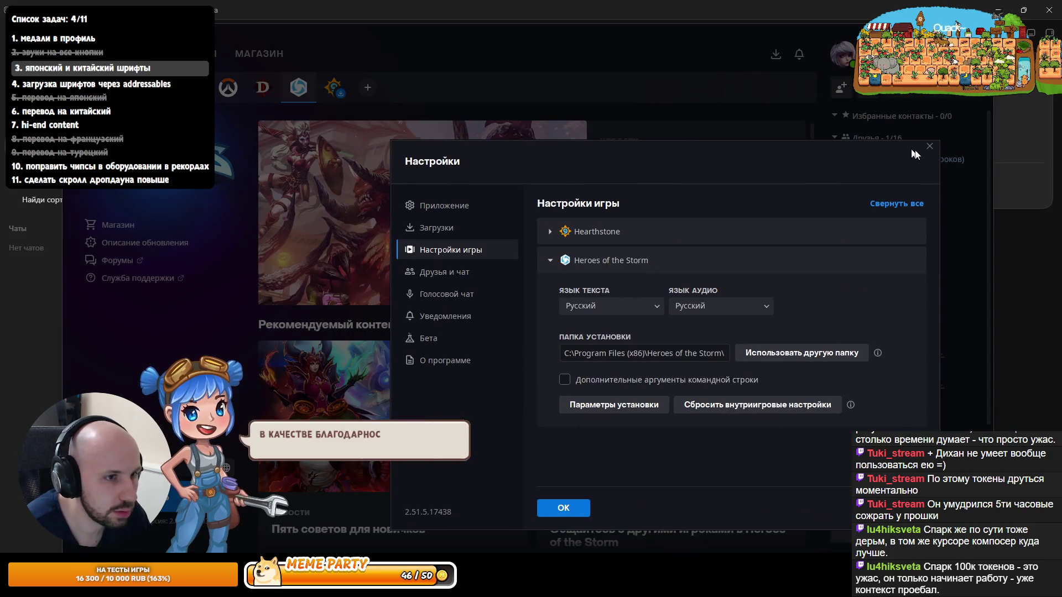
left_click(929, 146)
key("alt+Tab")
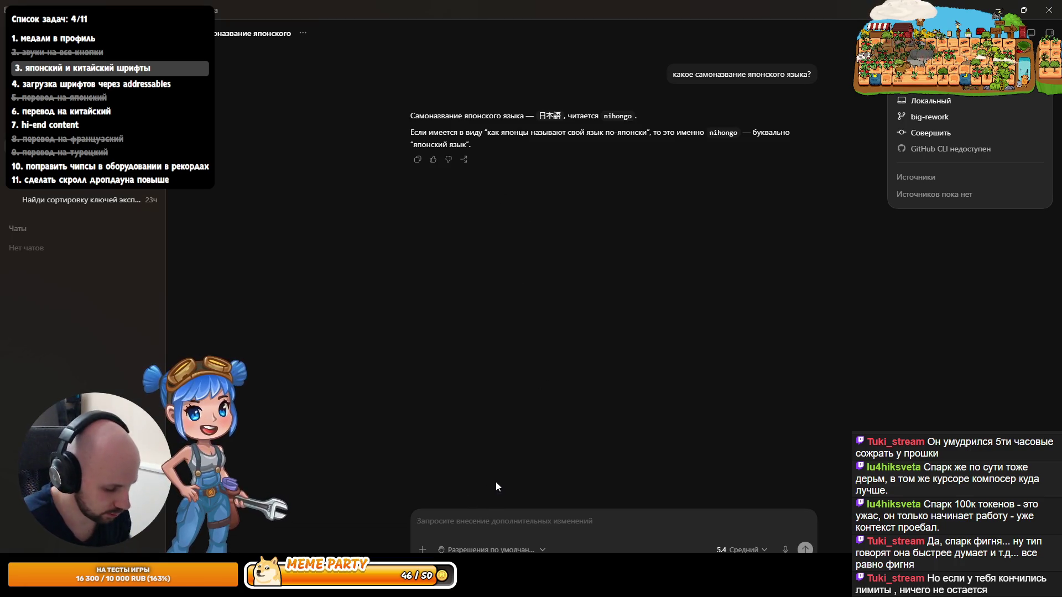
Step: Ask how to keep only 3 characters in a TTF font, then select 'pyftsubset' in the reply
type("как мне отредактировать ")
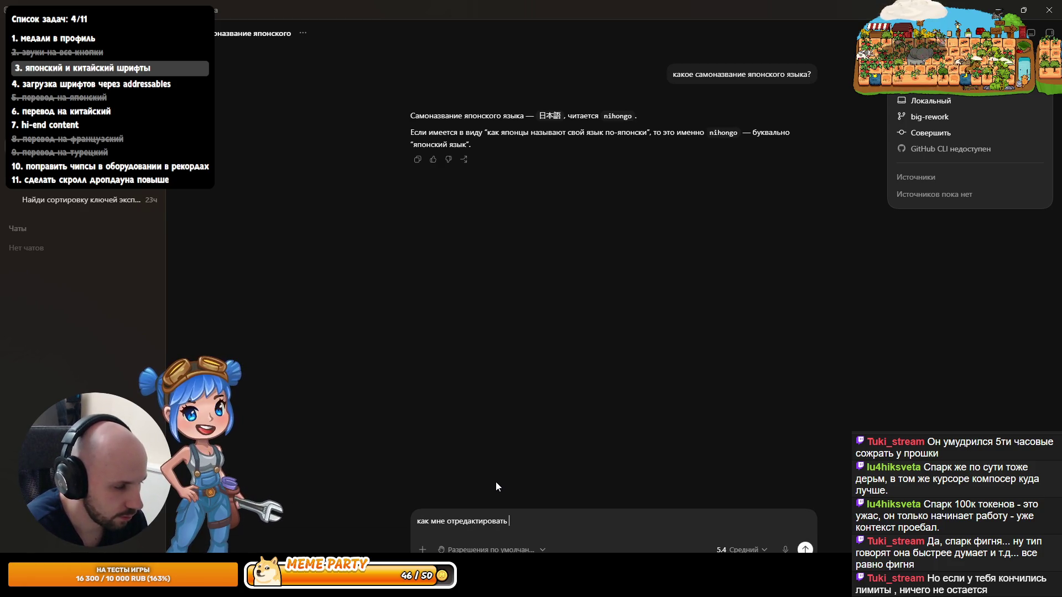
type("ttf шри")
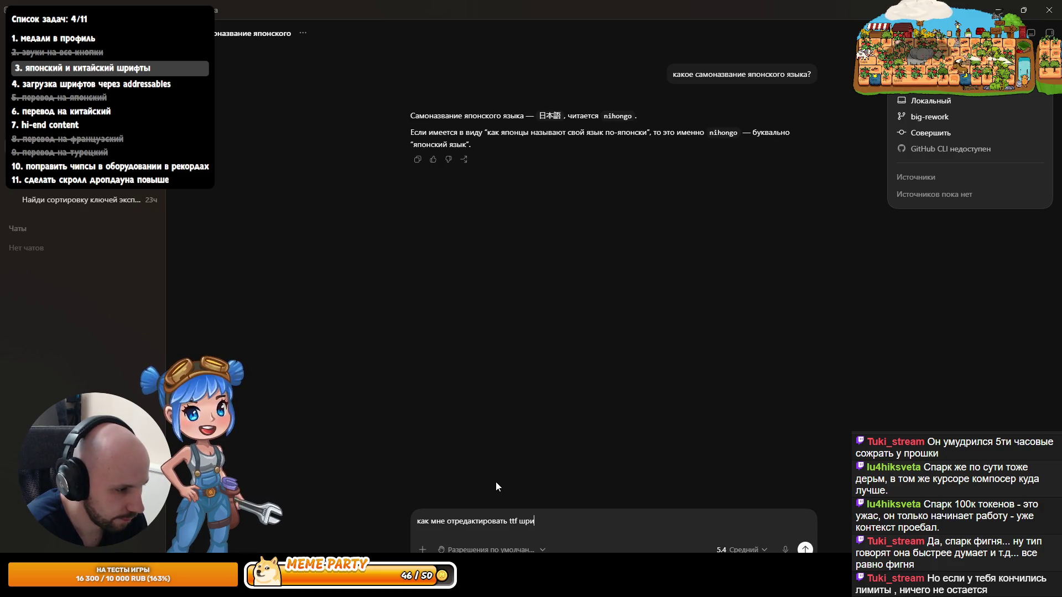
type("фт, чтобы остав")
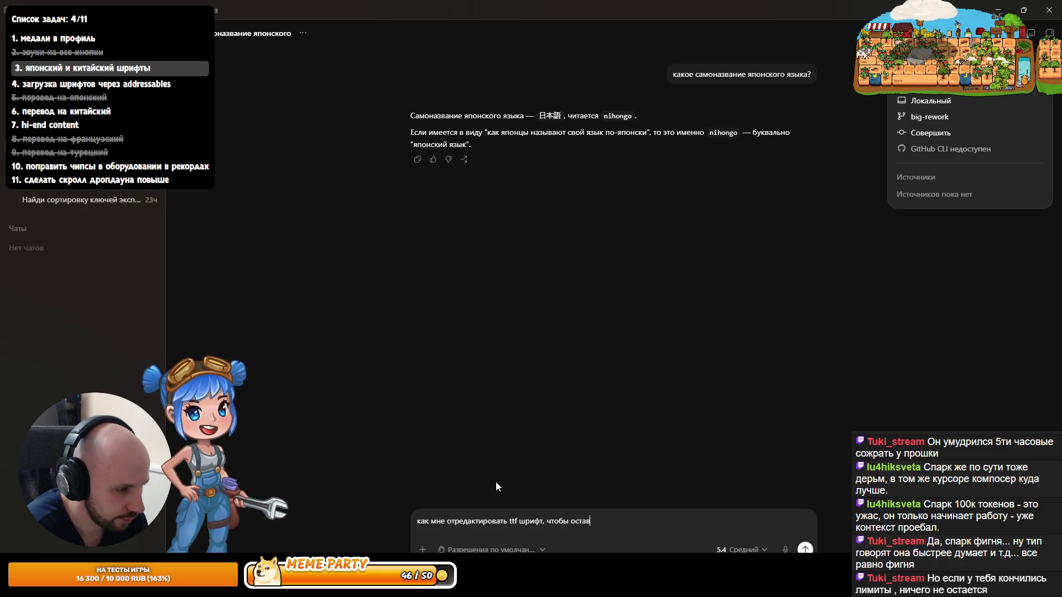
type("ить в нём только э")
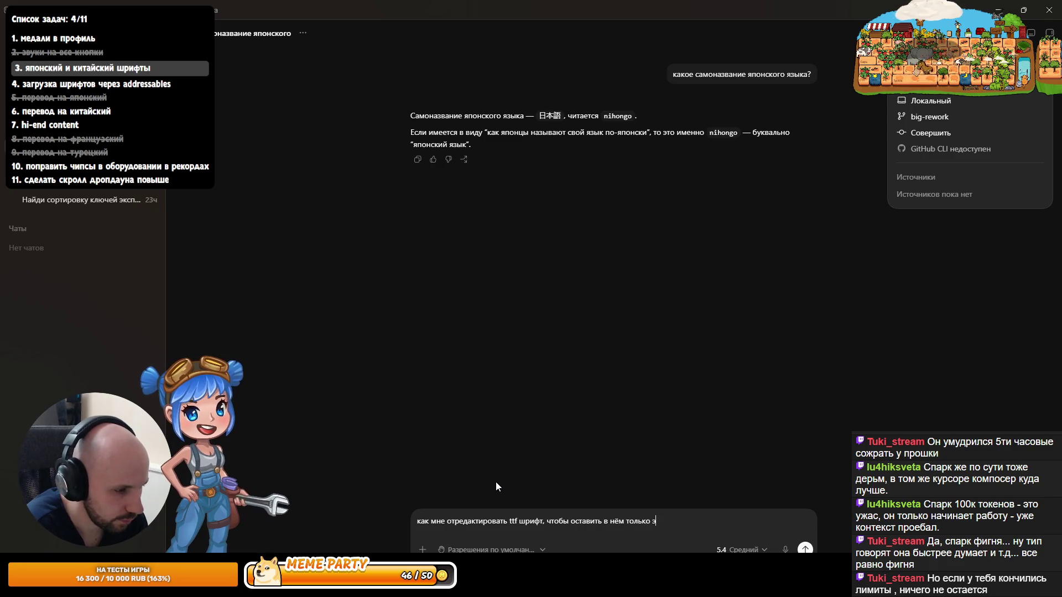
type("ти 3 символа?")
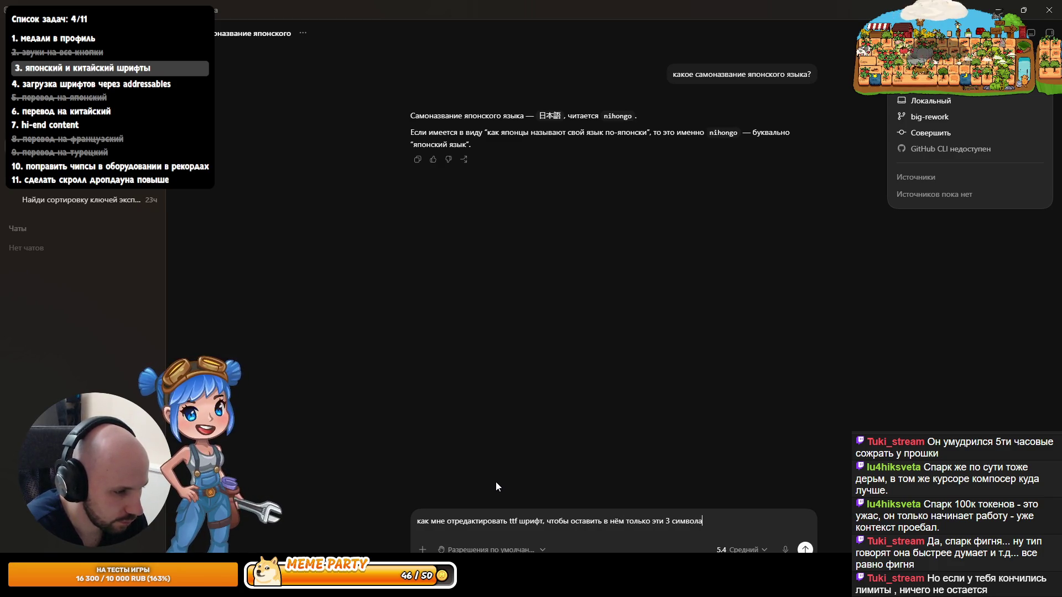
key("Return")
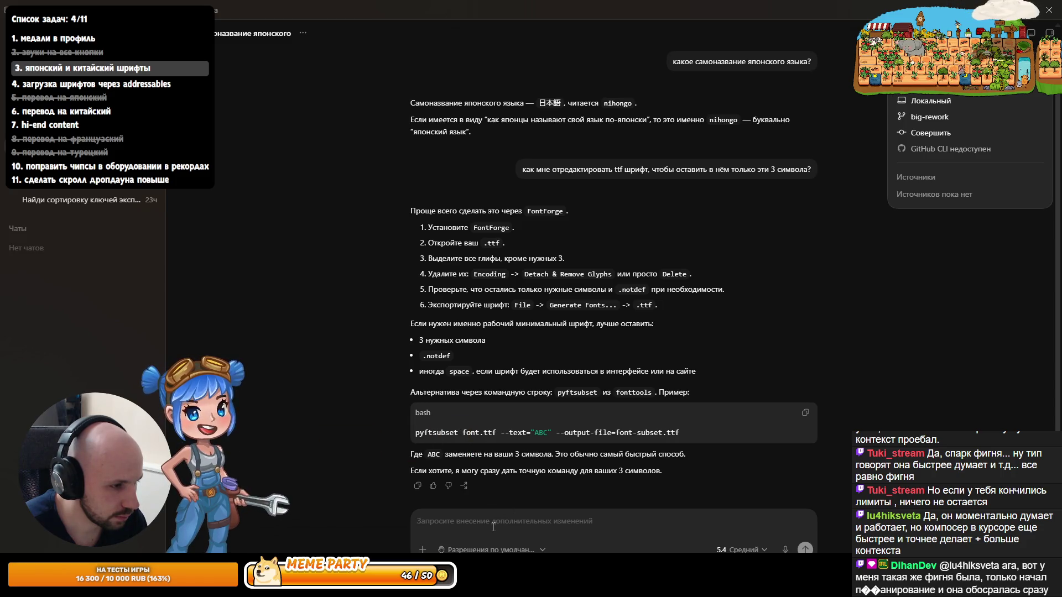
left_click_drag(416, 433, 463, 433)
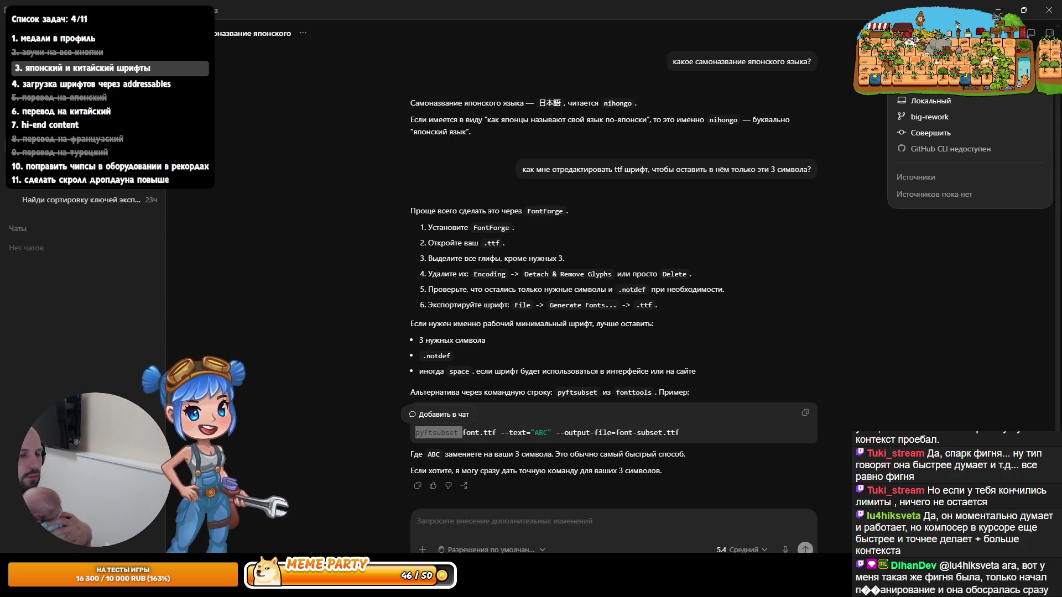
Step: Start recording a voice message in the chat input
left_click(616, 527)
left_click(785, 549)
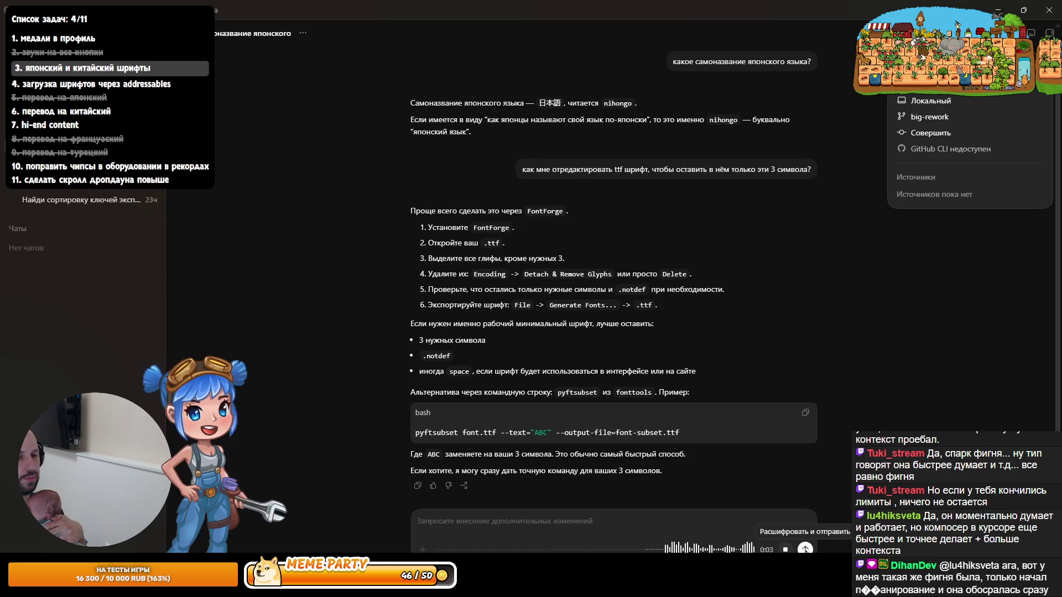
Step: Dictate a question about subsetting via Windows command line, then ask Codex to install the tool
left_click(805, 549)
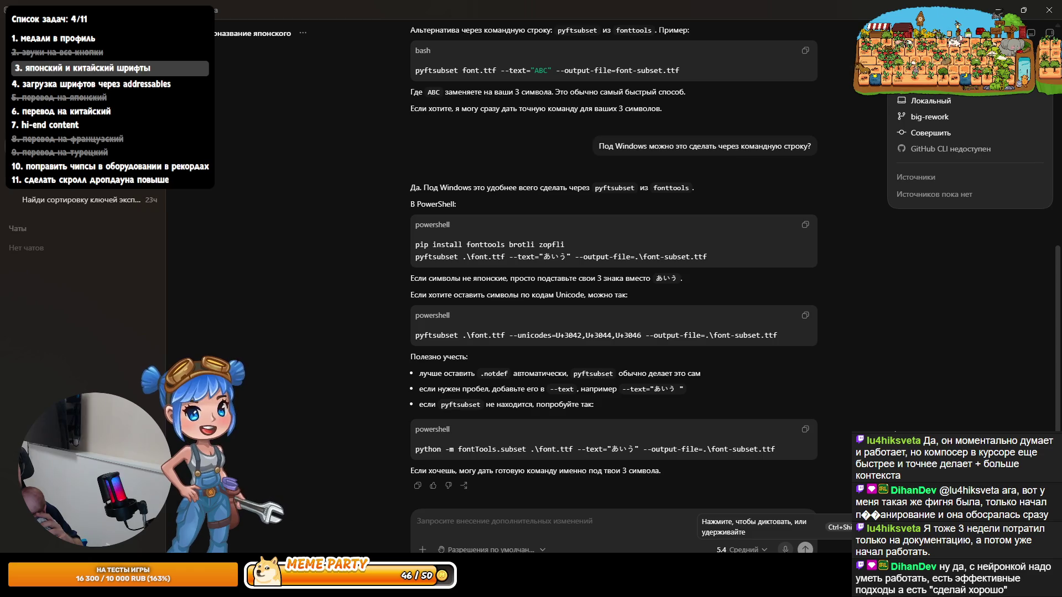
left_click(785, 549)
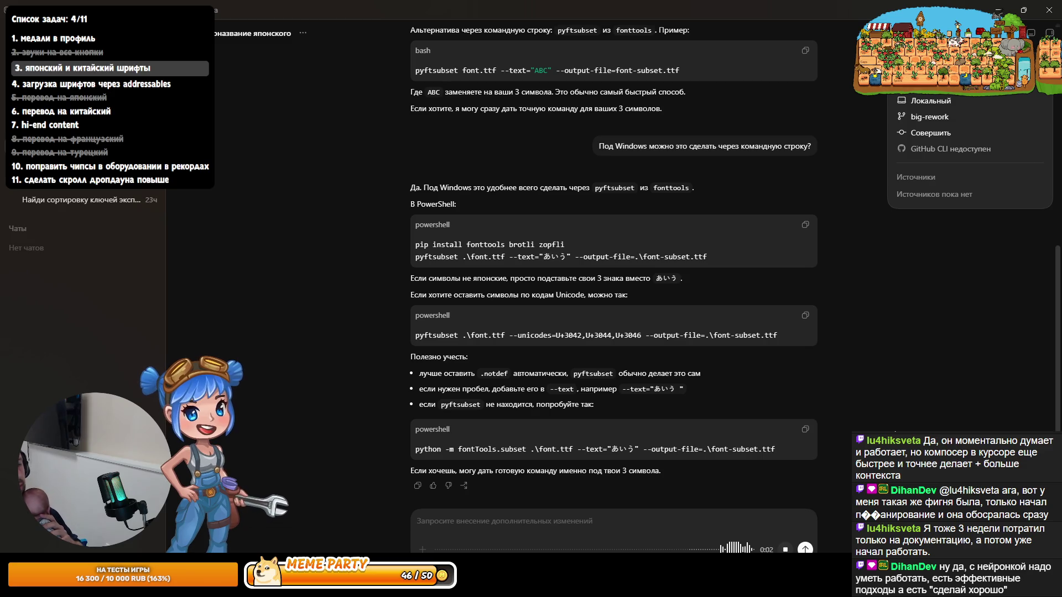
left_click(806, 550)
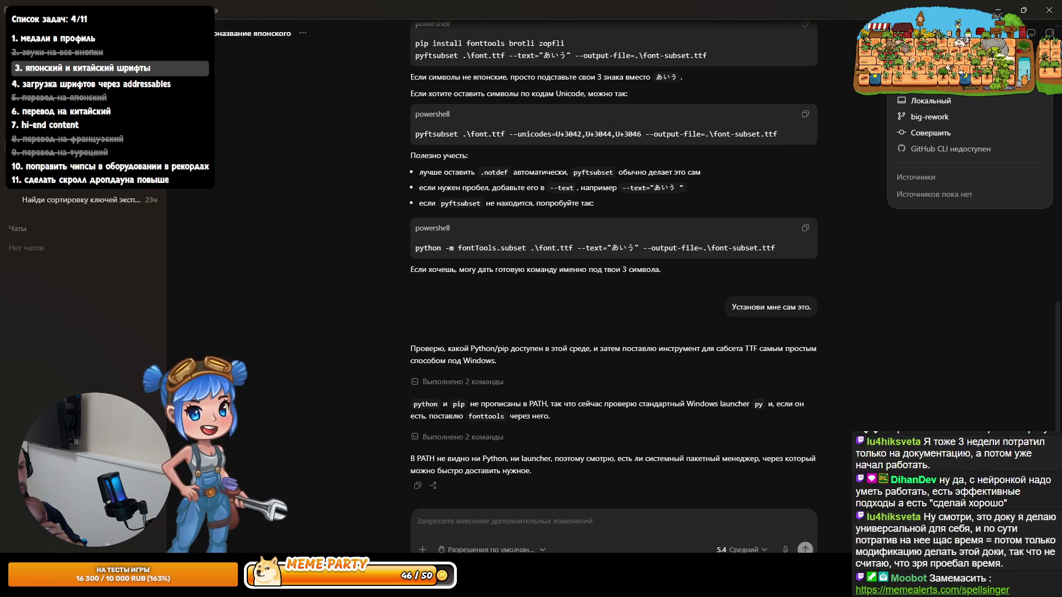
key("super")
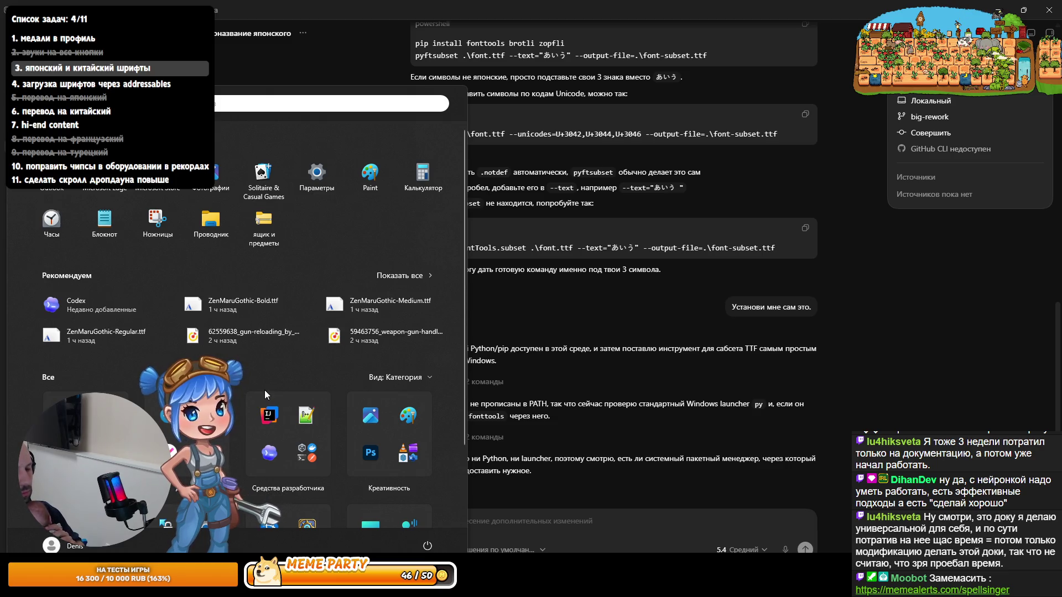
Step: Launch Command Prompt from Windows search with 'cmd', then return to Codex
type("cmd")
key("Return")
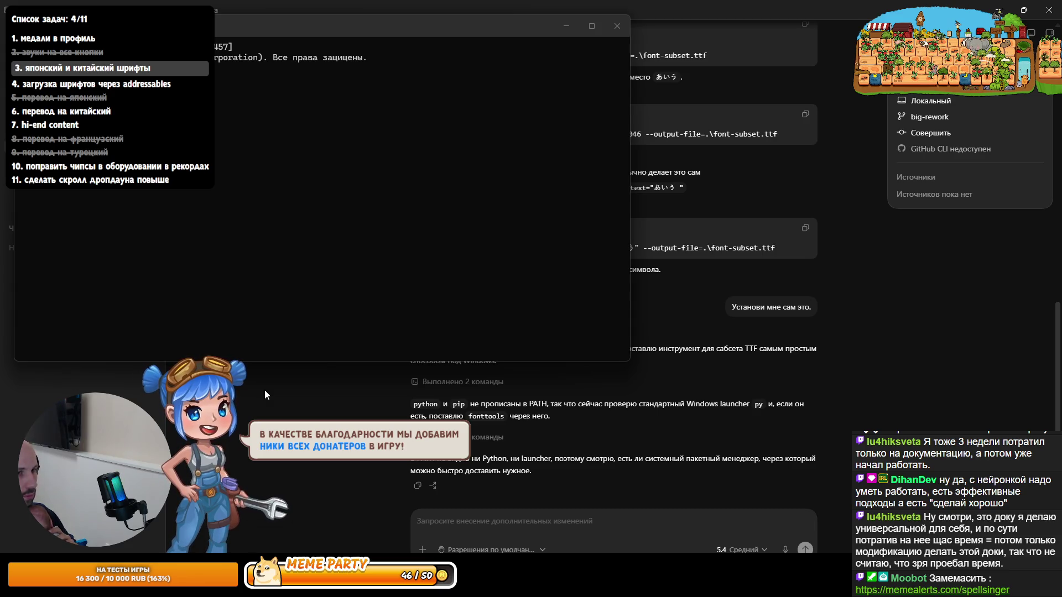
left_click(555, 399)
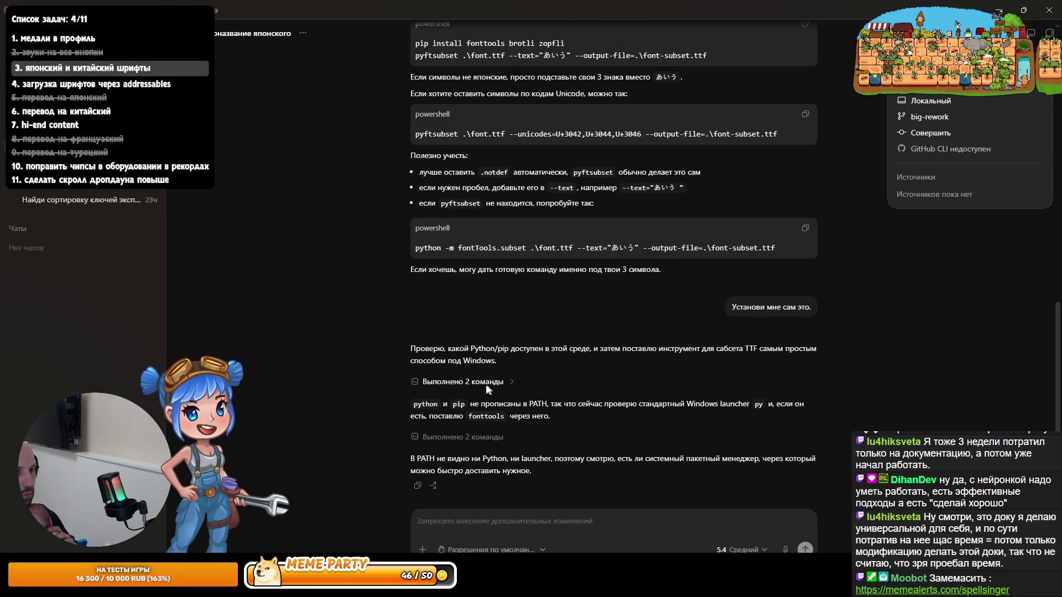
Step: Expand the agent's command log and copy the failed 'python --version' command
left_click(486, 382)
left_click(479, 383)
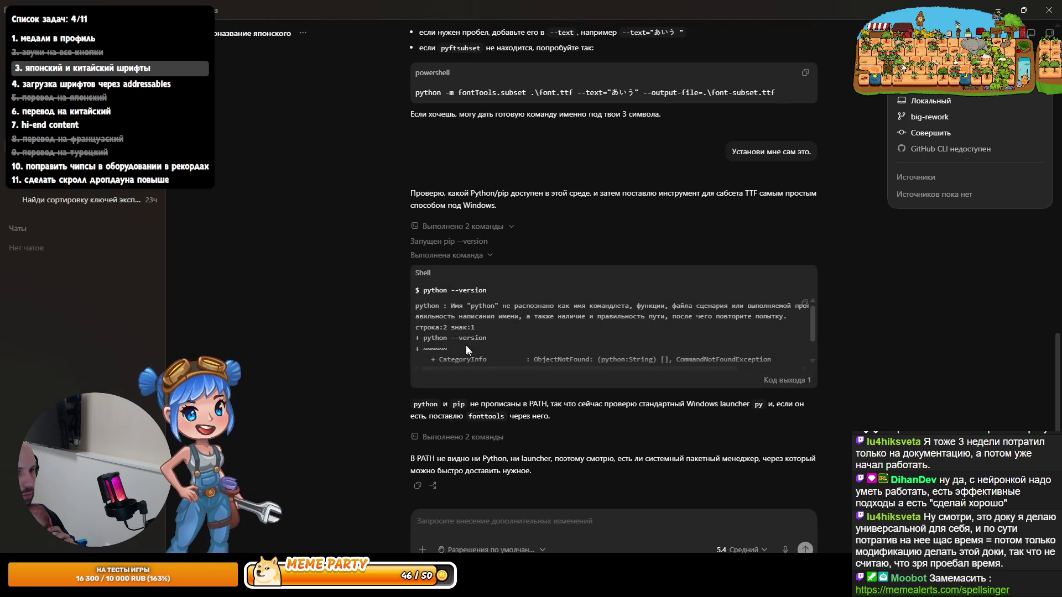
left_click_drag(490, 290, 419, 290)
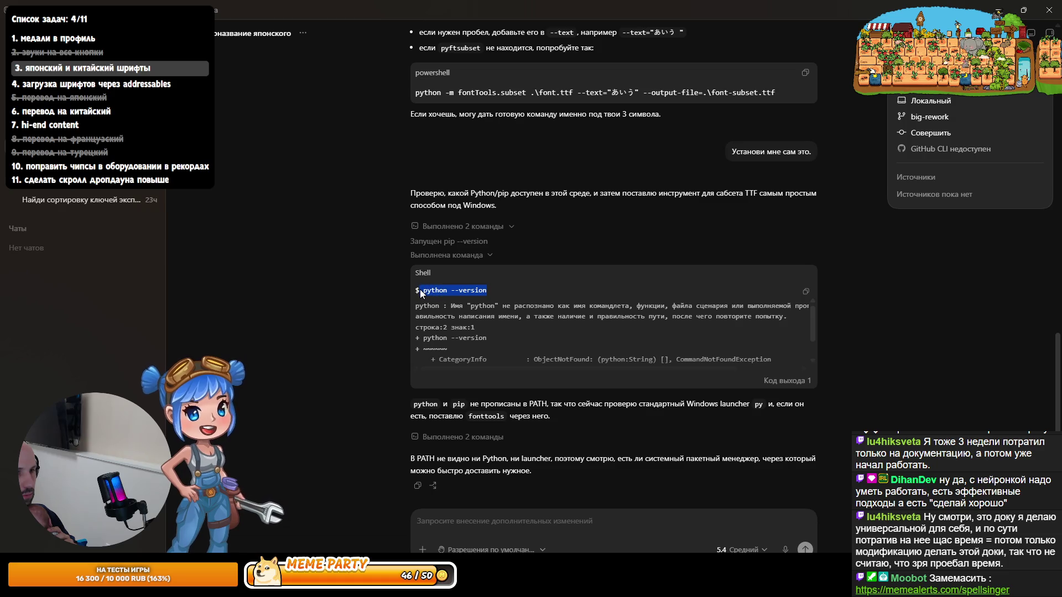
right_click(433, 293)
left_click(451, 330)
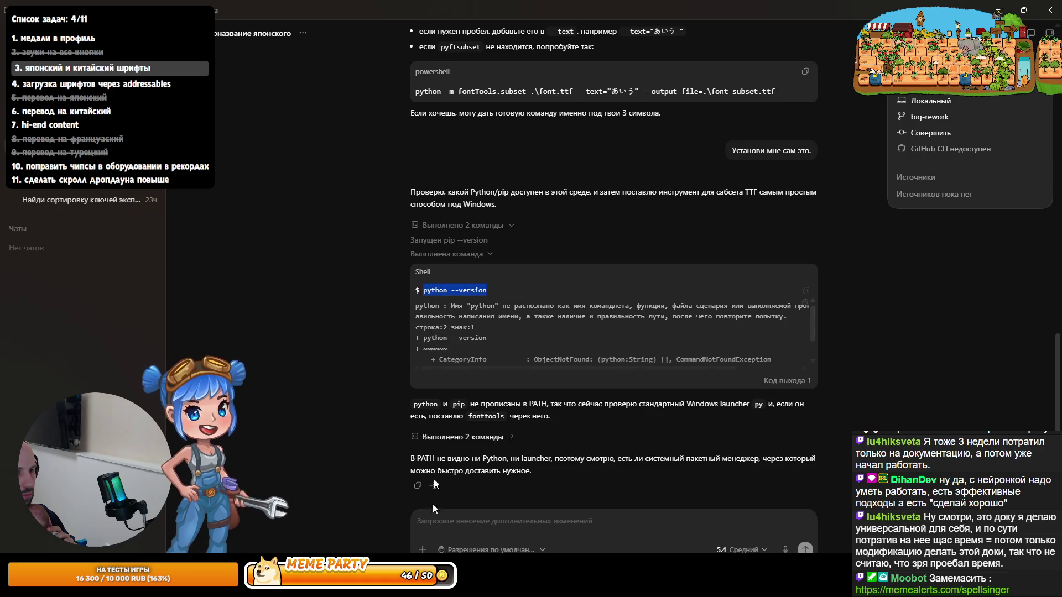
Step: Check the Command Prompt window, then bring Codex back to the front
key("alt+Tab")
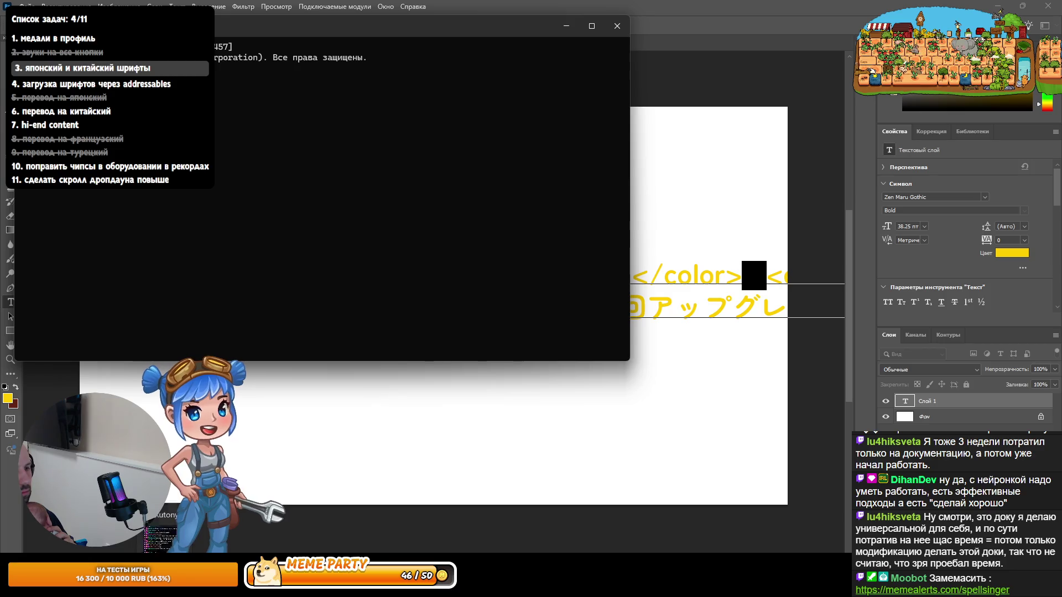
mouse_move(213, 586)
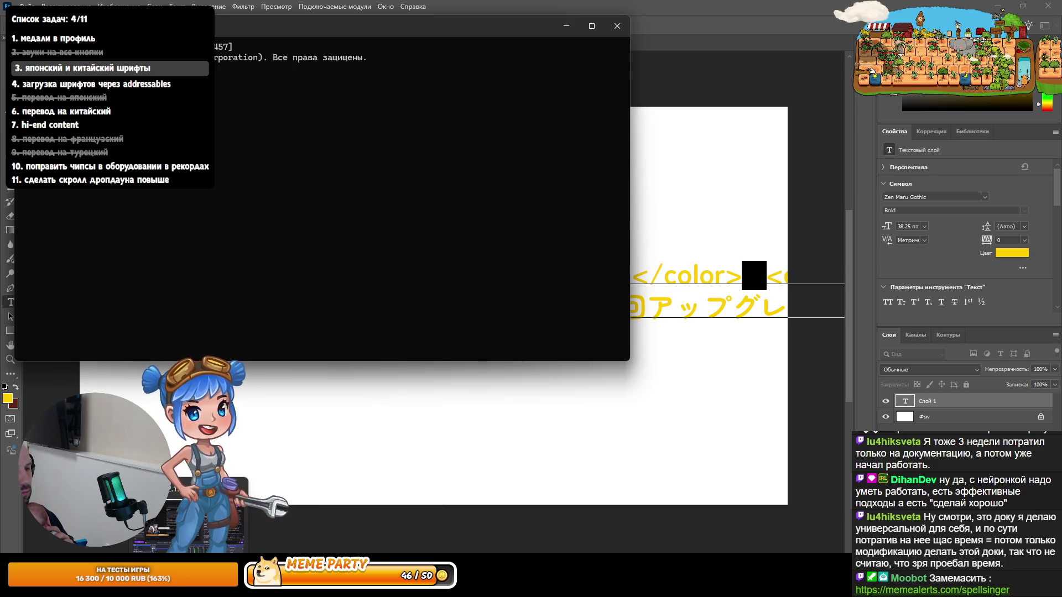
left_click(336, 497)
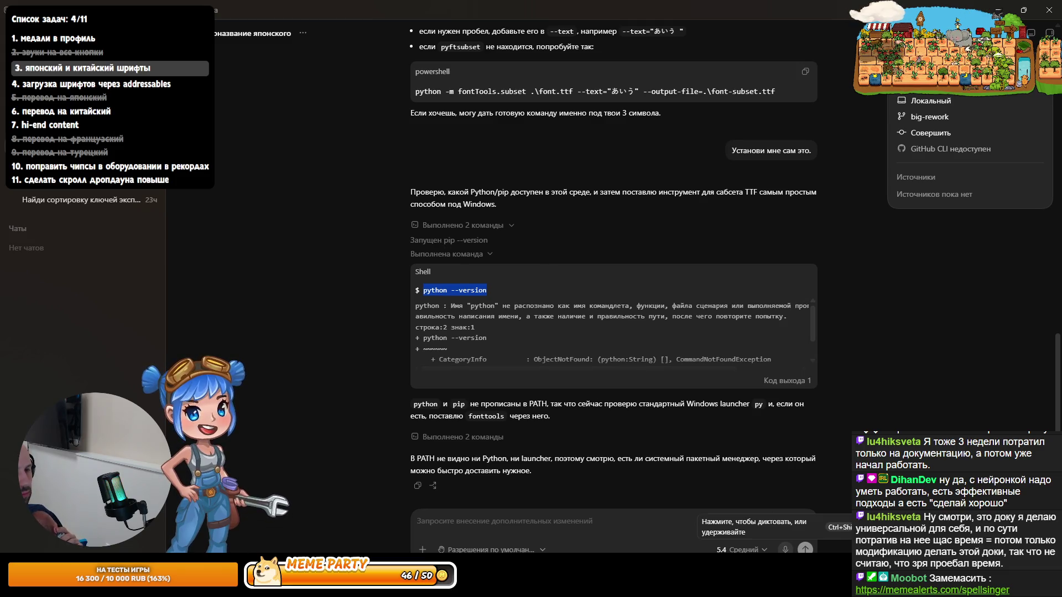
key("super")
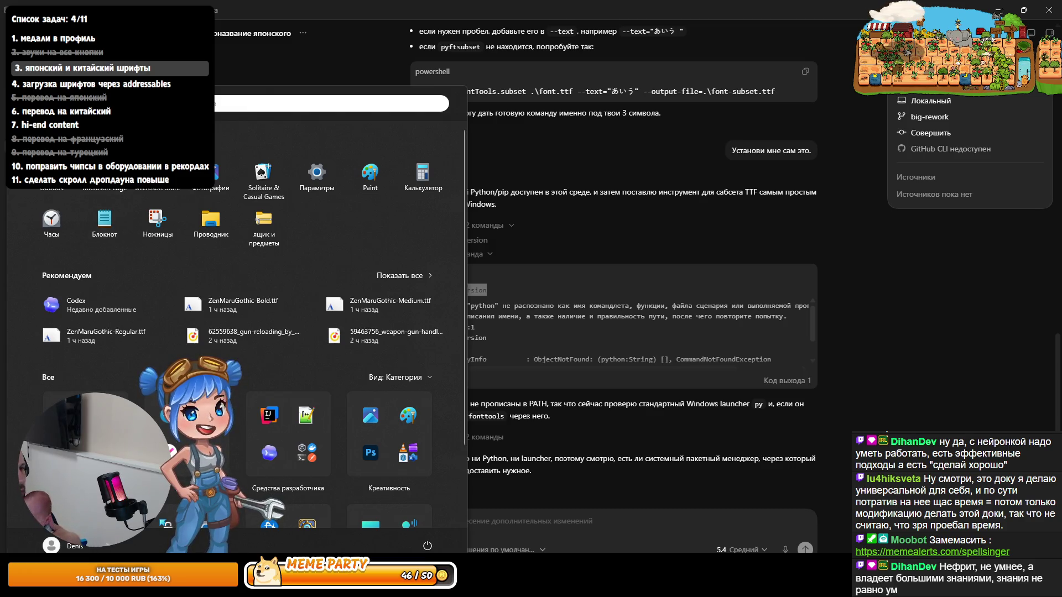
Step: Search 'пере' to open system settings and the Environment Variables window
type("gtht")
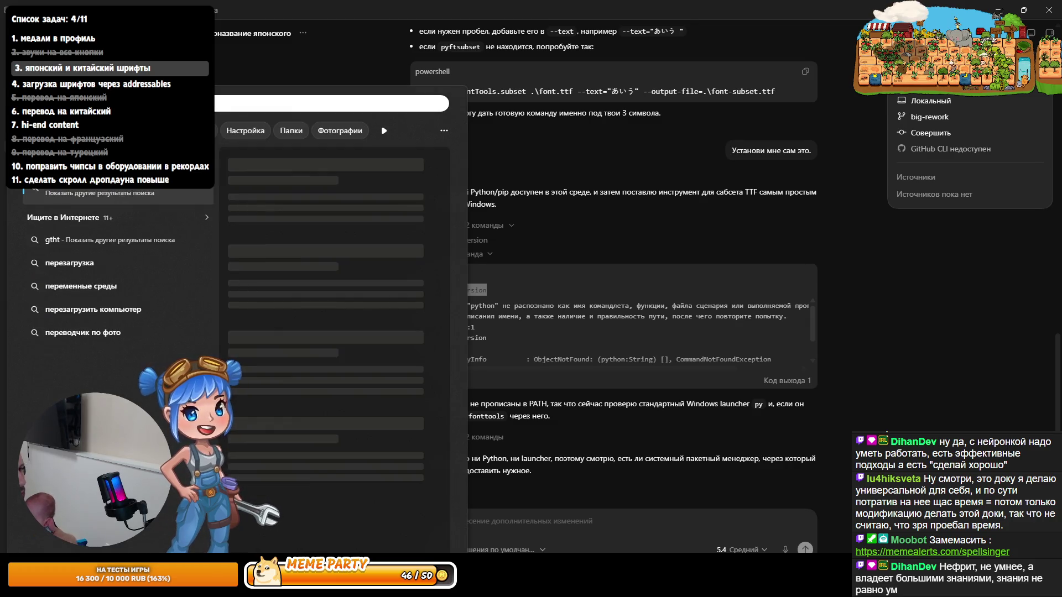
key("BackSpace")
key("BackSpace")
key("BackSpace")
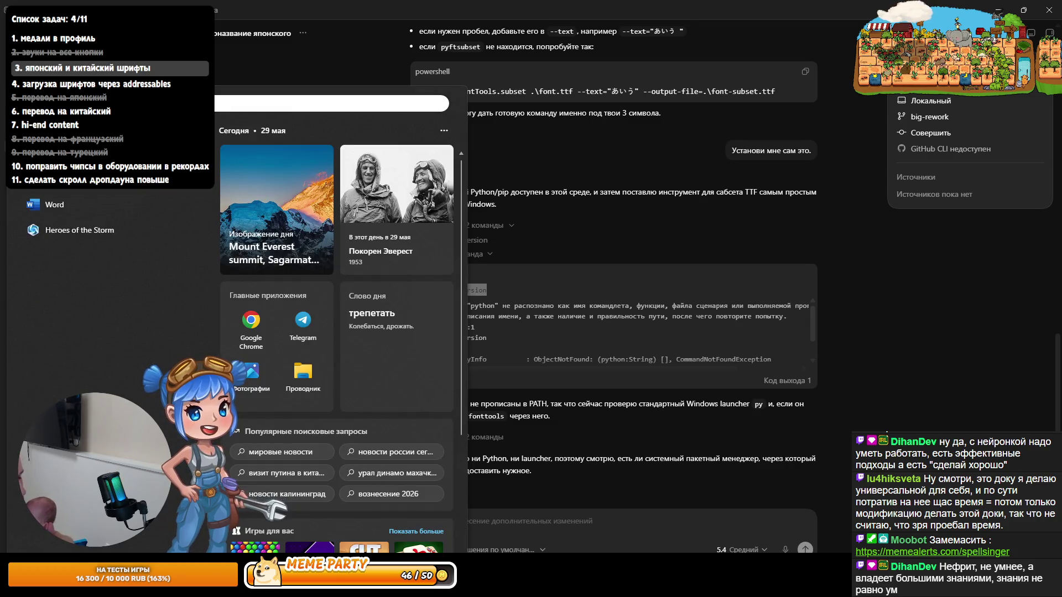
type("пере")
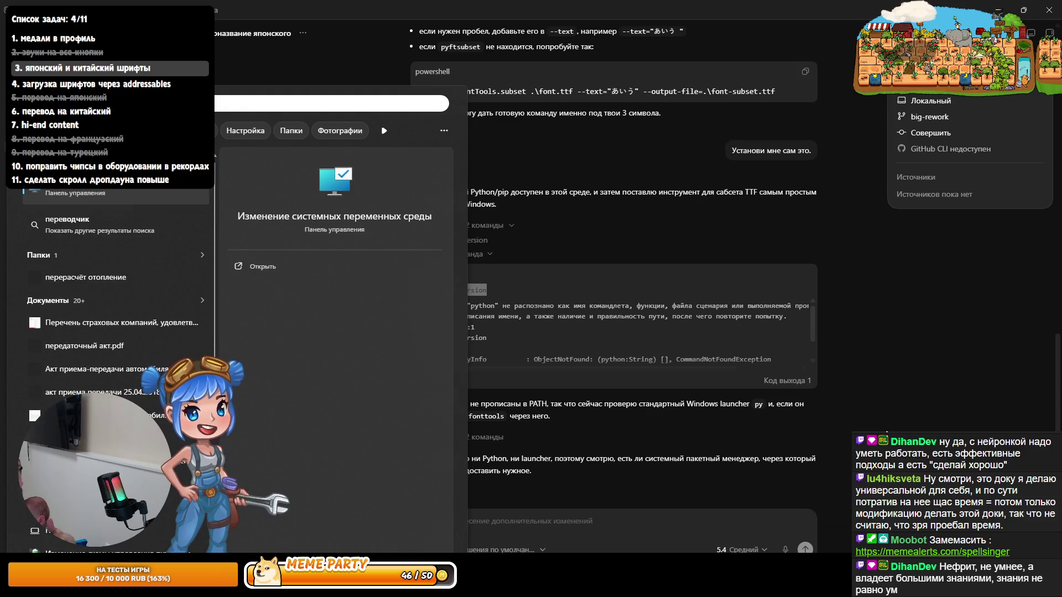
key("Return")
left_click(210, 262)
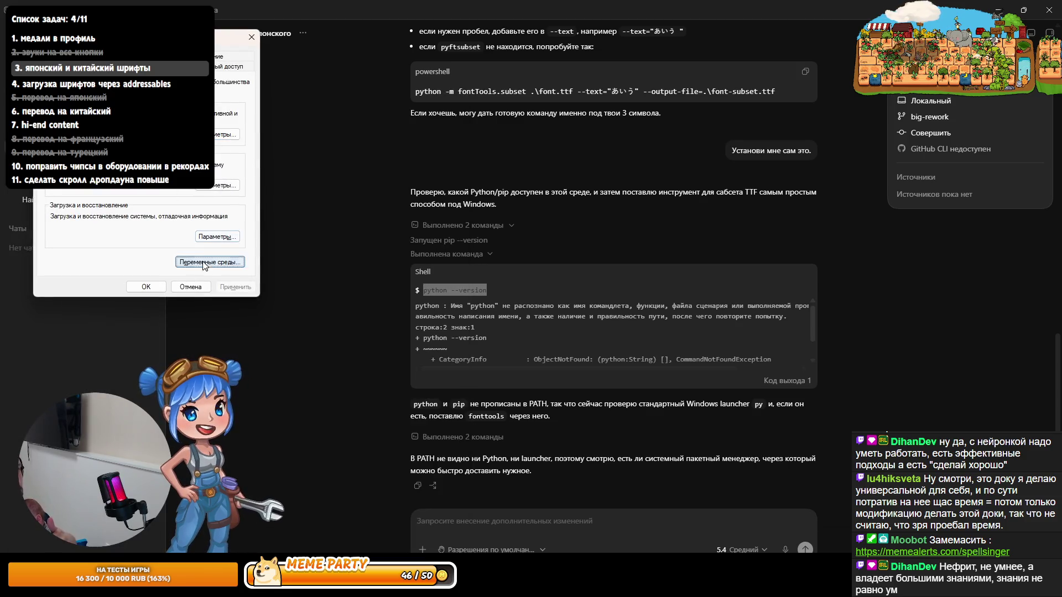
Step: Inspect user and system Path entries, cancel without changes, and return to Codex
scroll(422, 216, "down", 2)
left_click(422, 216)
left_click(611, 265)
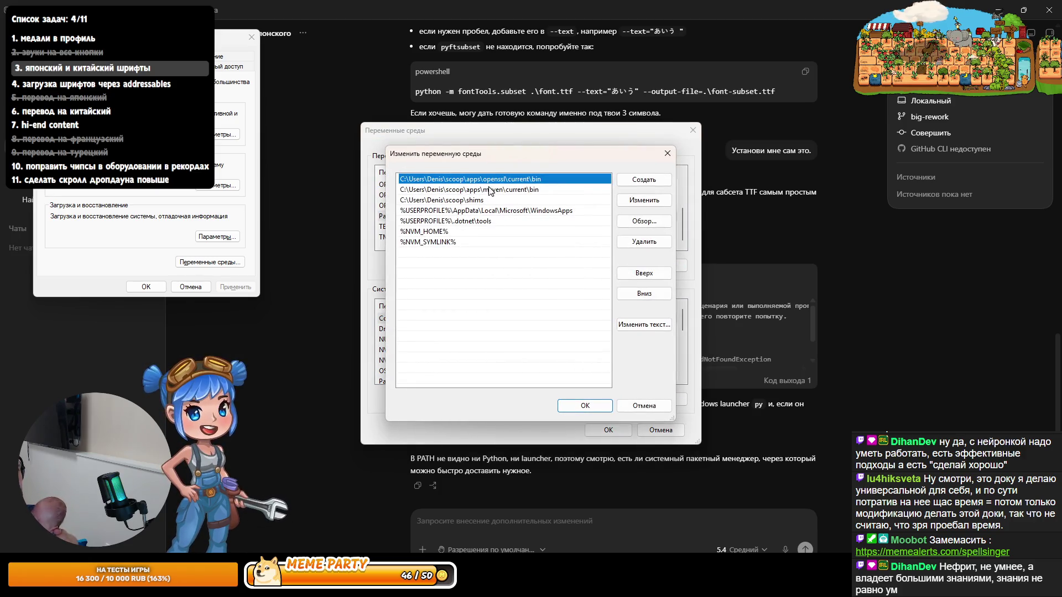
left_click(644, 406)
scroll(399, 358, "down", 2)
left_click(404, 319)
left_click(609, 399)
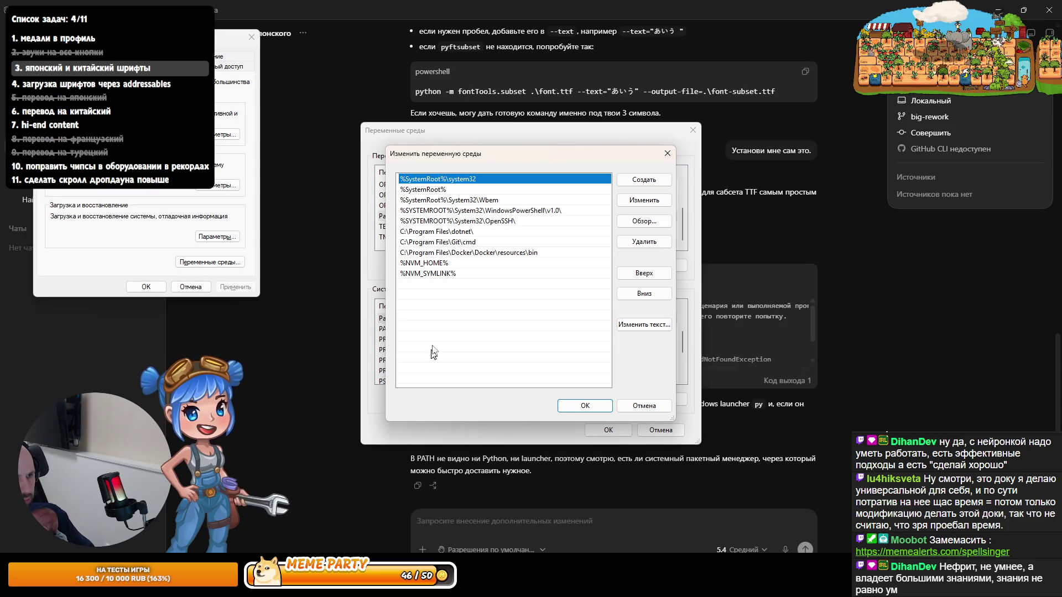
left_click(645, 405)
left_click(644, 434)
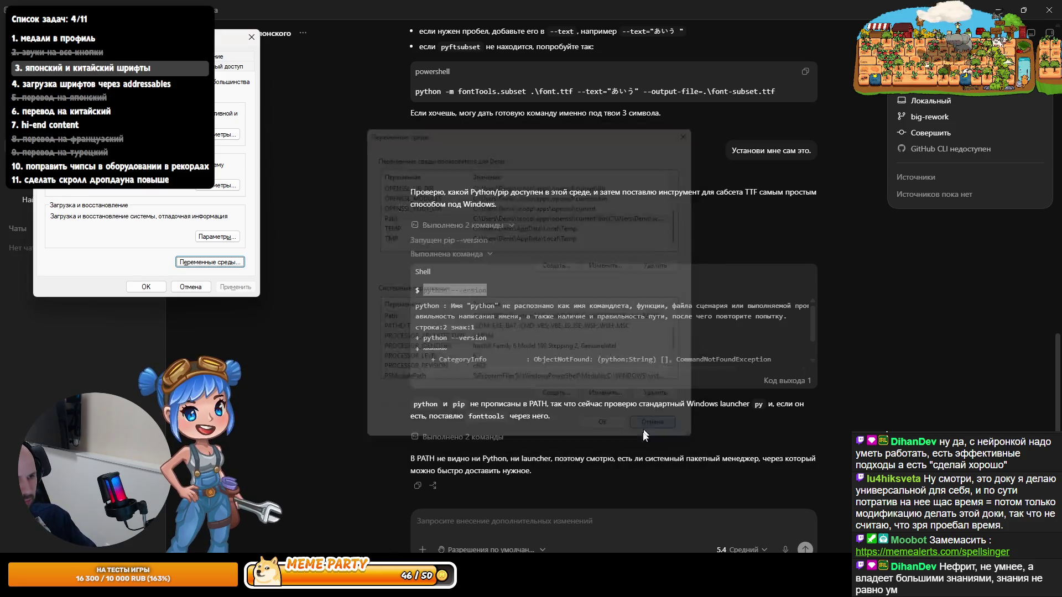
left_click(744, 526)
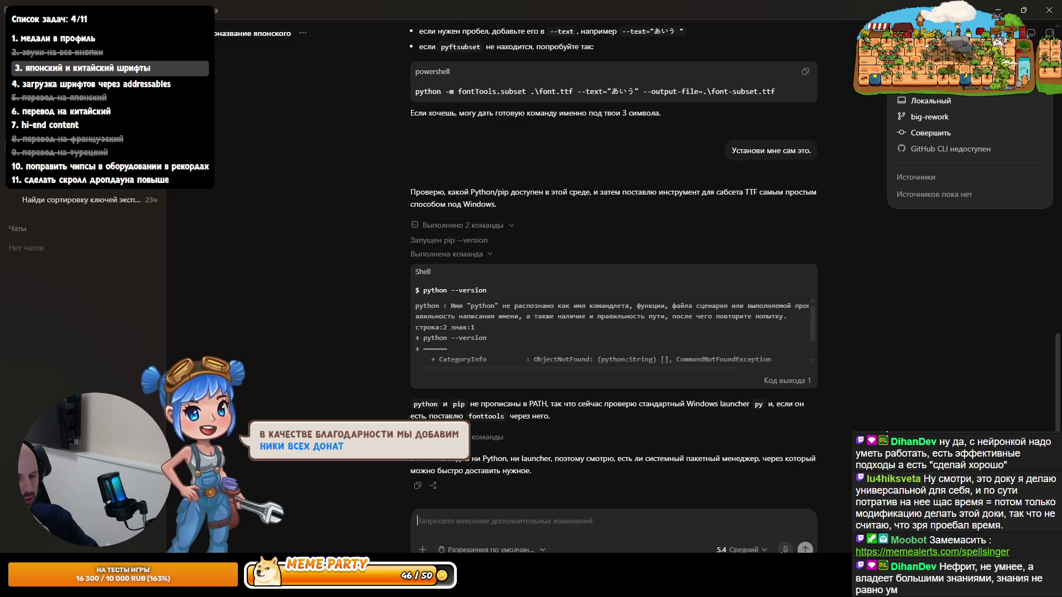
Step: Dictate 'Странно, если я запускаю CMD, то у меня там есть Python. Чё делать?' after discarding a first draft
left_click(784, 549)
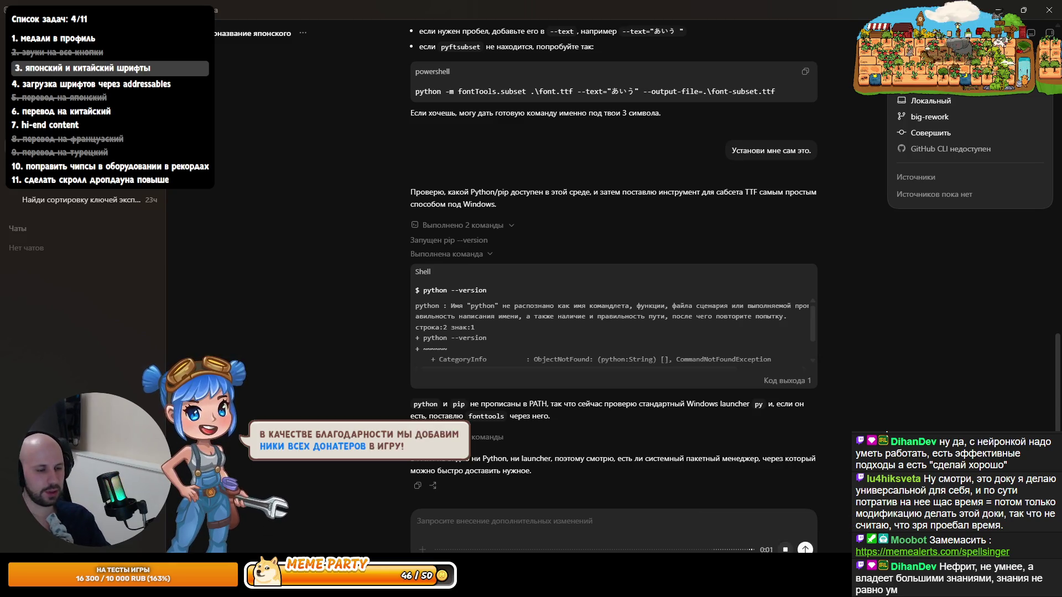
left_click(784, 549)
type("Странно, у меня почему-то...")
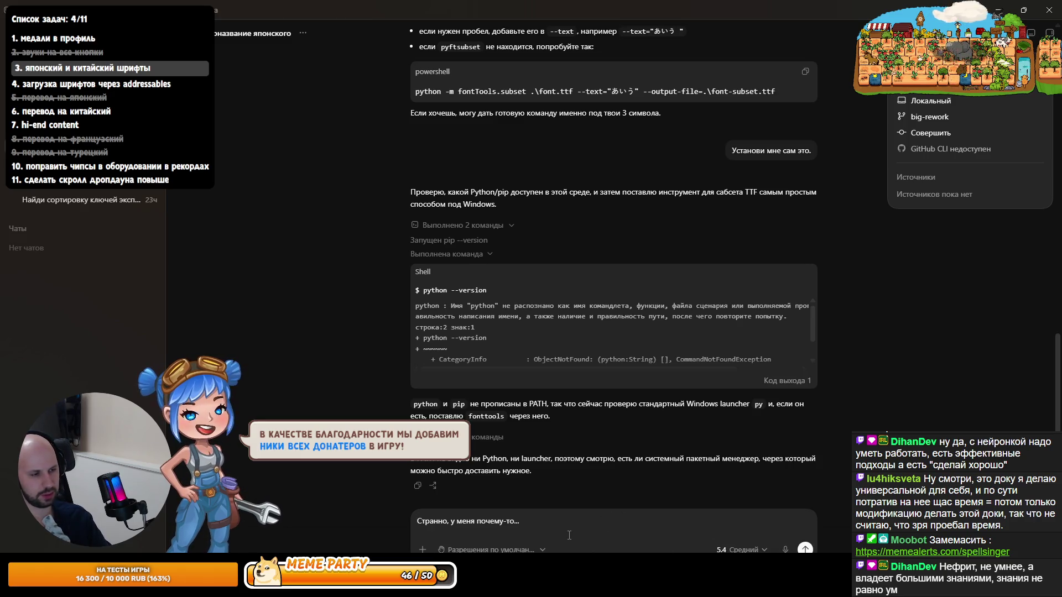
key("BackSpace")
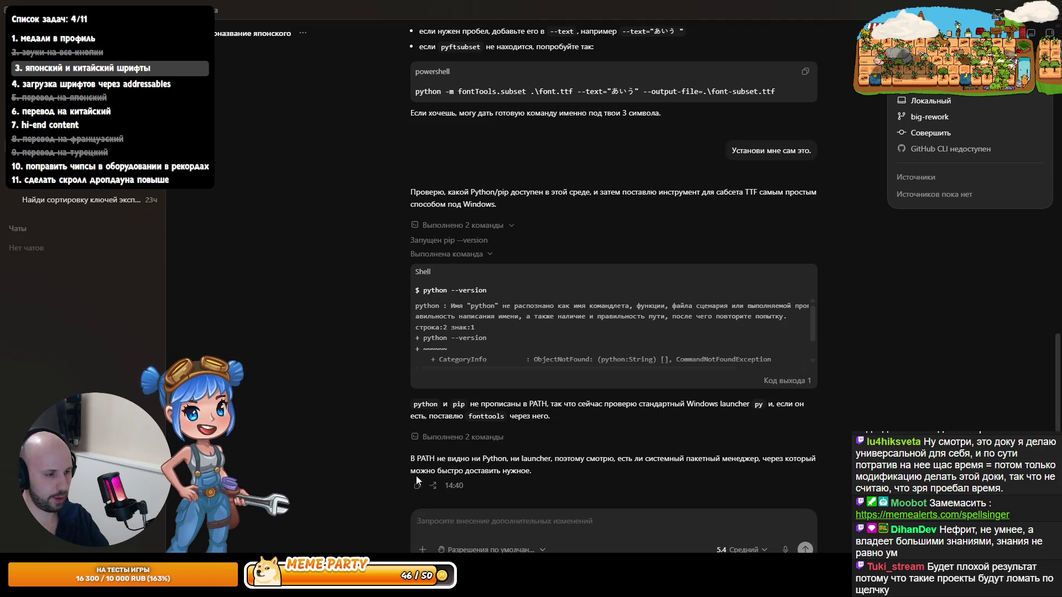
left_click(532, 525)
left_click(783, 550)
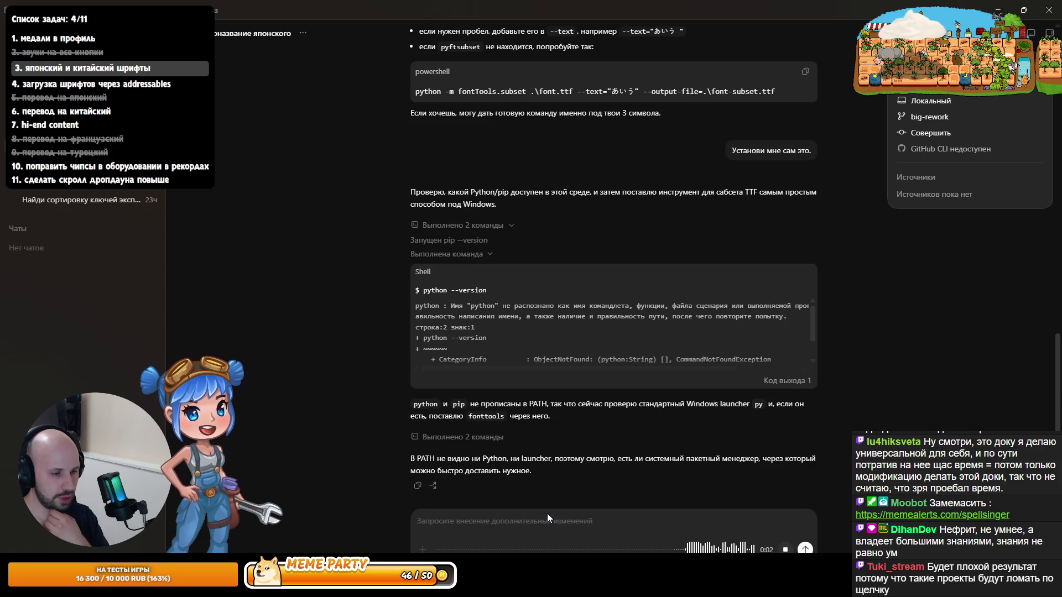
left_click(786, 549)
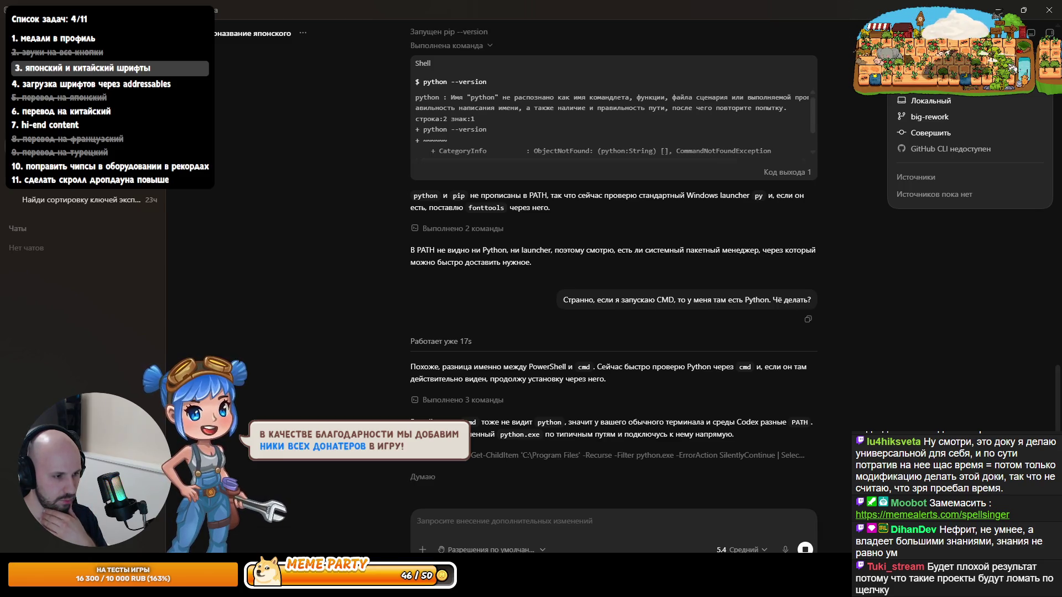
left_click(23, 550)
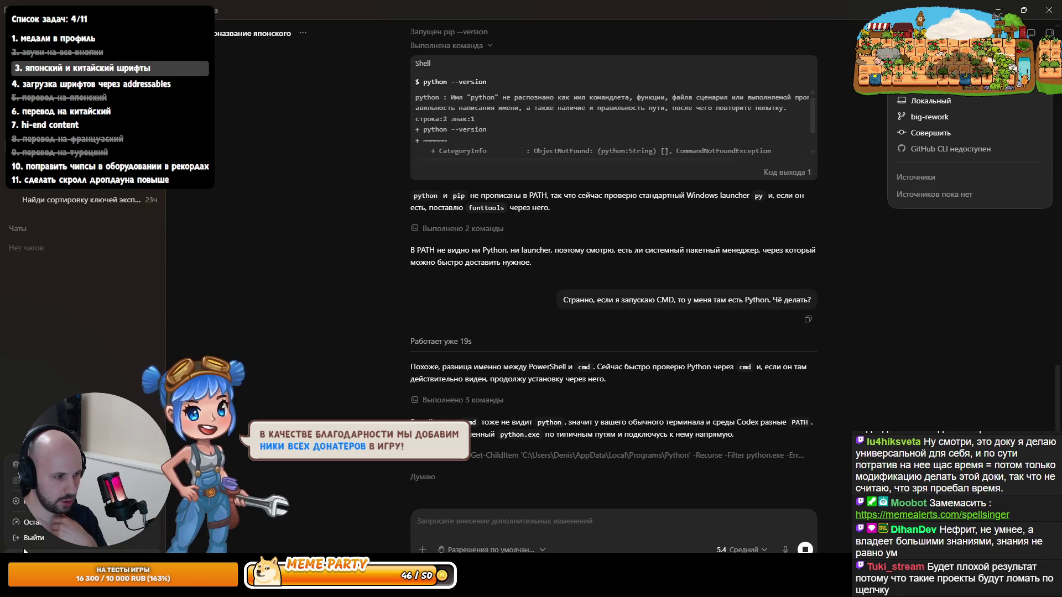
Step: Browse Codex settings through Hooks, Environments, Computer use and Connections to the approval and sandbox Configuration page
left_click(33, 480)
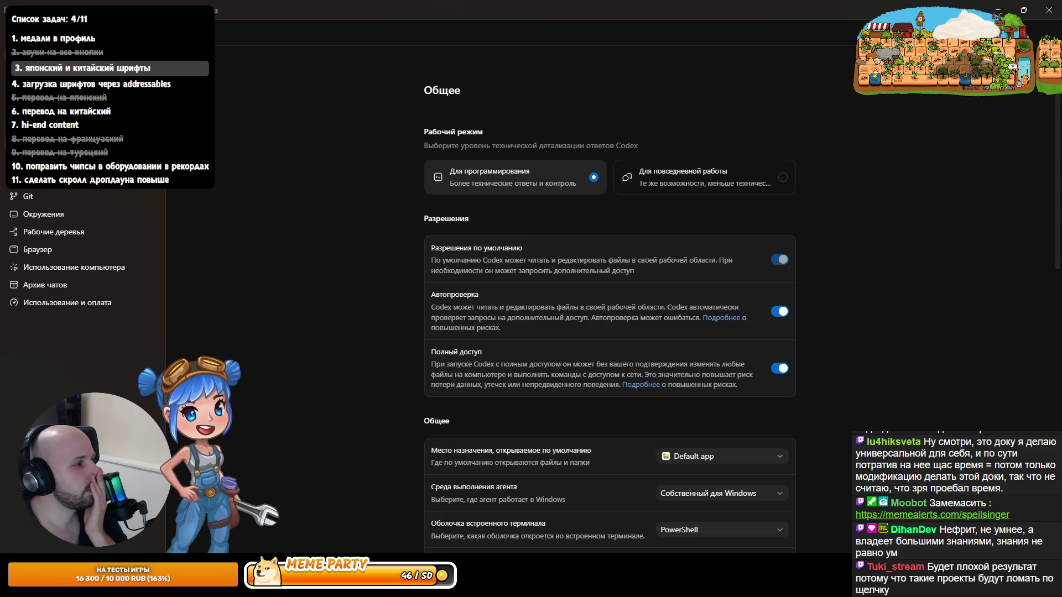
left_click(33, 178)
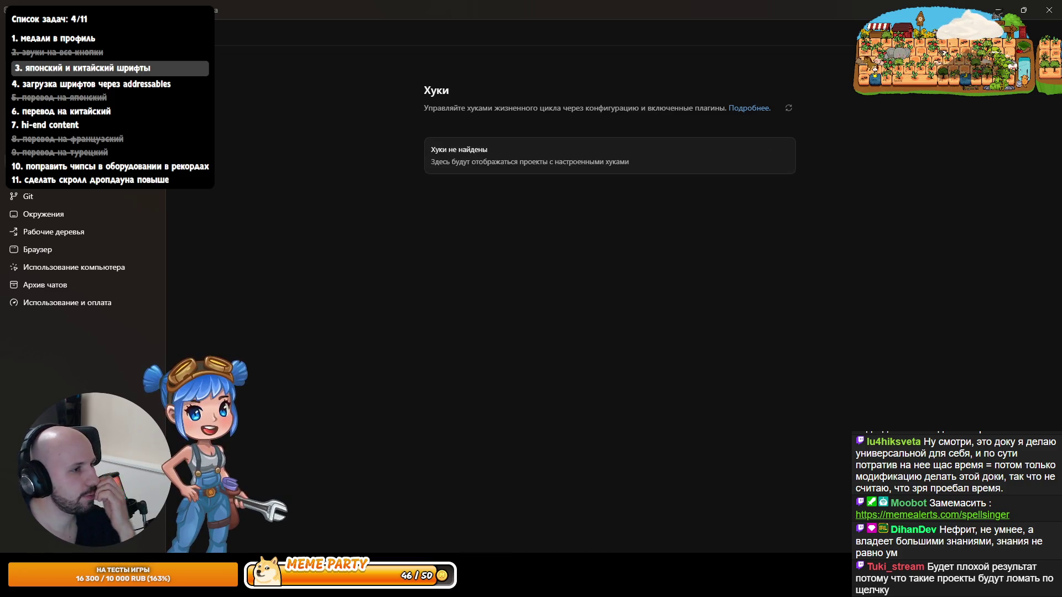
left_click(46, 215)
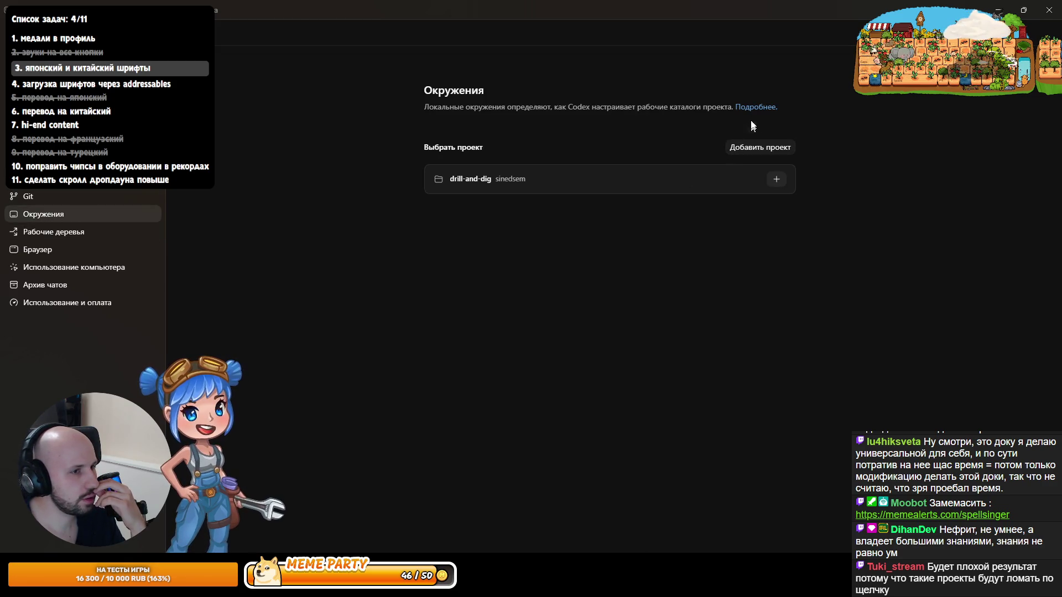
left_click(69, 270)
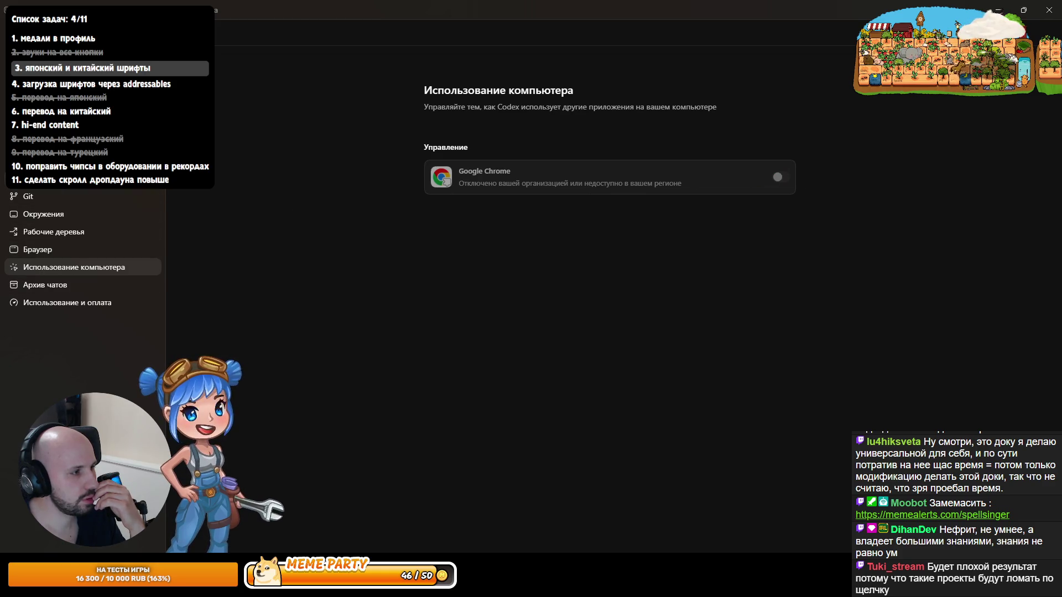
left_click(44, 179)
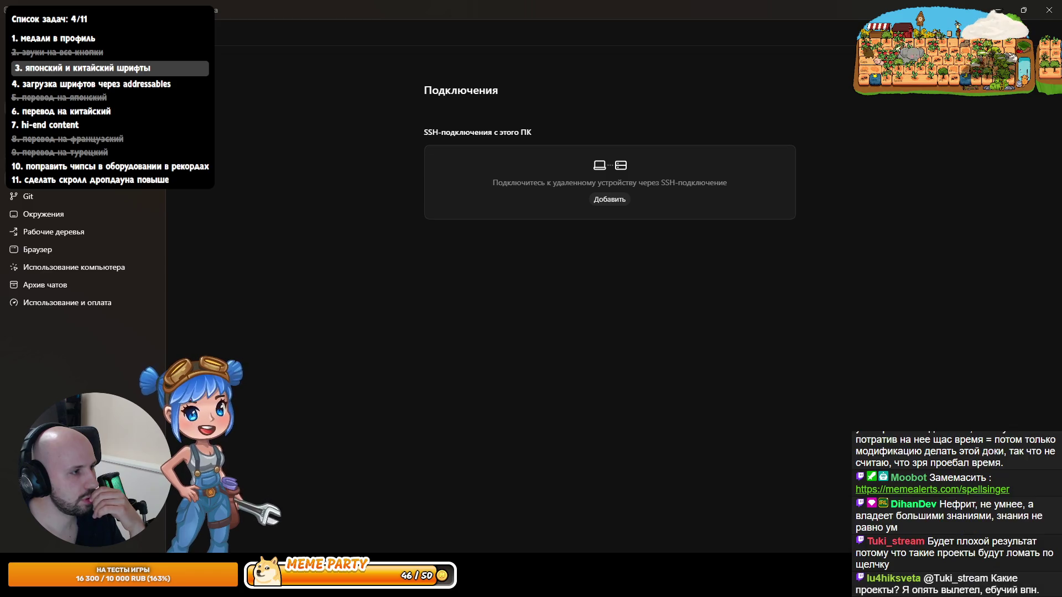
left_click(44, 126)
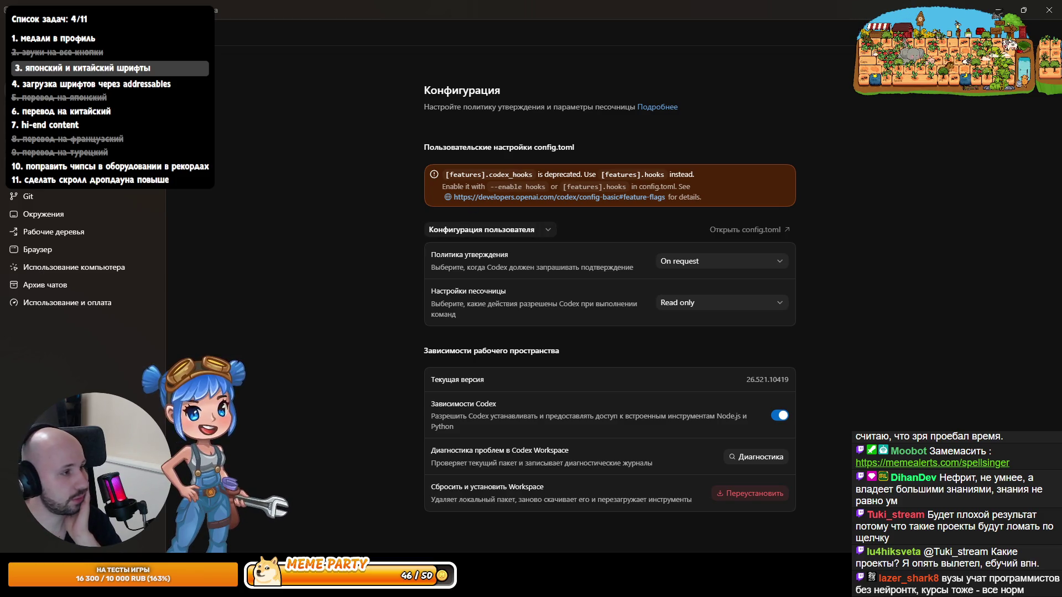
left_click(44, 55)
Step: In General settings, set the built-in terminal shell to Command Prompt, leaving other dropdowns unchanged
scroll(616, 420, "down", 5)
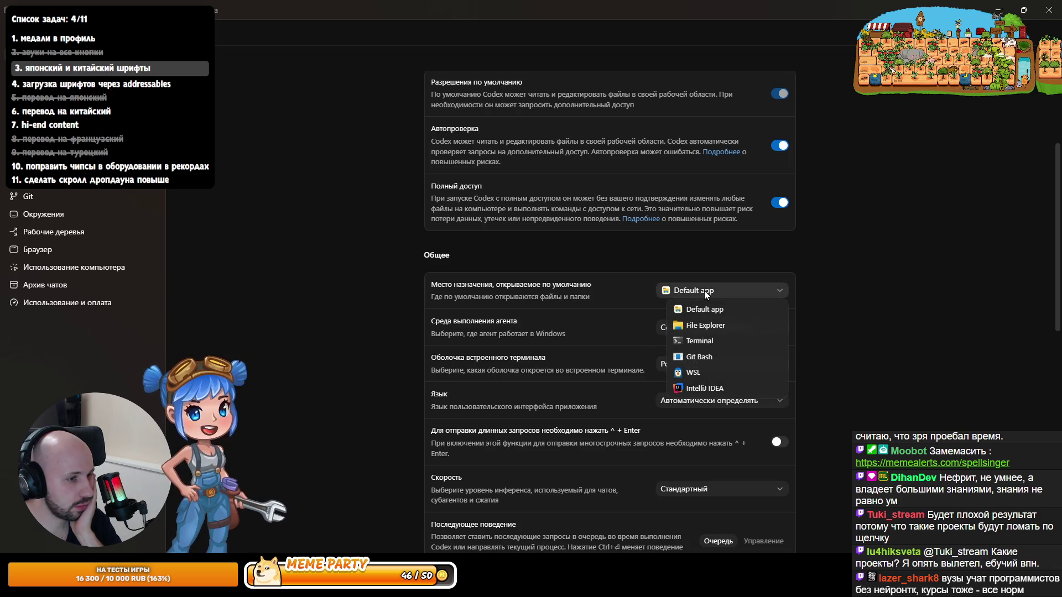
left_click(704, 290)
left_click(685, 326)
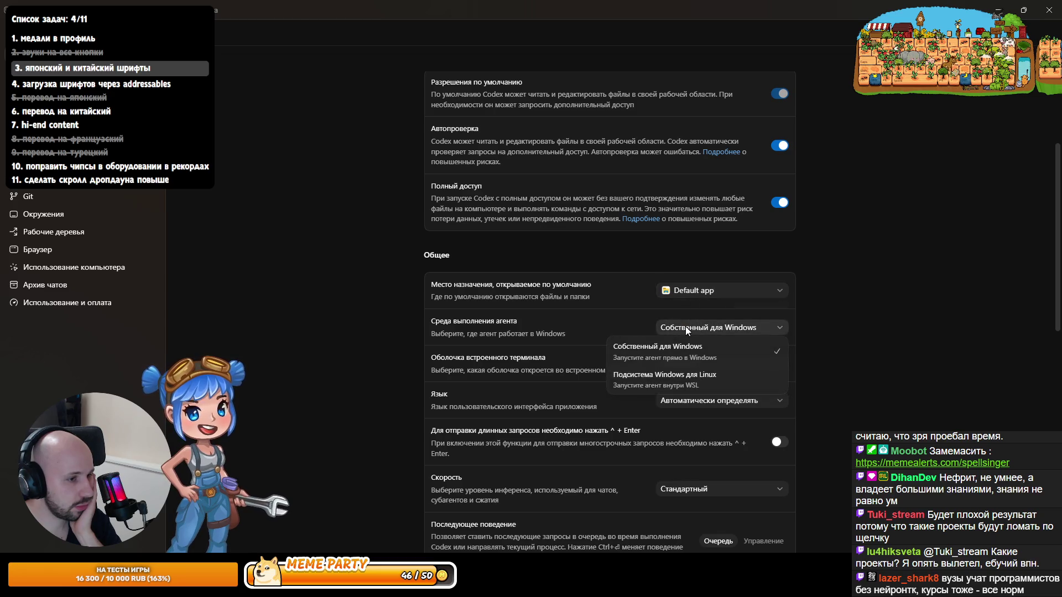
left_click(686, 326)
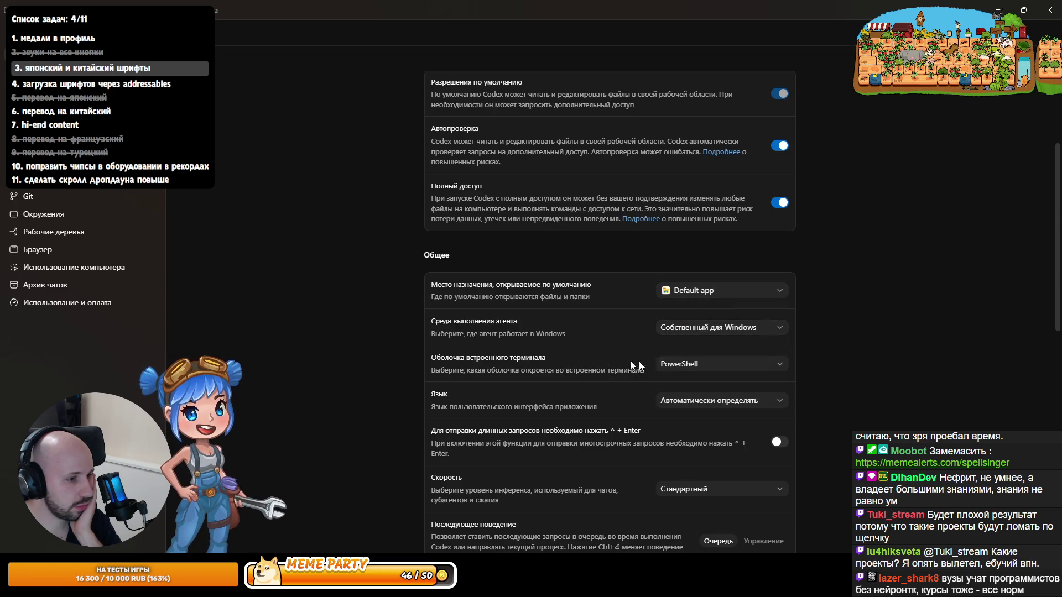
left_click(679, 364)
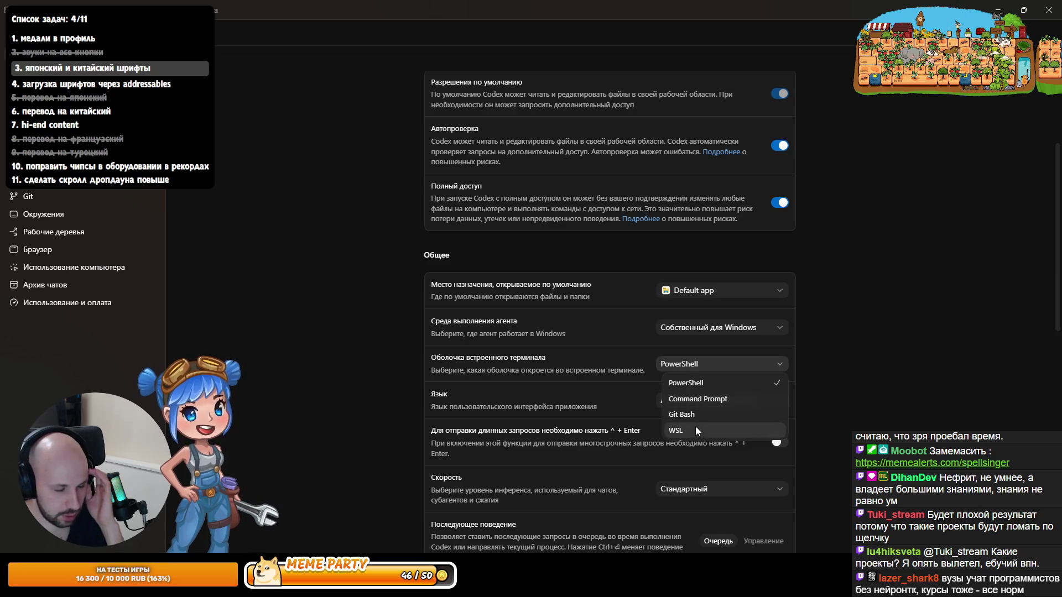
left_click(698, 395)
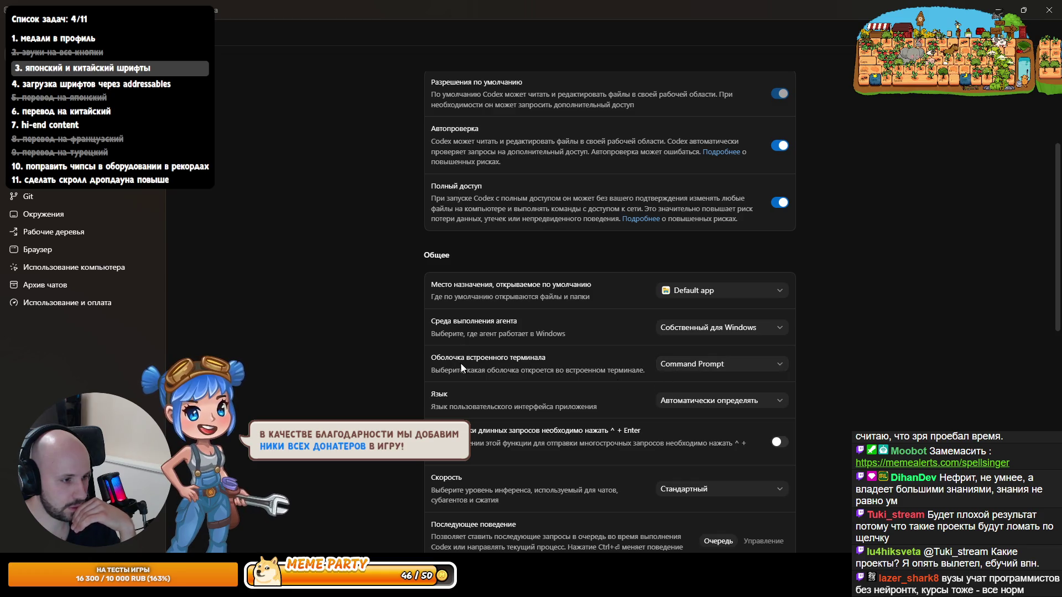
left_click(683, 398)
left_click(682, 399)
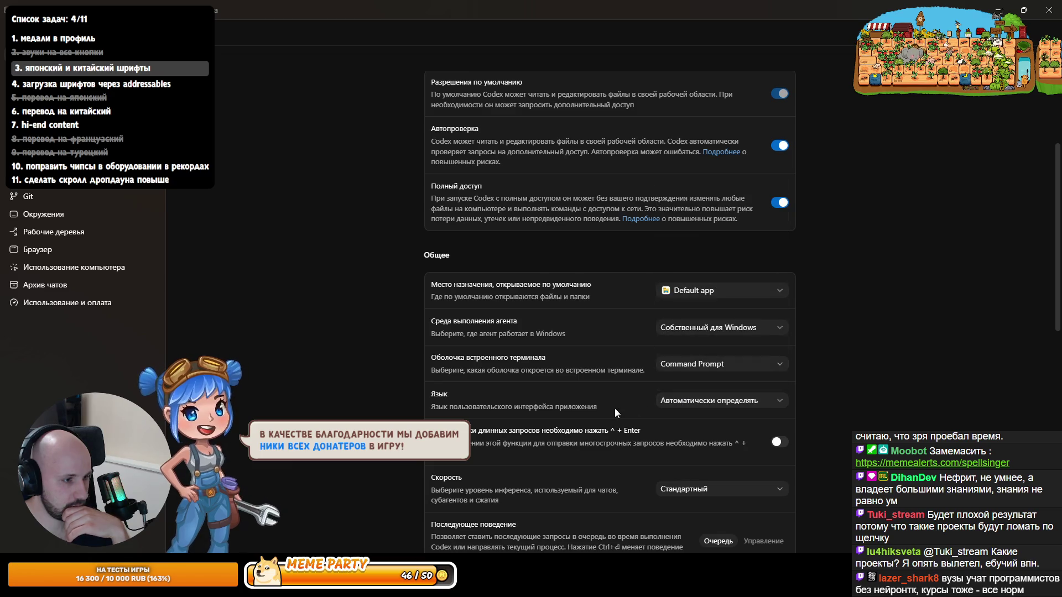
Step: Scroll through the remaining General settings, then close Settings with Esc
scroll(615, 408, "down", 1)
scroll(542, 378, "down", 1)
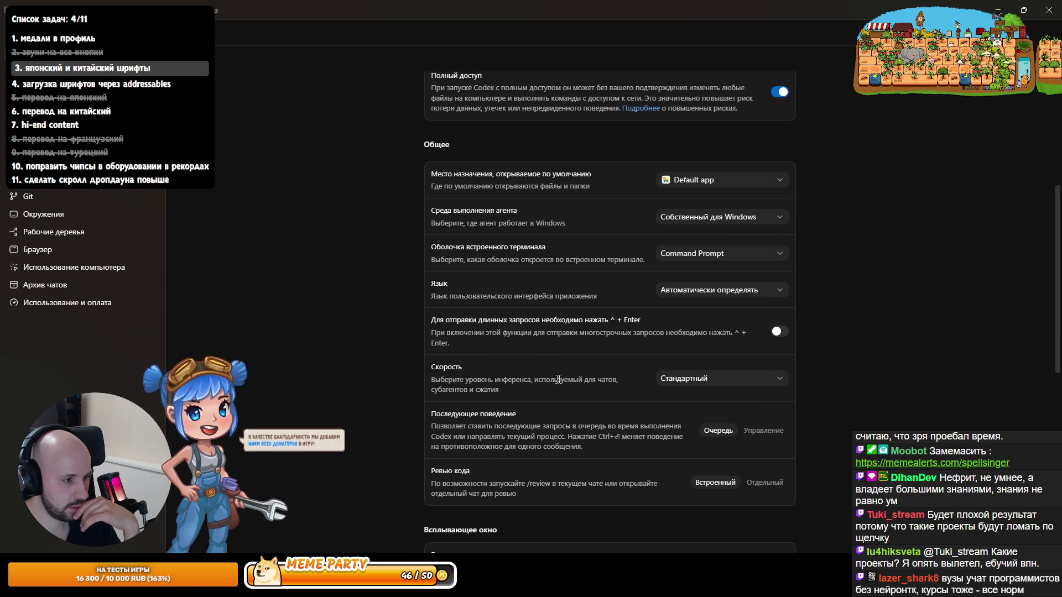
scroll(620, 390, "down", 1)
scroll(664, 387, "down", 4)
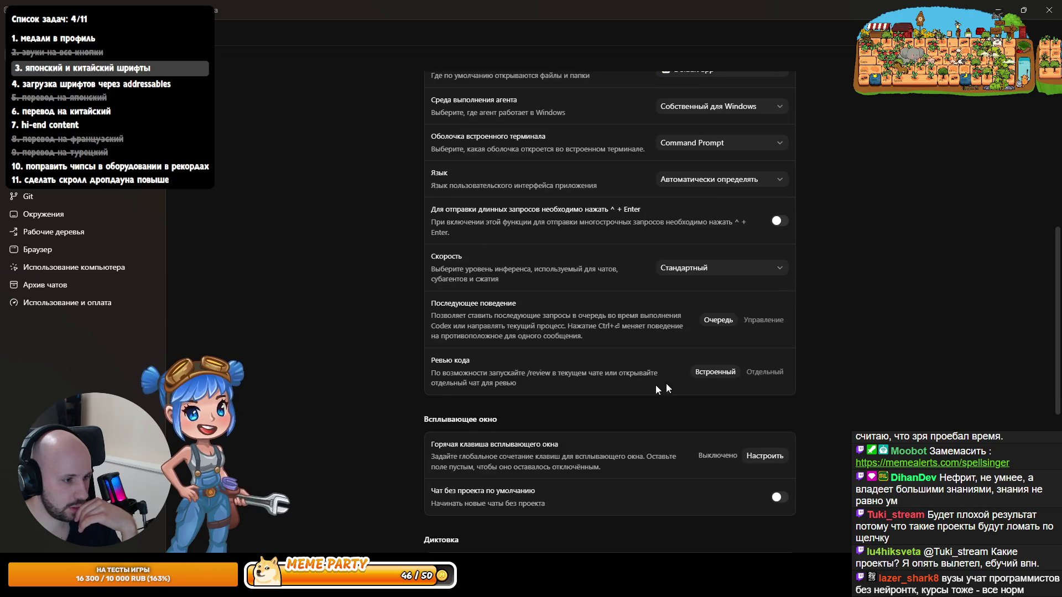
scroll(586, 408, "down", 4)
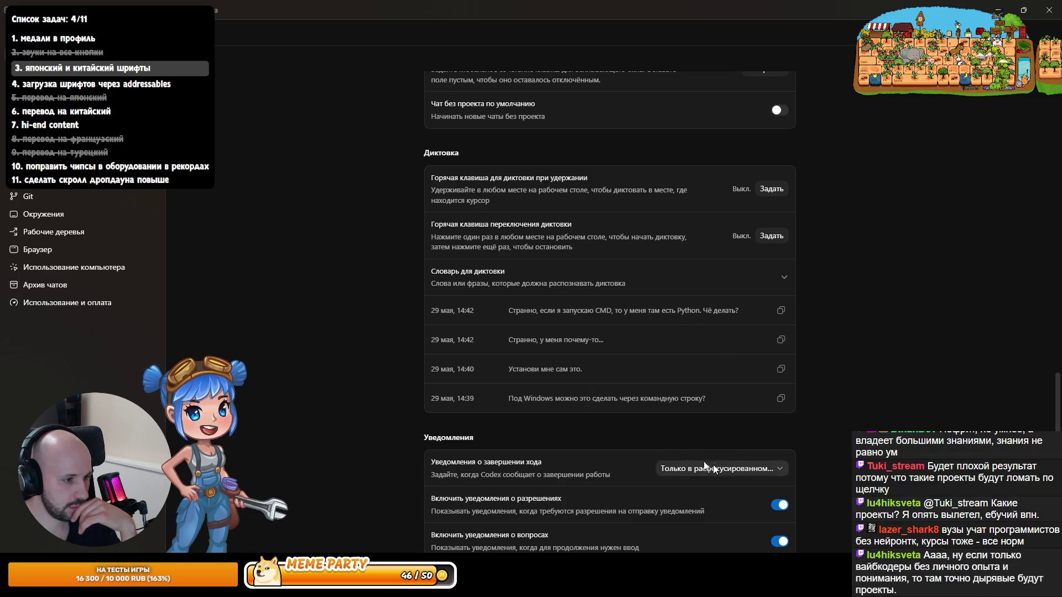
key("Escape")
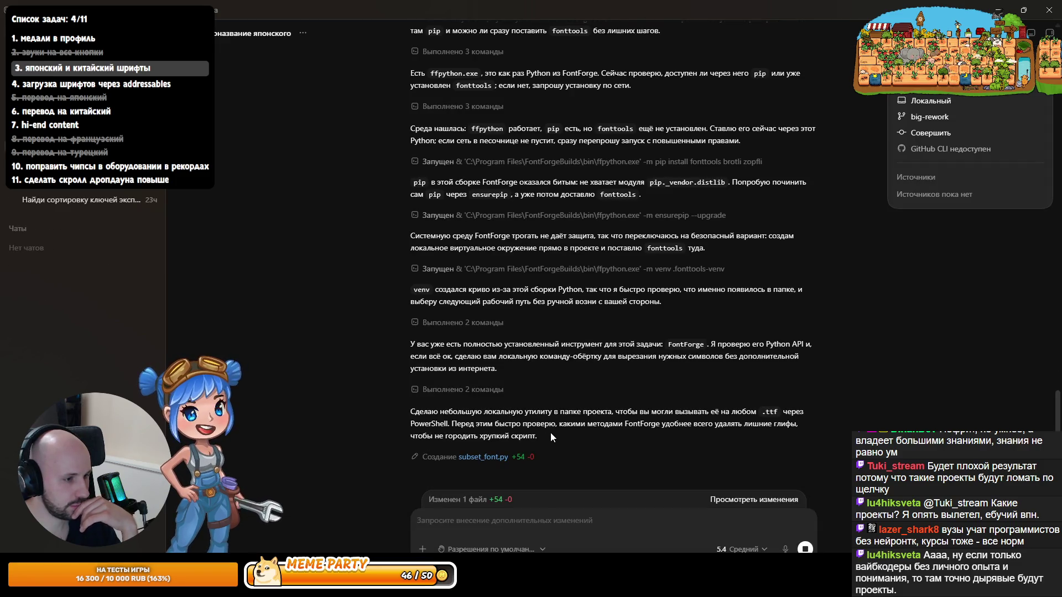
Step: Scroll the chat to review Codex's finished reply adding subset-font.ps1 and tools/subset_font.py
scroll(549, 430, "up", 3)
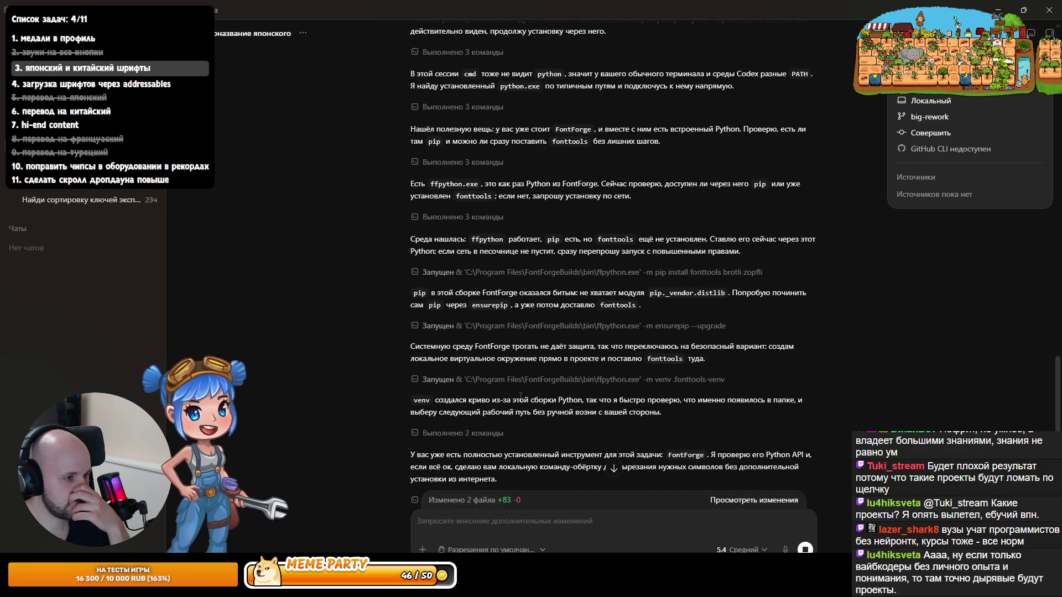
scroll(520, 398, "up", 3)
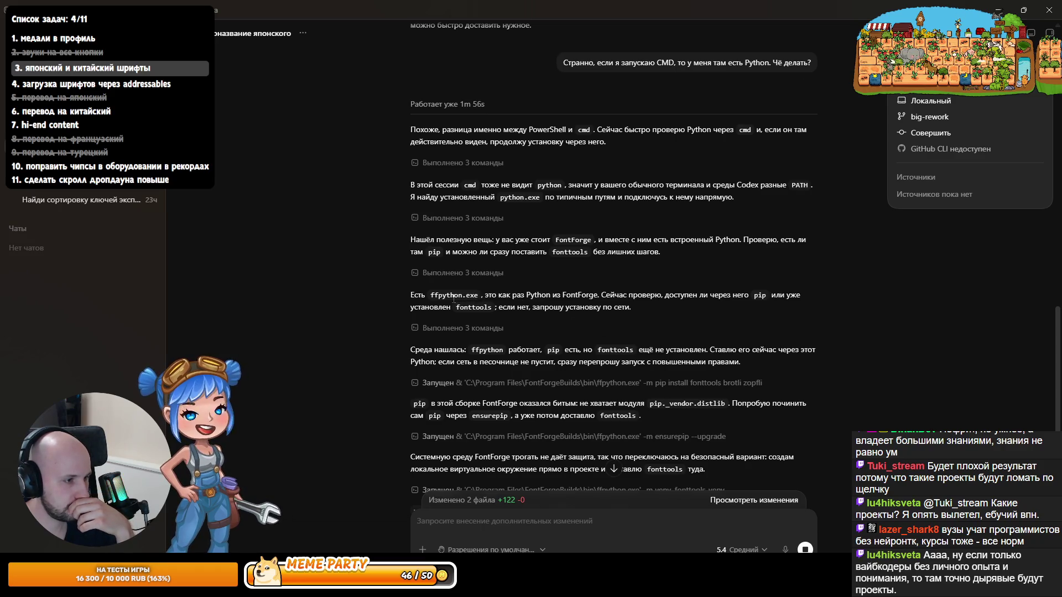
scroll(452, 288, "down", 5)
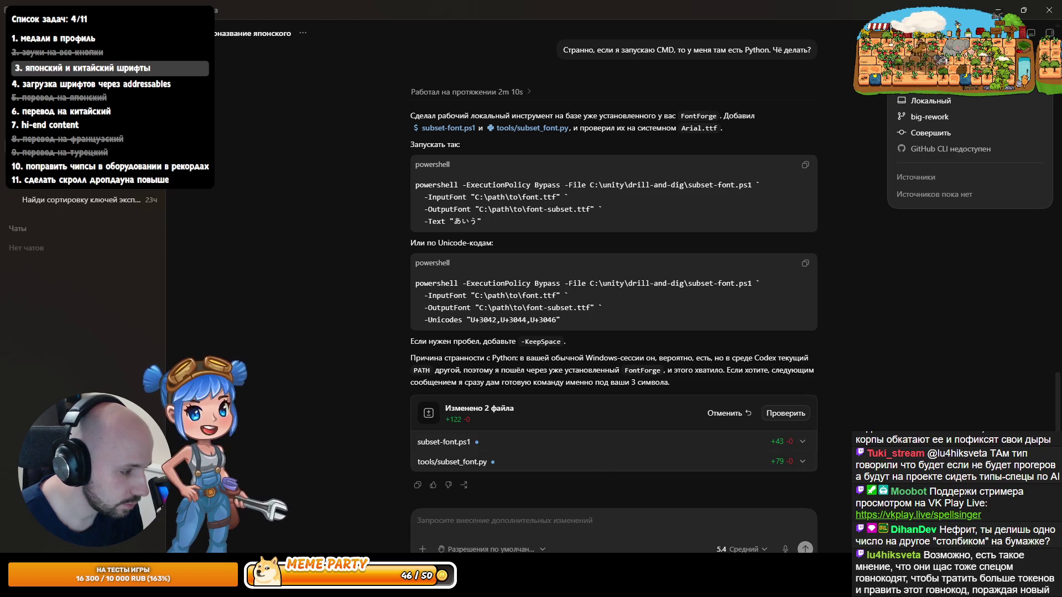
key("alt+Tab")
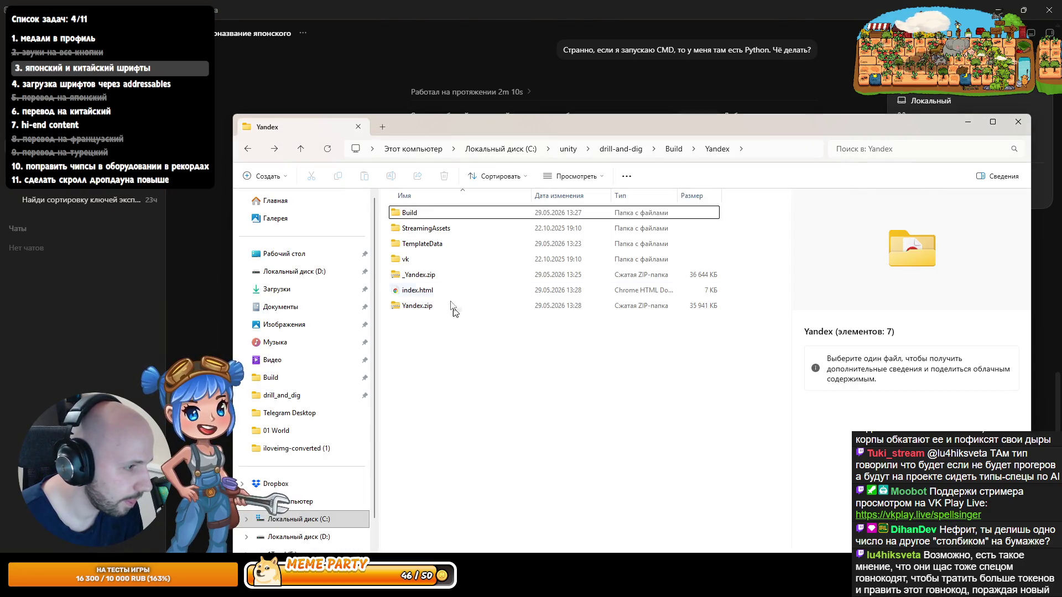
Step: Browse drill-and-dig to Assets > Fonts > _Other > Japanese, select ZenMaruGothic-Bold.ttf and copy the folder path
left_click(628, 149)
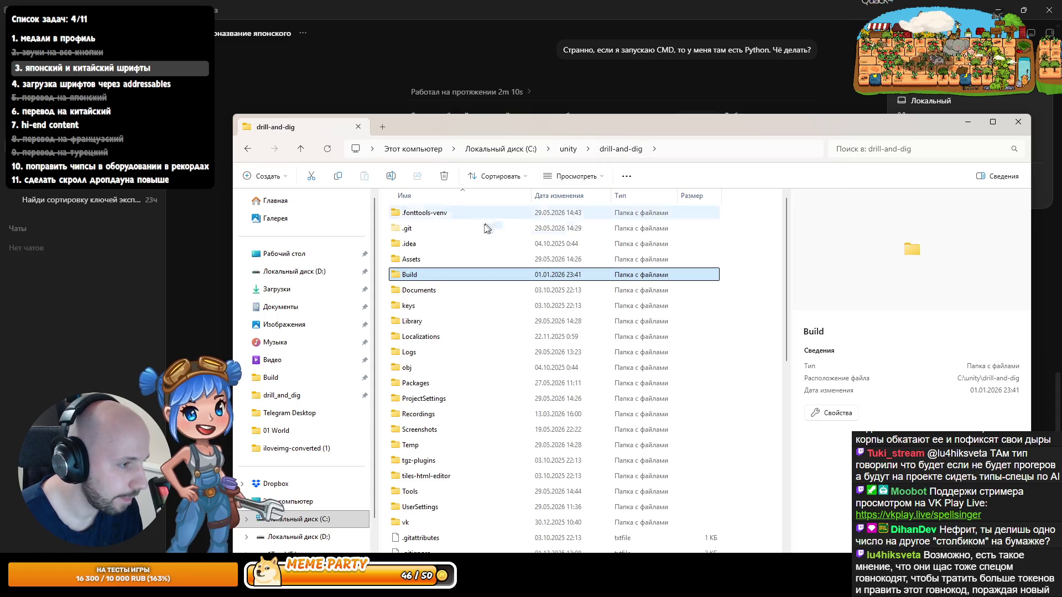
double_click(411, 259)
double_click(412, 274)
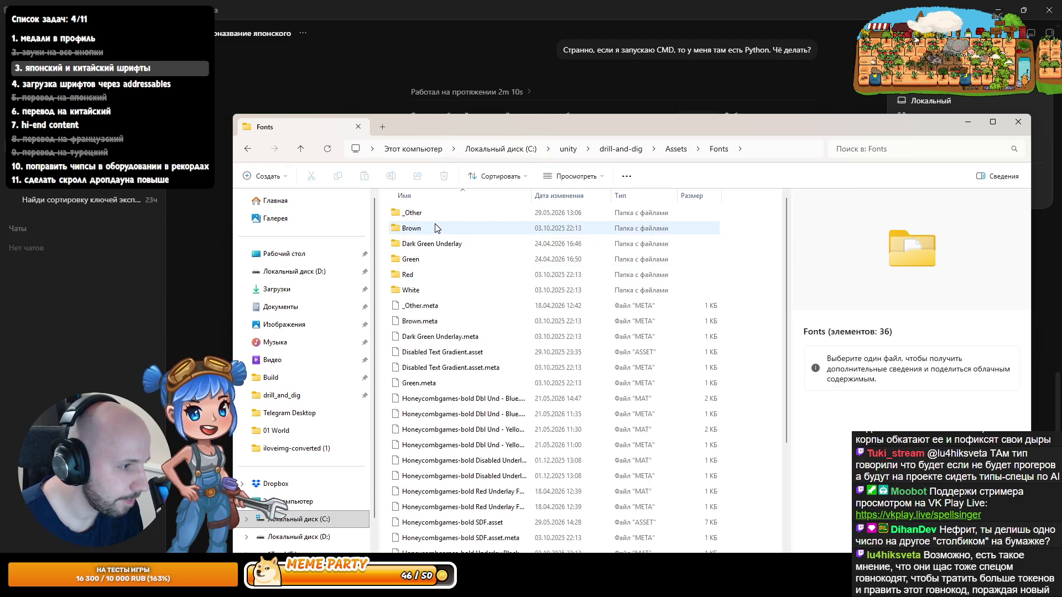
double_click(412, 213)
double_click(429, 228)
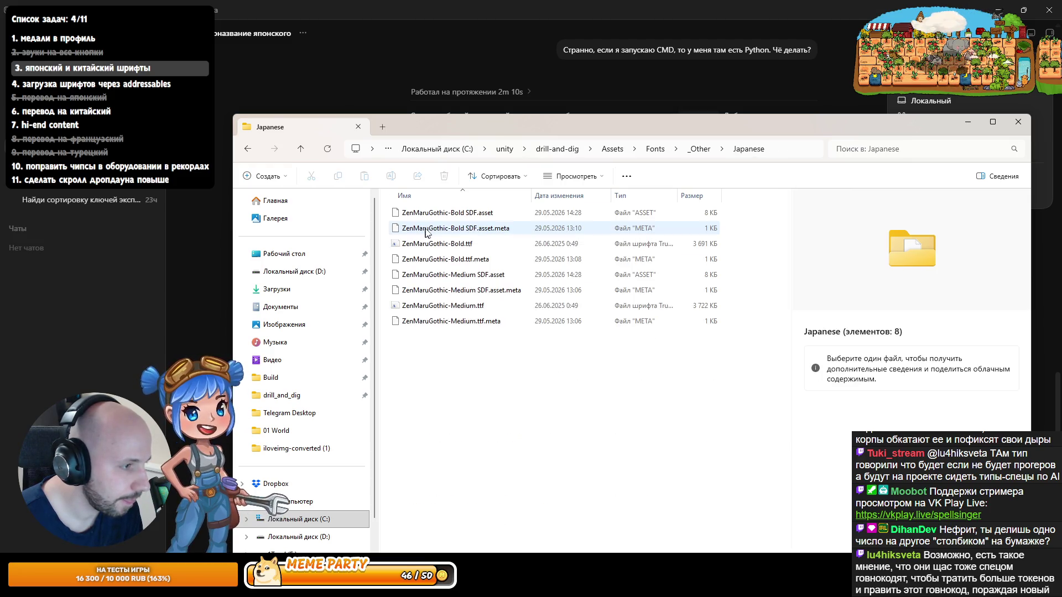
left_click(474, 243)
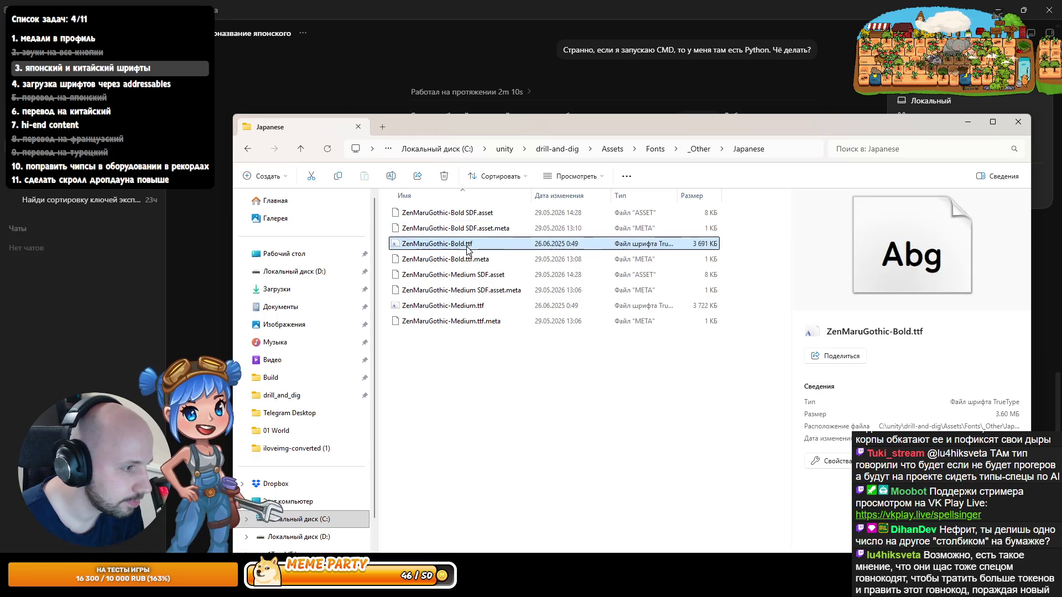
left_click(761, 151)
key("alt+Tab")
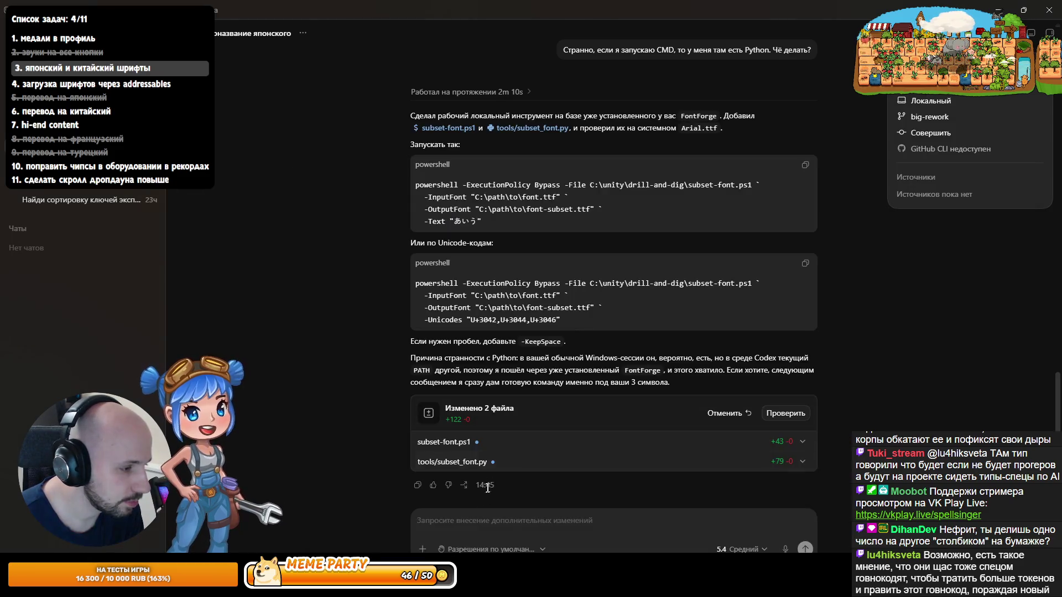
Step: Start the prompt 'сделать' with the Japanese folder path and ZenMaruGothic-Bold.ttf name joined by a backslash
type("сделать")
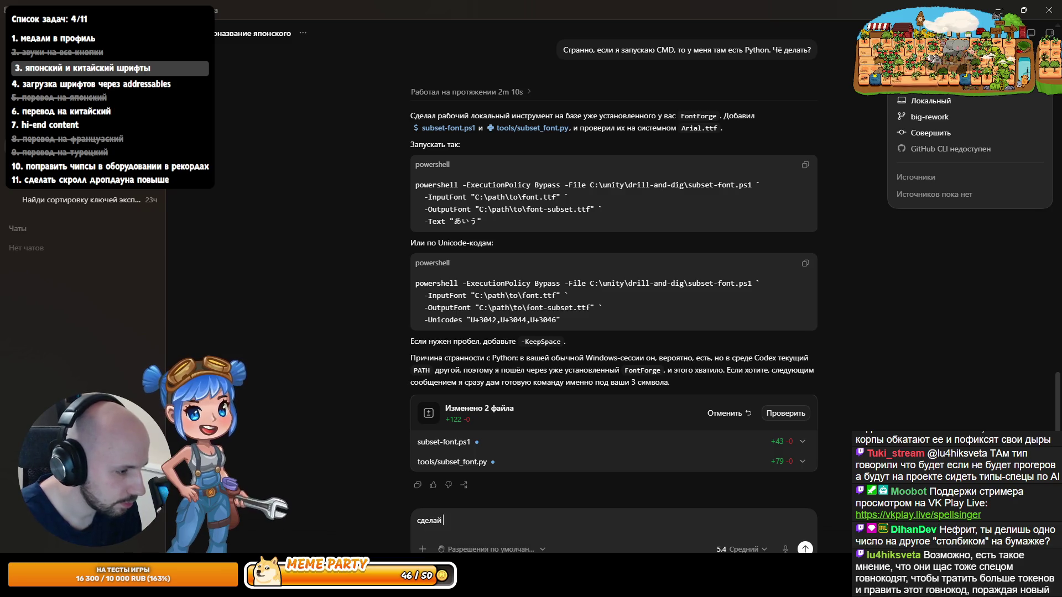
type("C:\\unity\\drill-and-dig\\Assets\\Fonts\\_Other\\Japanese")
key("alt+Tab")
left_click(464, 246)
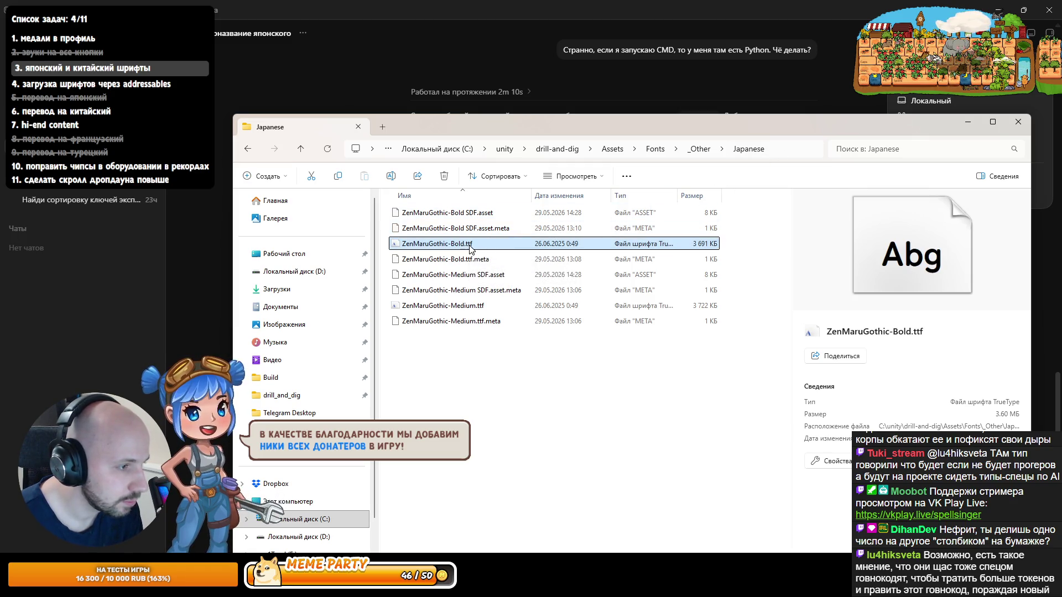
key("F2")
key("ctrl+c")
key("alt+Tab")
key("ctrl+v")
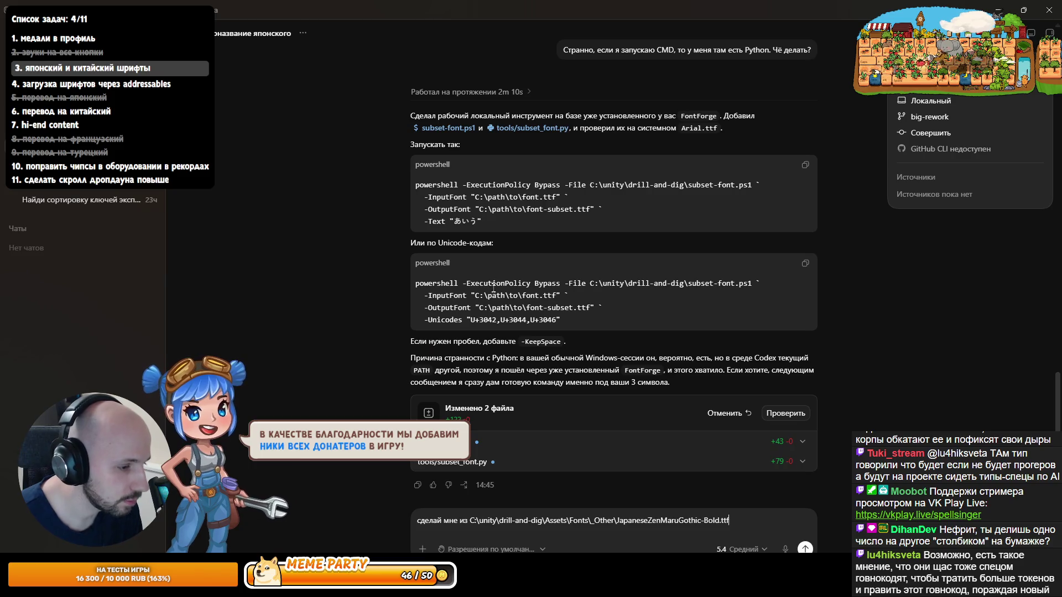
left_click(648, 520)
type("\\")
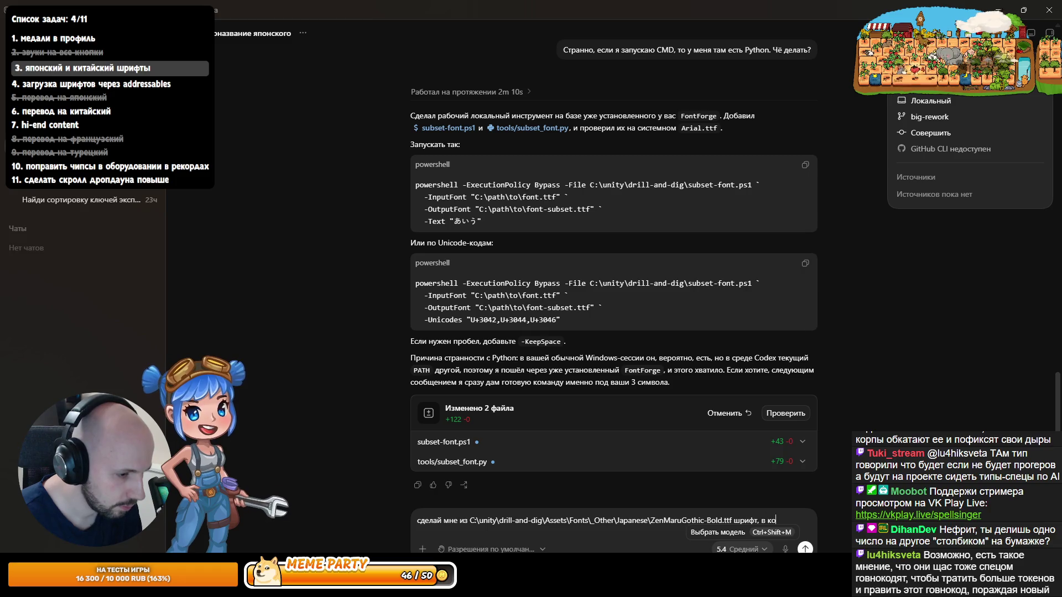
Step: Finish the request for only the символы of the Japanese language's self-name, and send it
type("лько самоназванте")
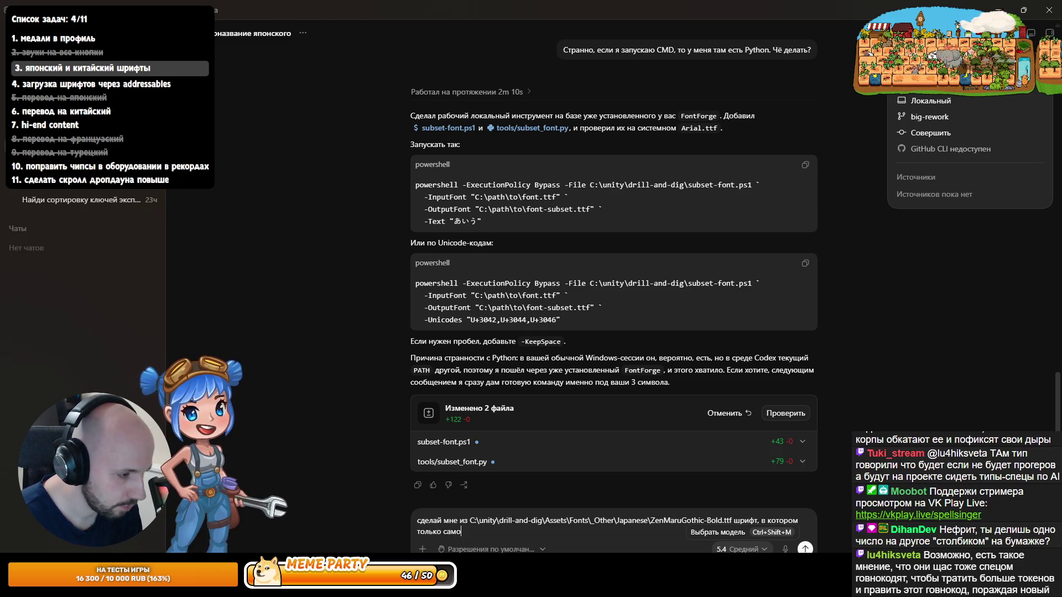
key("BackSpace")
key("BackSpace")
key("BackSpace")
type("ие ")
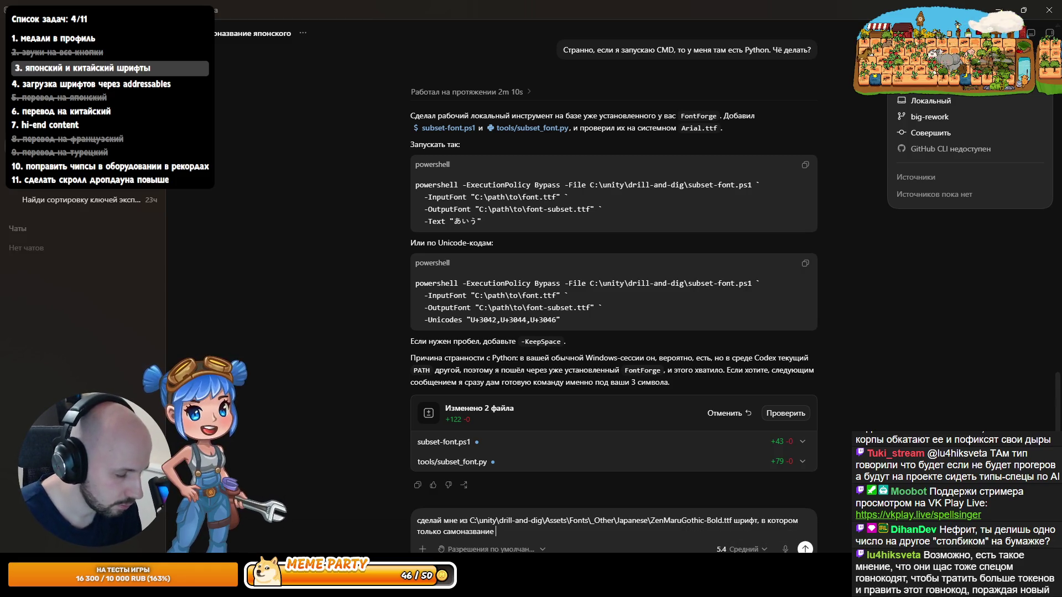
type("японского языка")
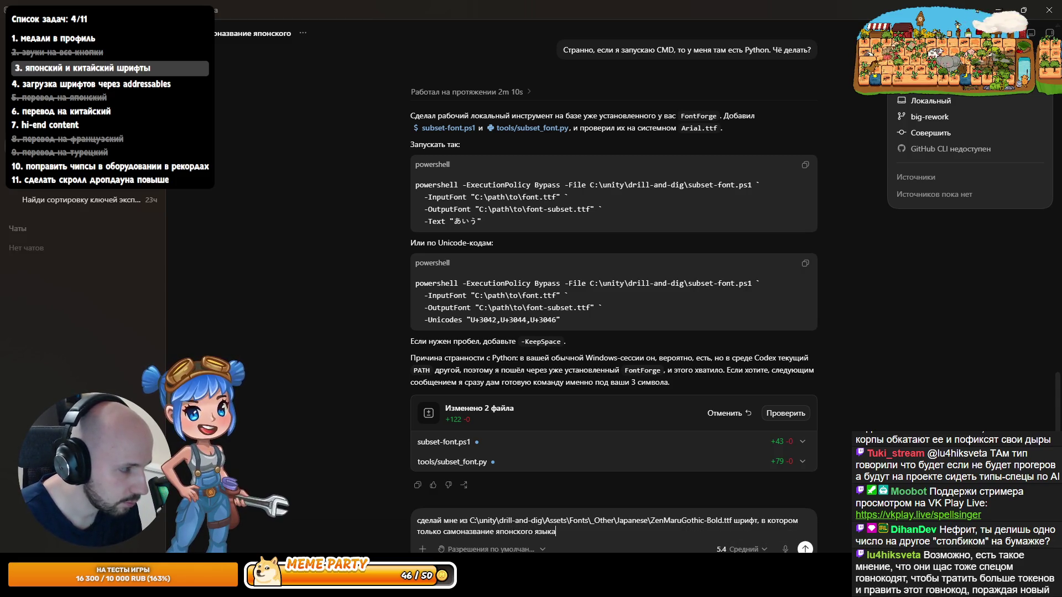
left_click(496, 532)
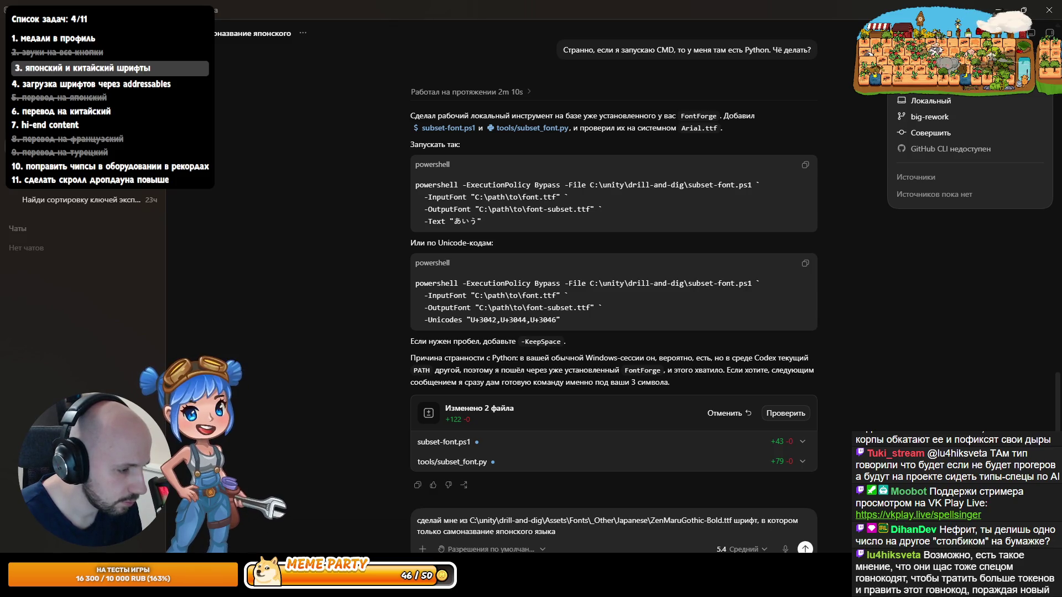
type("символы")
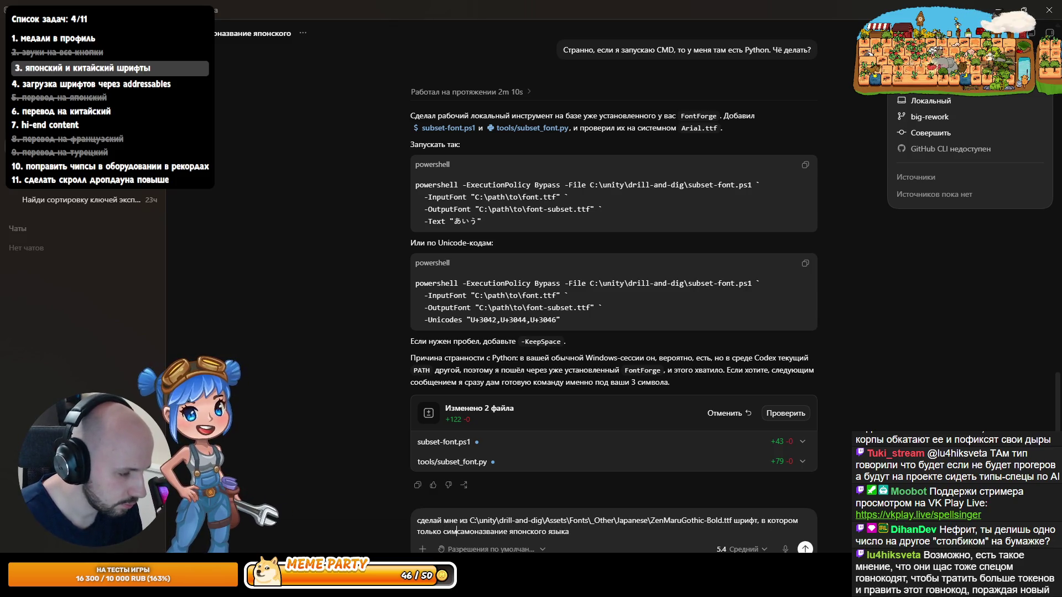
key("Return")
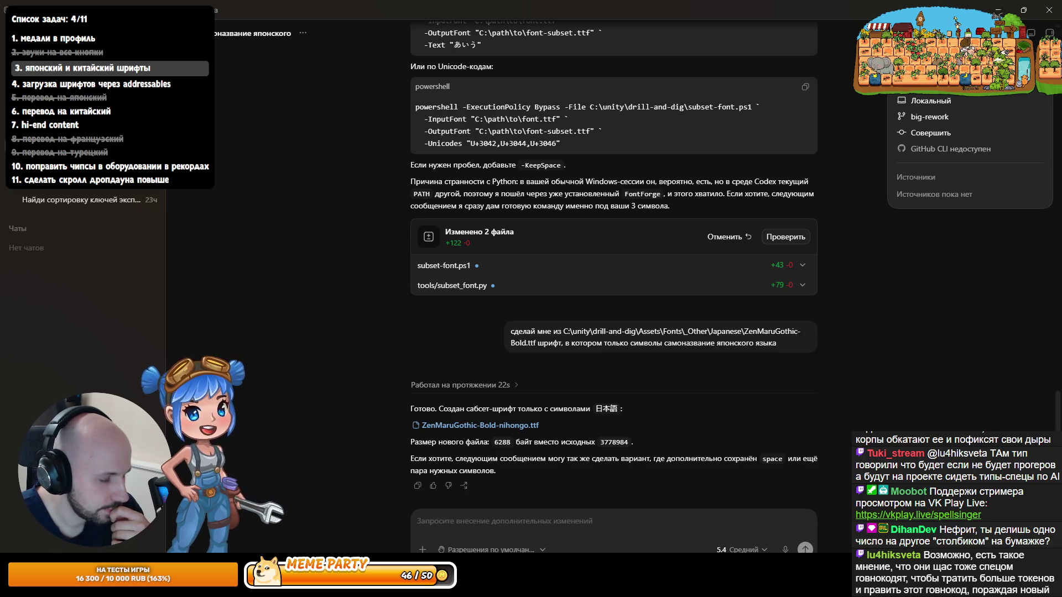
left_click(274, 585)
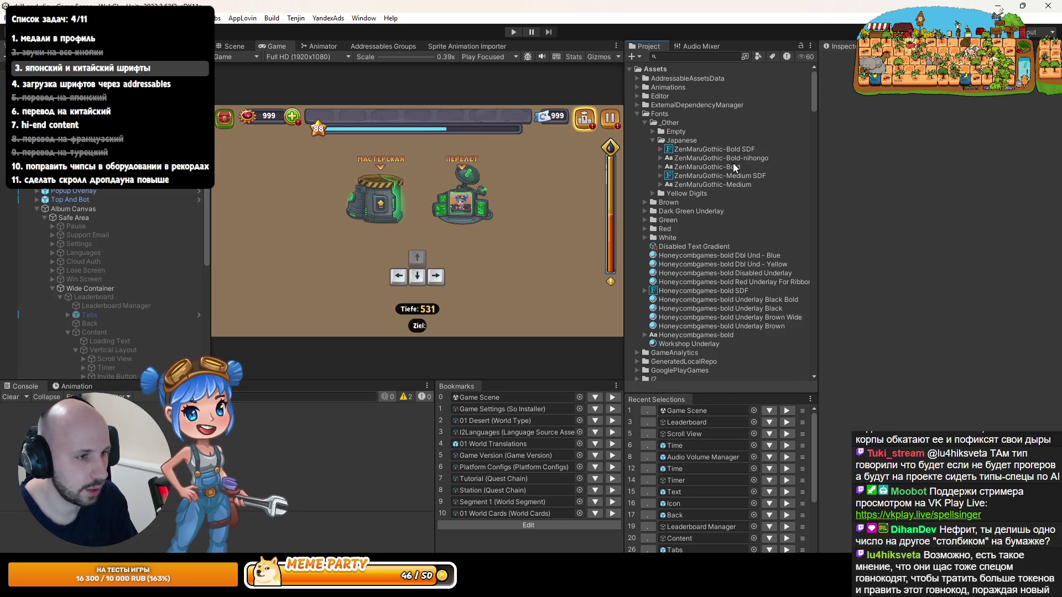
Step: Create a TextMeshPro font asset from the ZenMaruGothic-Bold-nihongo font via Create > TextMeshPro > Font Asset
left_click(711, 157)
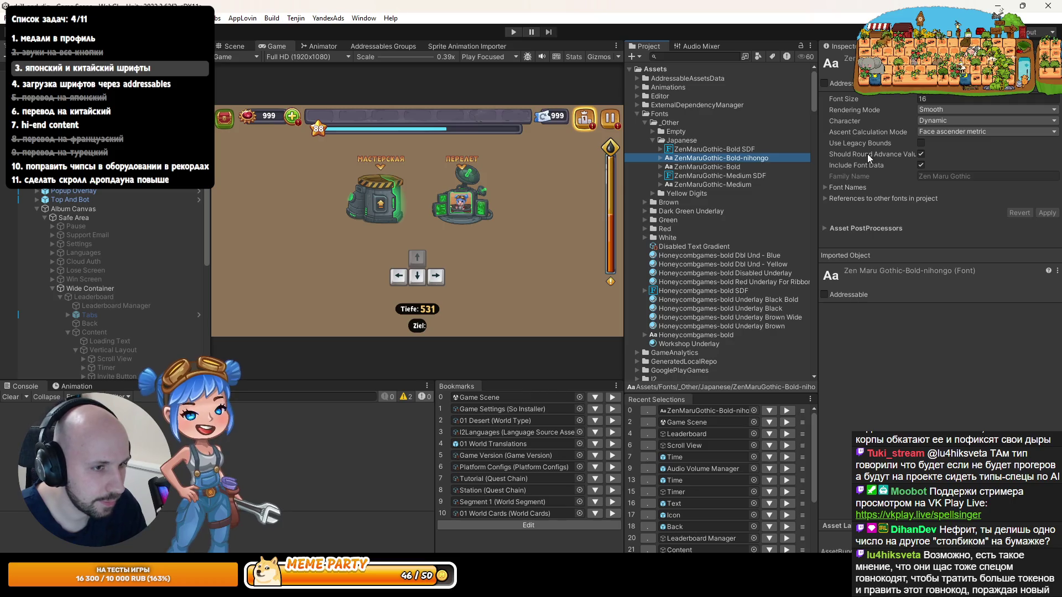
left_click(845, 228)
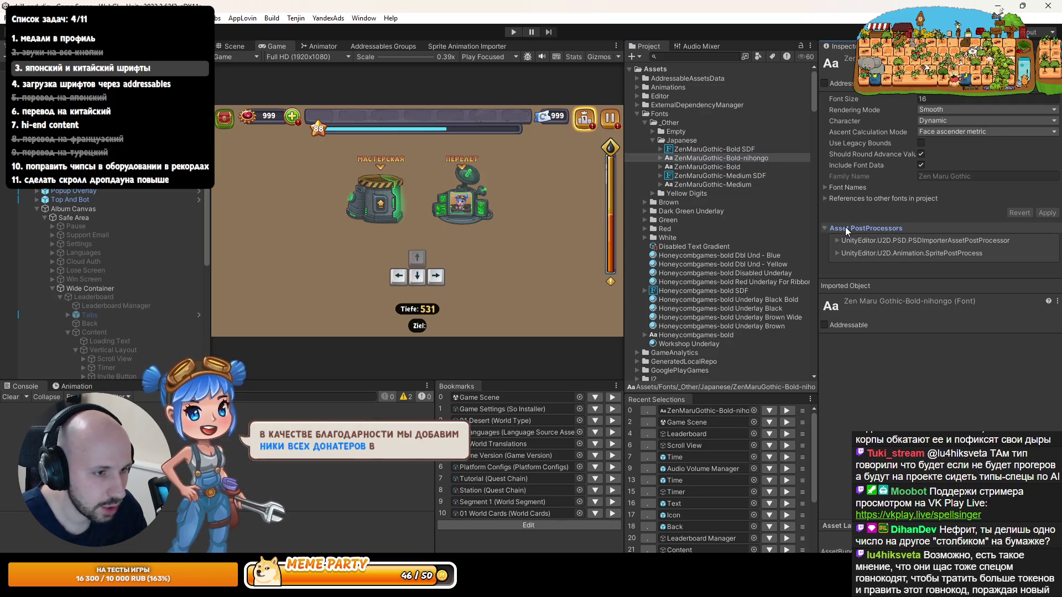
left_click(845, 228)
left_click(844, 188)
left_click(845, 187)
right_click(710, 158)
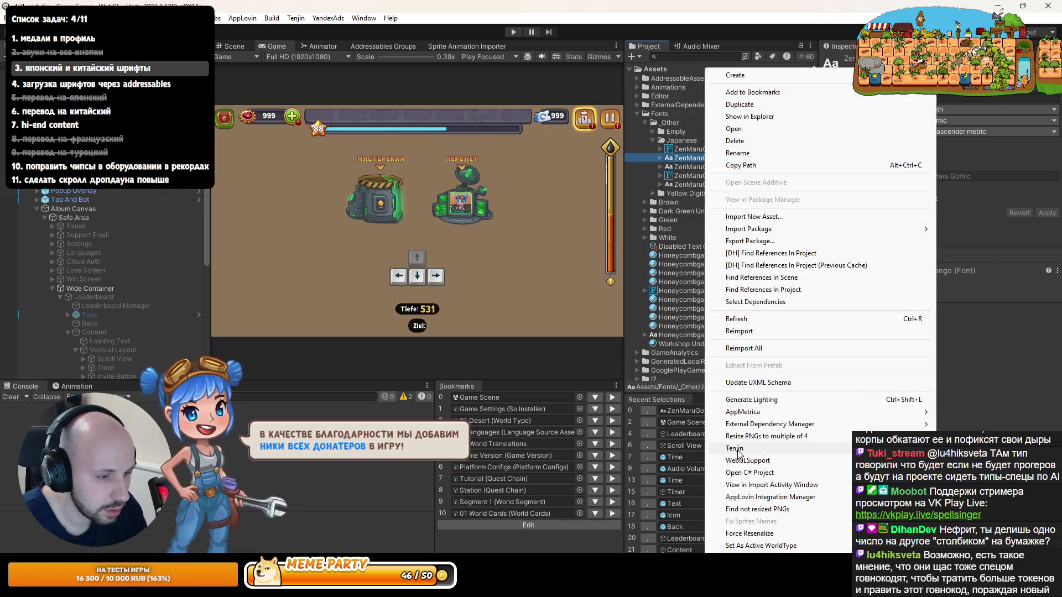
mouse_move(760, 82)
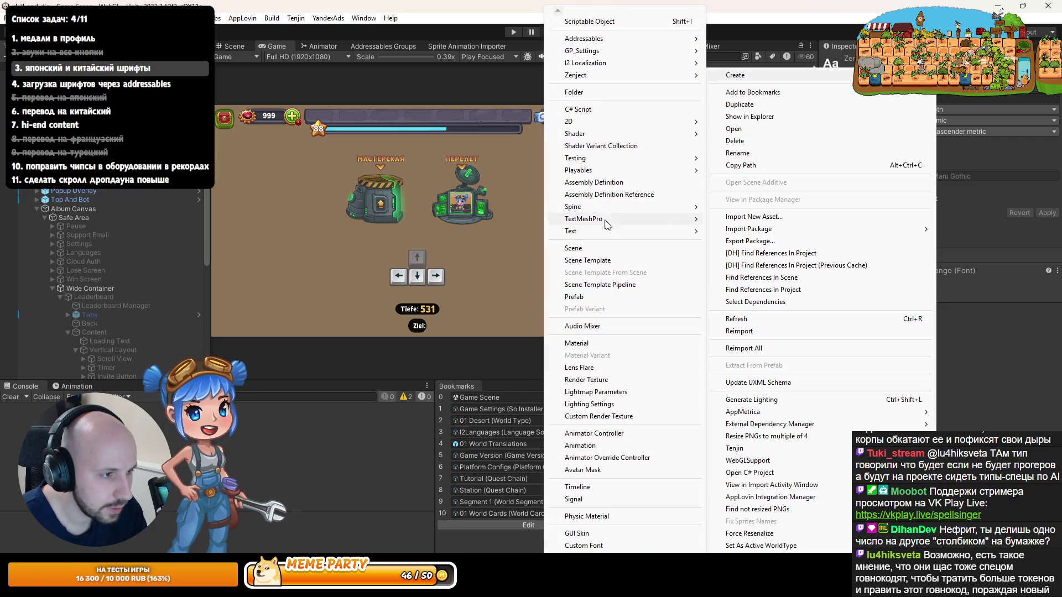
mouse_move(608, 219)
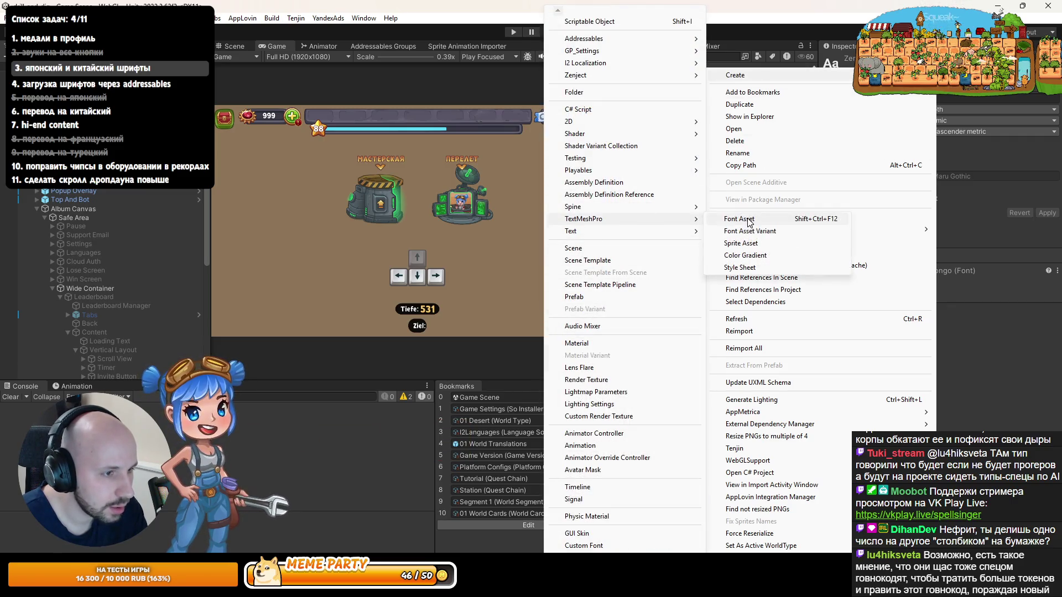
left_click(747, 221)
Step: Inspect the new nihongo SDF asset's atlas material and texture, rotating the material preview
left_click(730, 159)
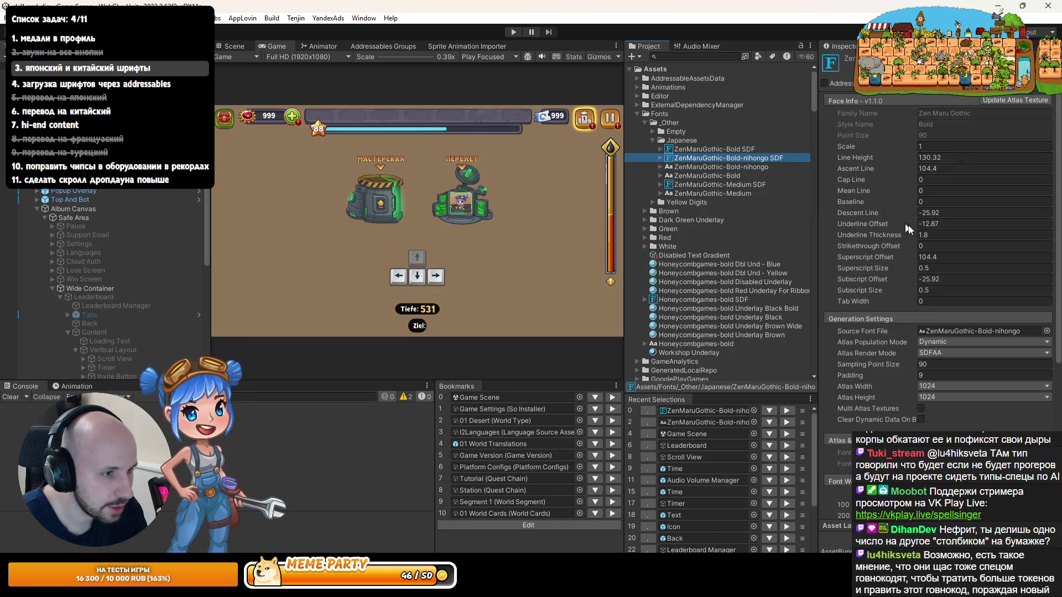
scroll(876, 411, "up", 5)
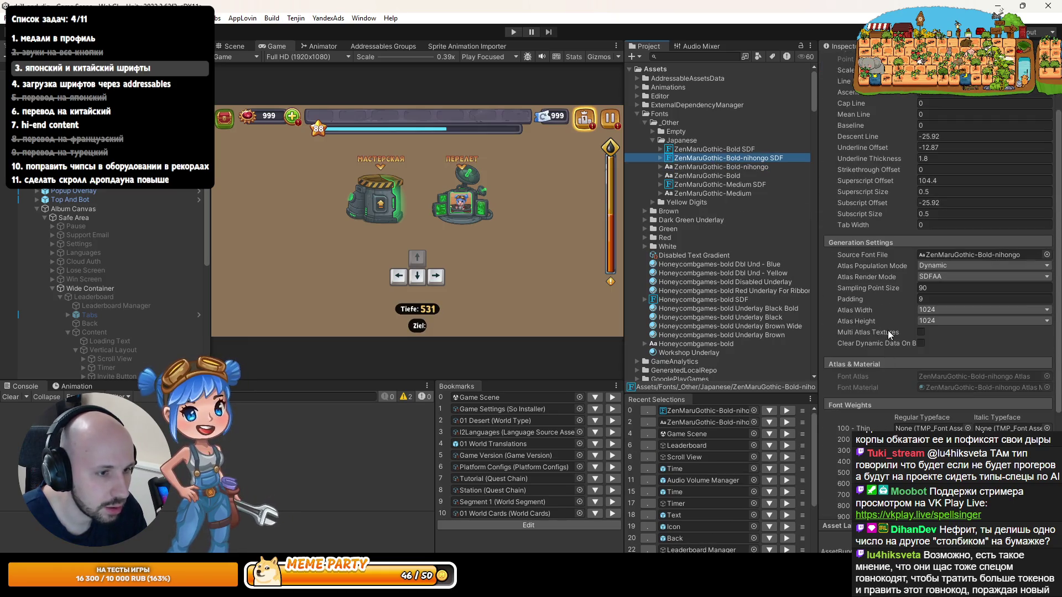
left_click(662, 158)
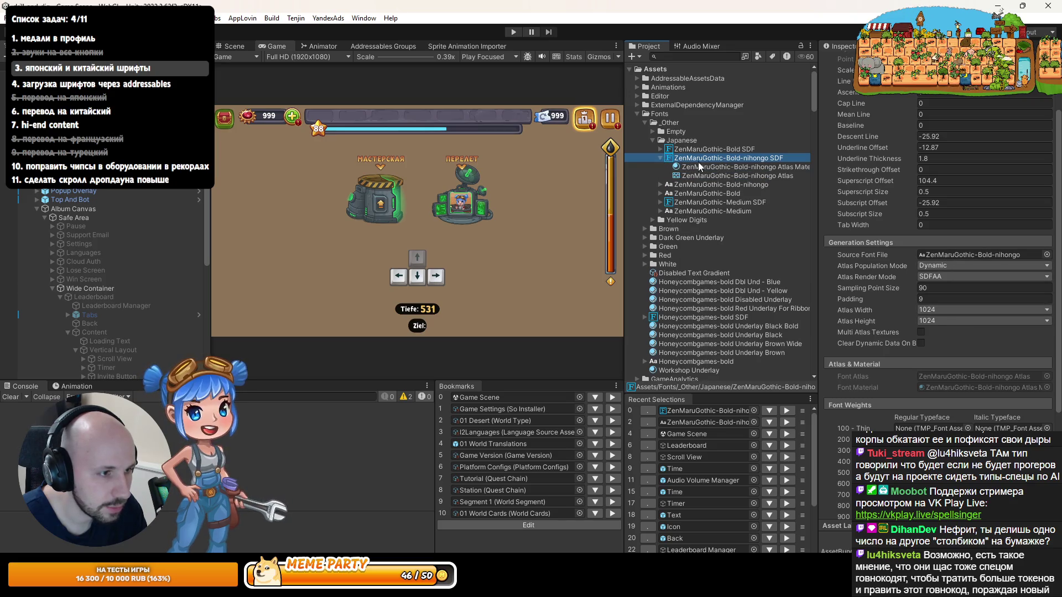
left_click(698, 166)
left_click(698, 176)
key("Up")
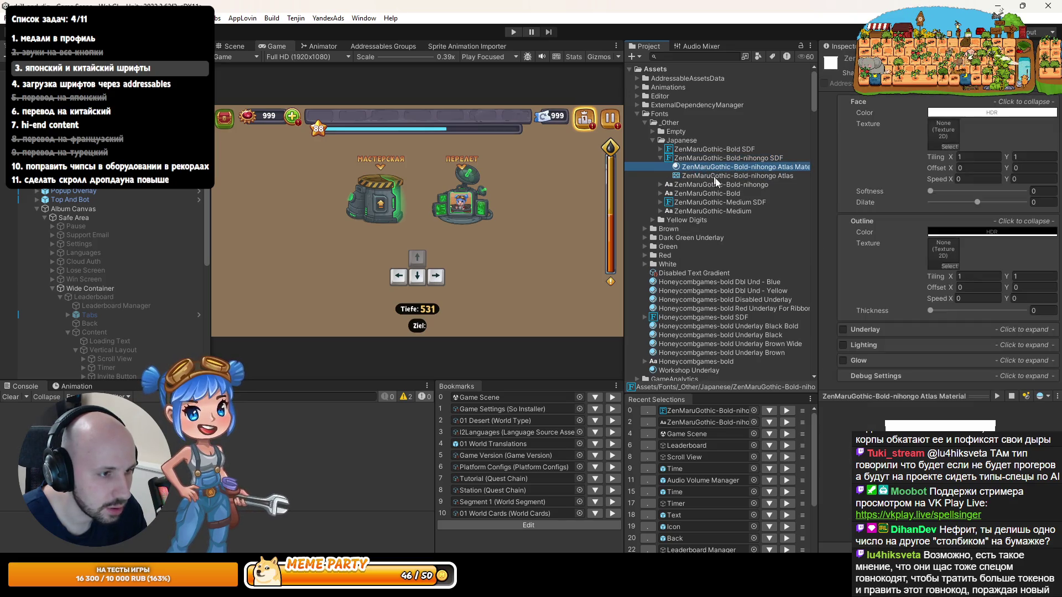
left_click_drag(983, 409, 996, 410)
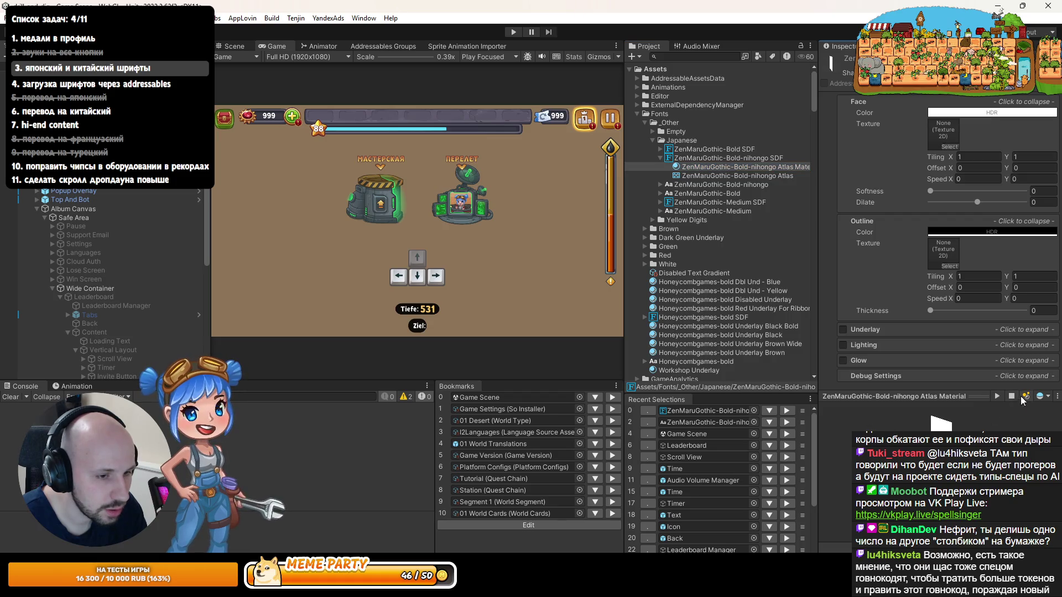
left_click(1040, 396)
left_click(1032, 418)
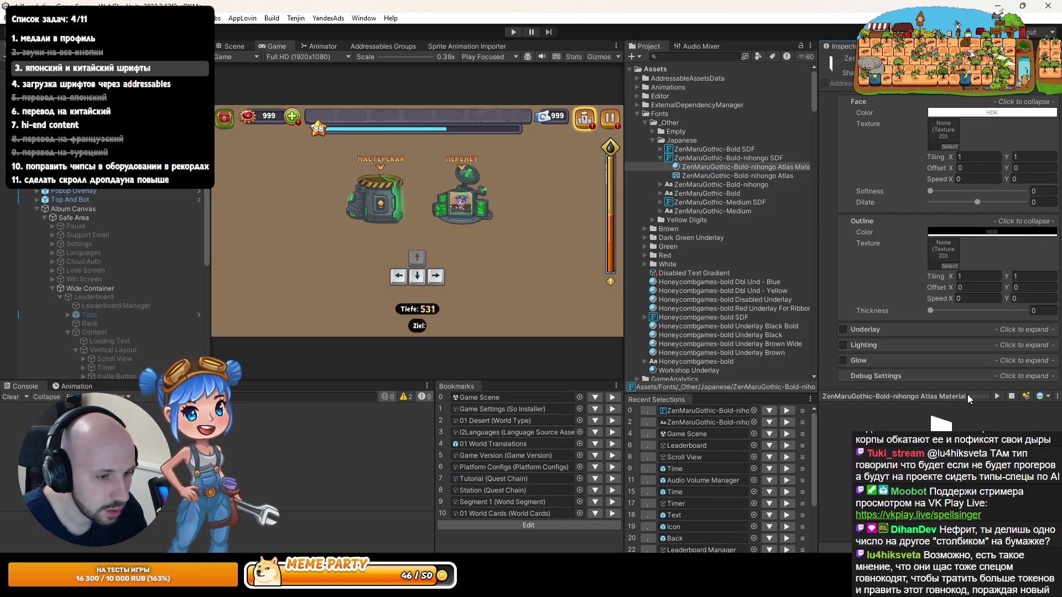
left_click_drag(968, 397, 967, 390)
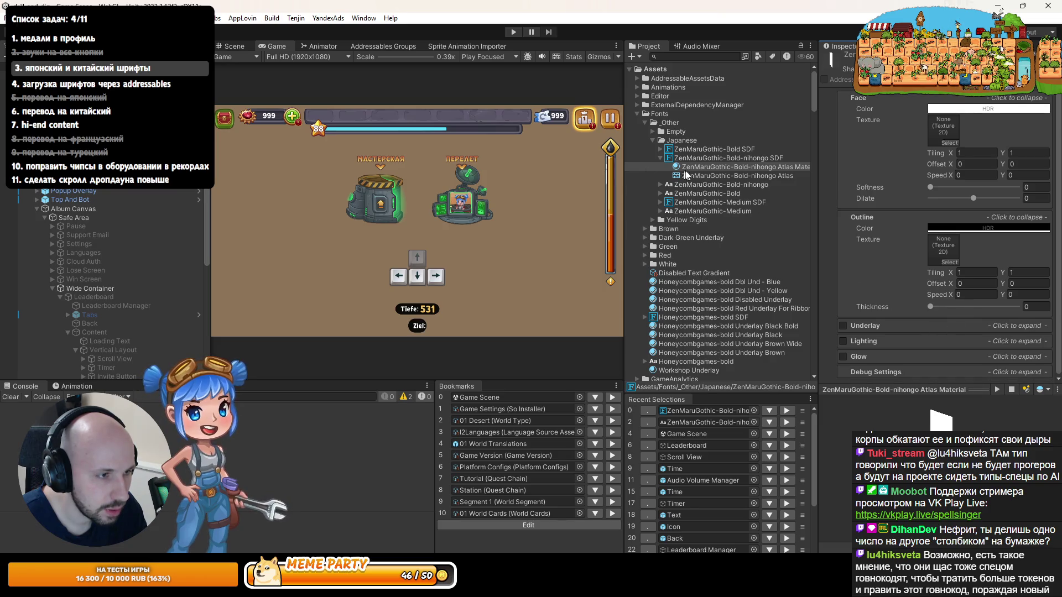
Step: Set the nihongo SDF font asset's atlas population mode to Static
left_click(718, 158)
left_click(930, 337)
left_click(943, 351)
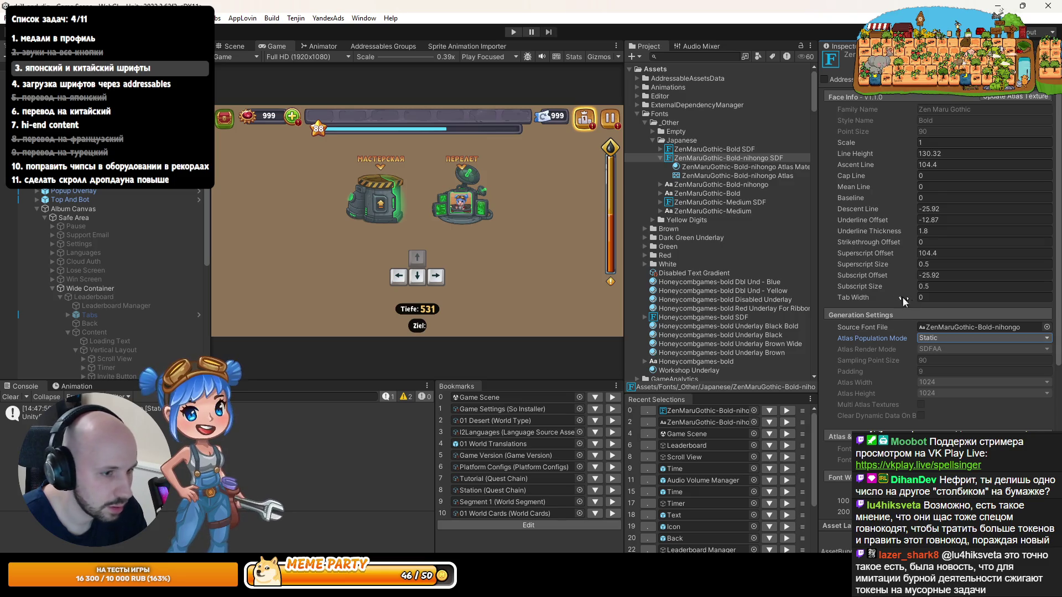
Step: Open the Font Asset Creator for the nihongo SDF asset, widen it, and generate an initial atlas
left_click(1015, 101)
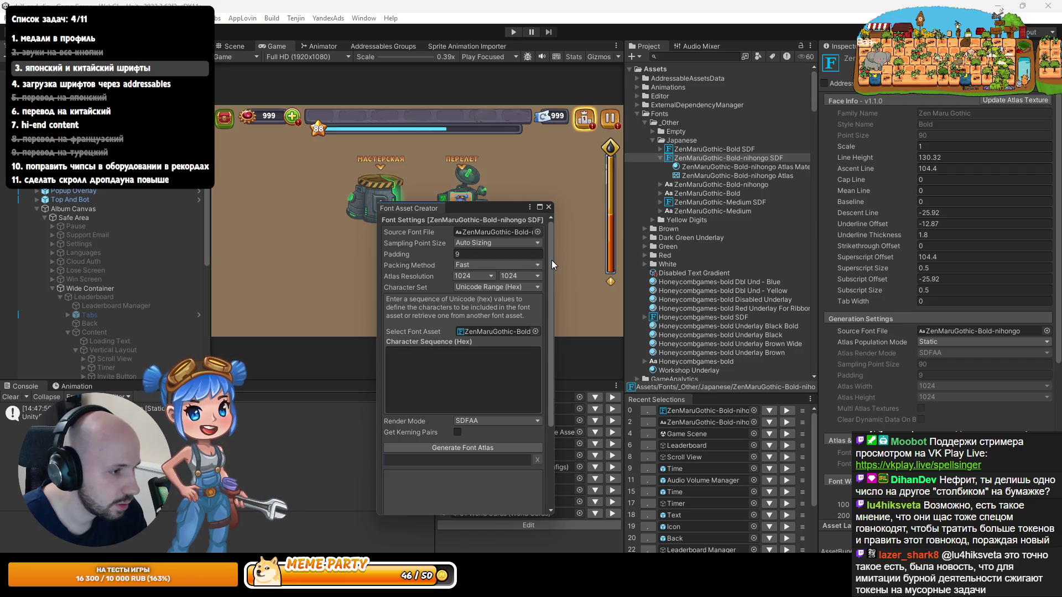
left_click_drag(553, 260, 682, 274)
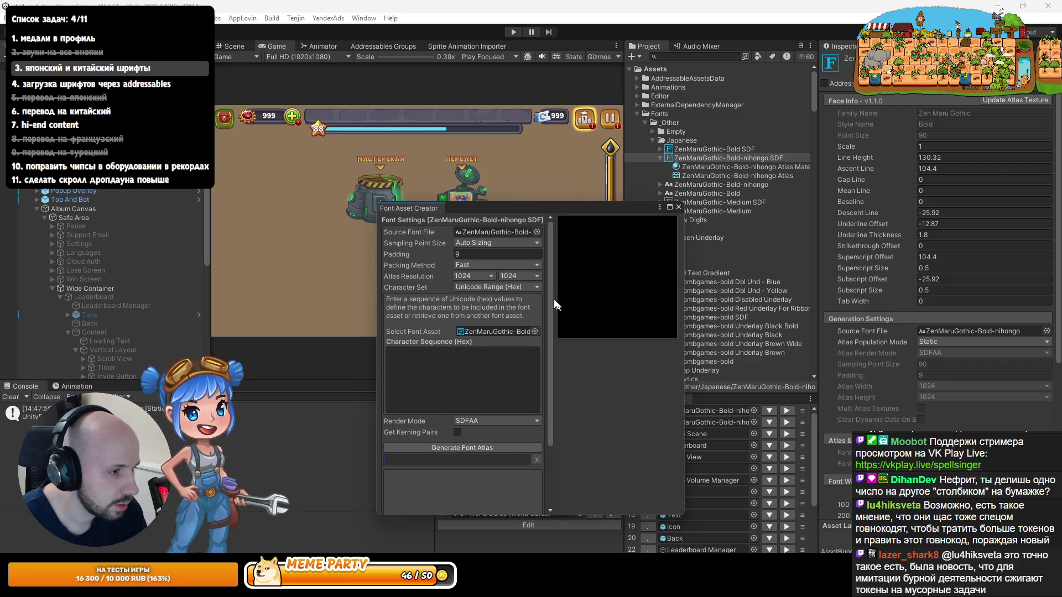
left_click(473, 447)
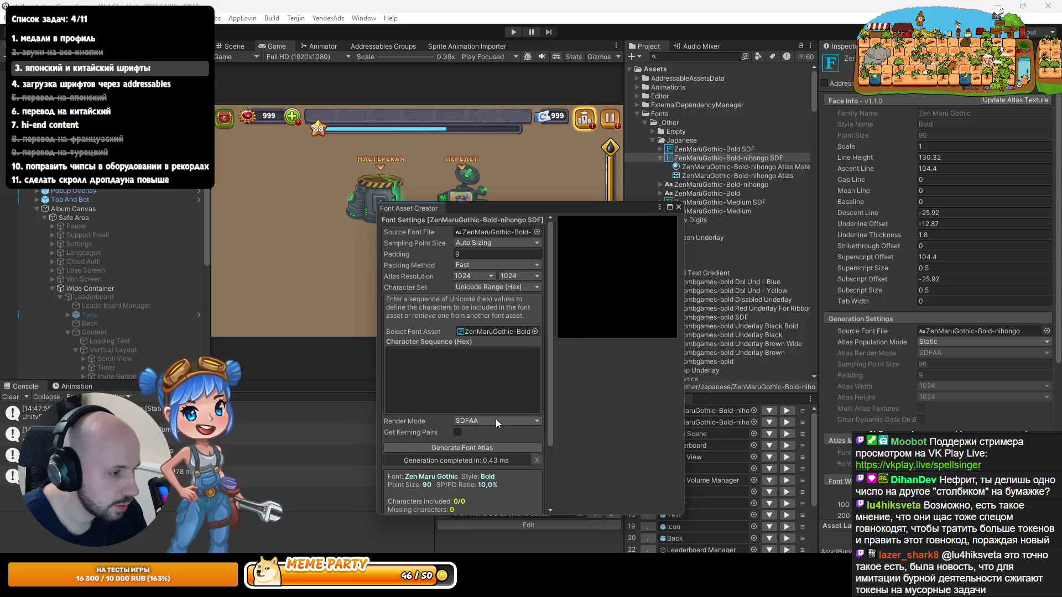
scroll(468, 374, "down", 4)
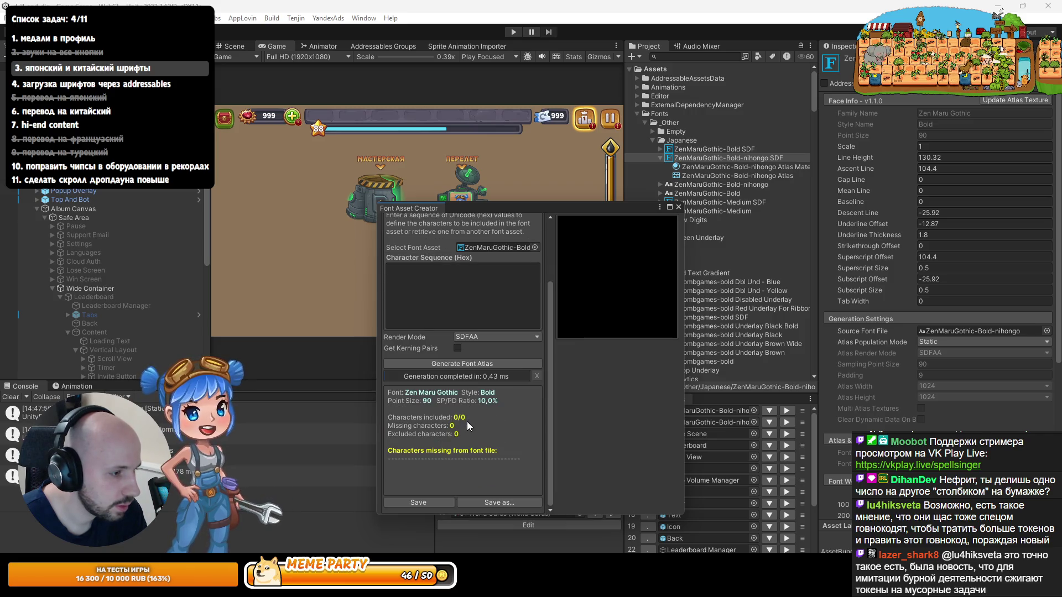
scroll(467, 421, "up", 4)
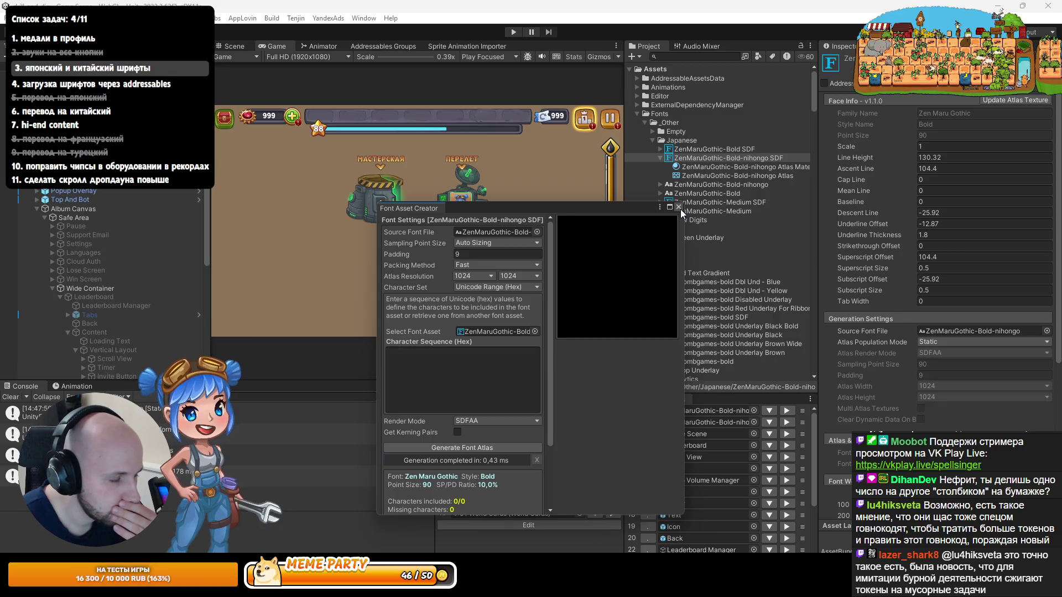
Step: Regenerate the atlas using Custom Characters with 日本語 copied from the Codex reply
left_click(504, 288)
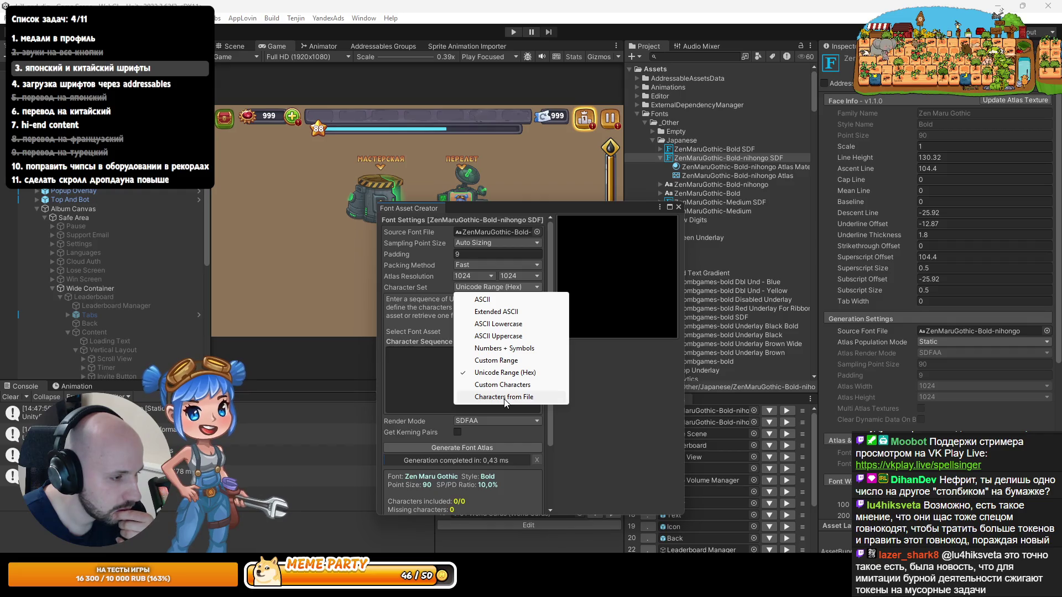
left_click(502, 385)
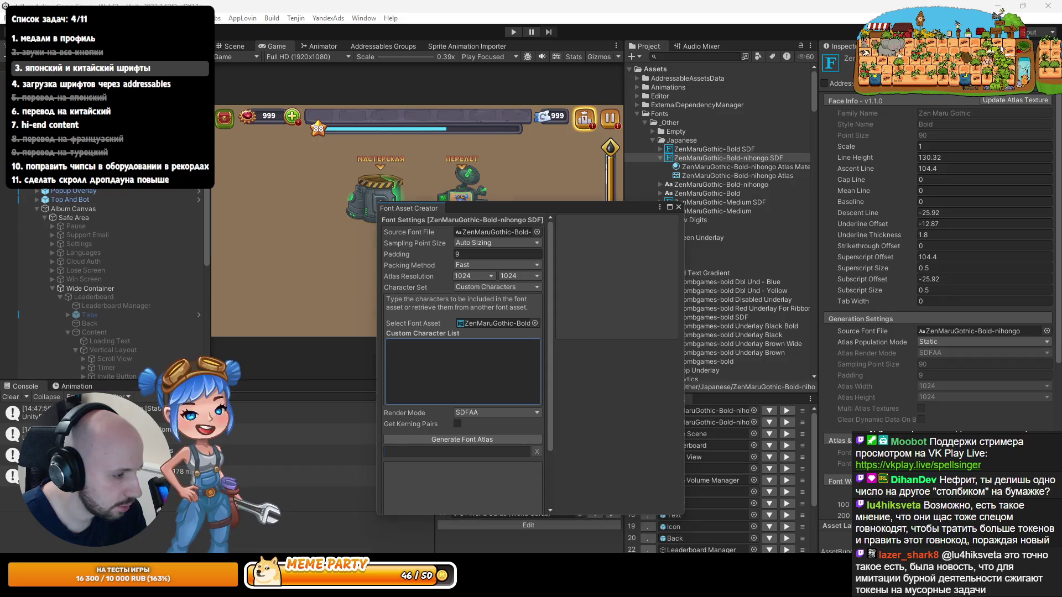
key("alt+Tab")
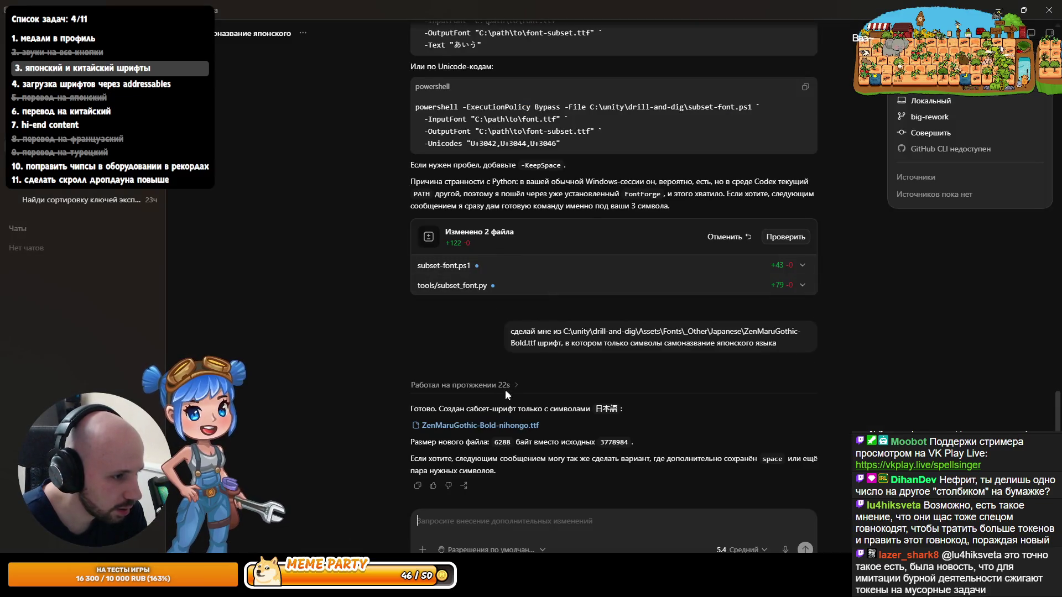
left_click_drag(593, 412, 617, 411)
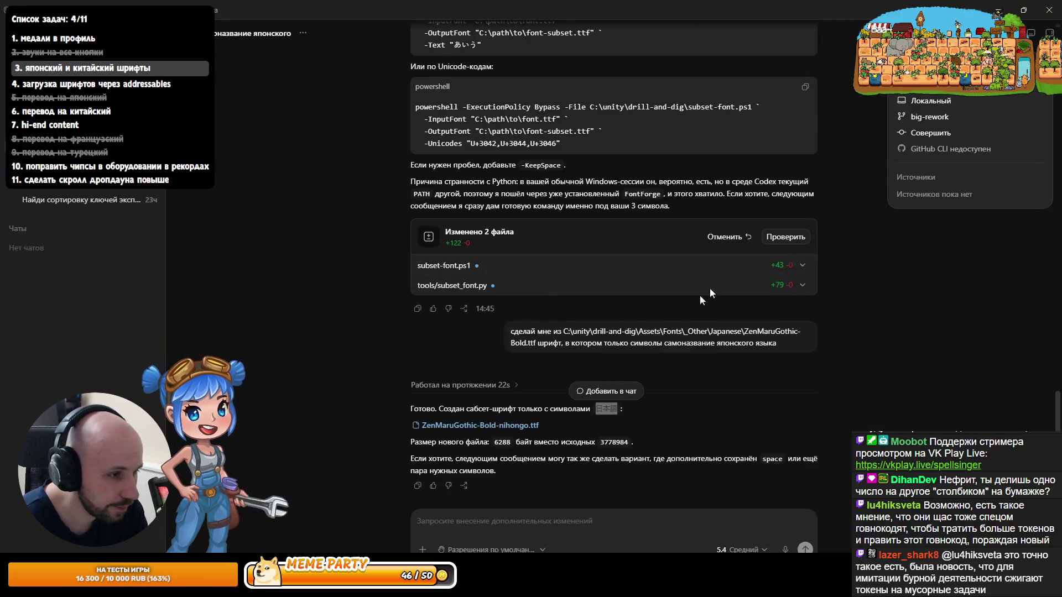
key("ctrl+c")
key("alt+Tab")
key("ctrl+v")
left_click(458, 436)
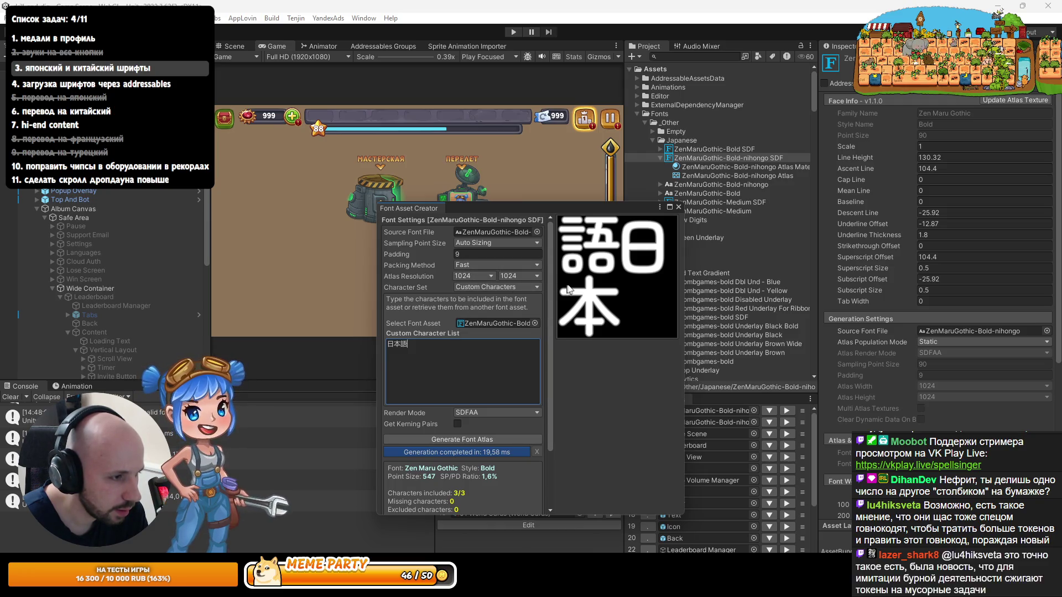
Step: Save the generated 日本語 atlas and inspect the nihongo atlas material and texture
left_click(720, 167)
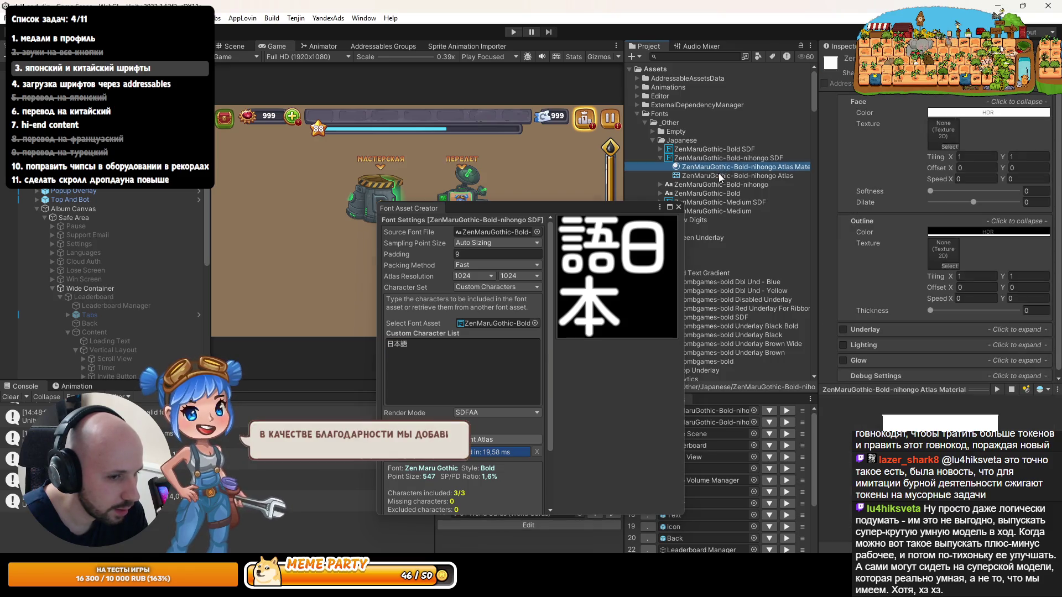
scroll(462, 387, "down", 3)
left_click(437, 500)
left_click(736, 175)
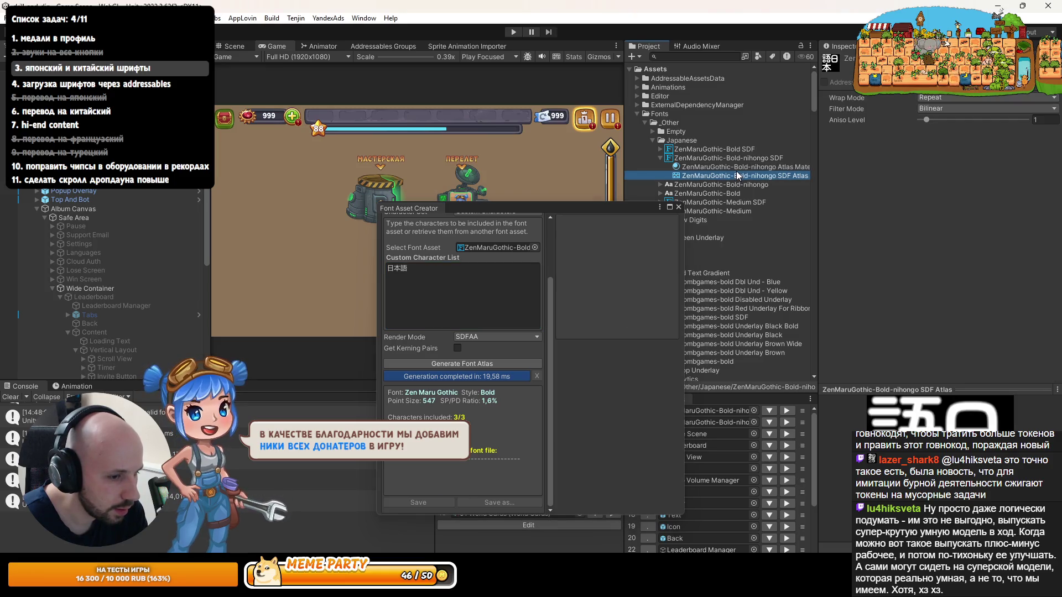
left_click(739, 167)
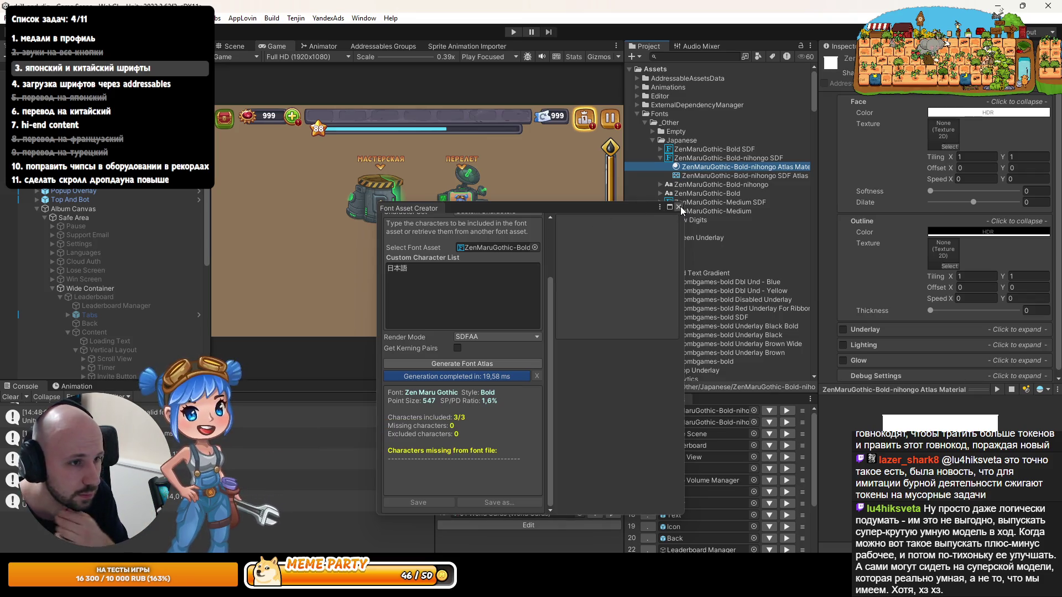
Step: Delete the old nihongo SDF asset and both ZenMaruGothic-Medium assets, then close the Font Asset Creator
left_click(722, 158)
key("Delete")
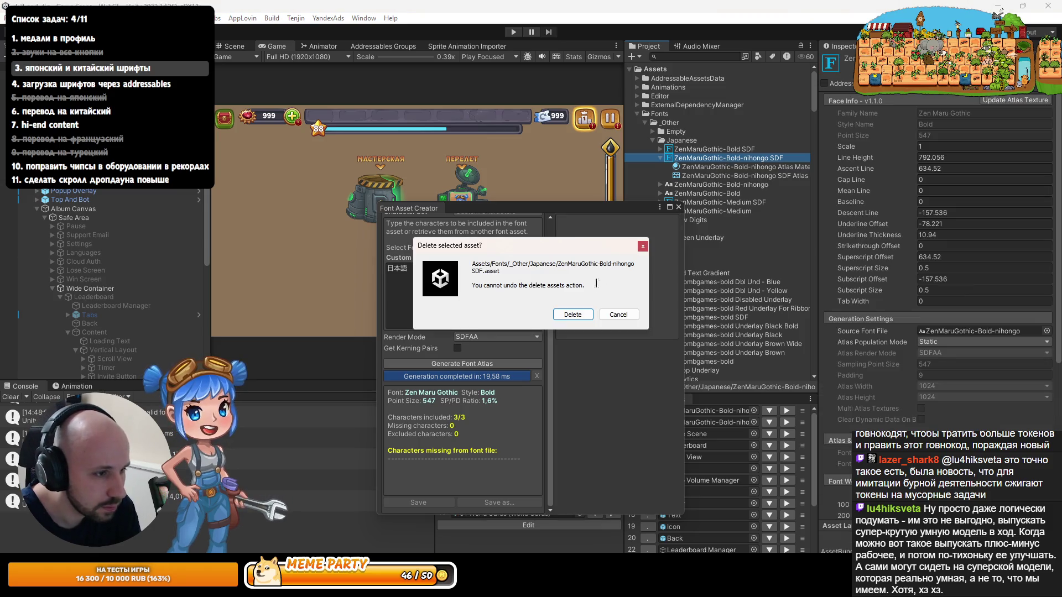
left_click(576, 316)
left_click(736, 176)
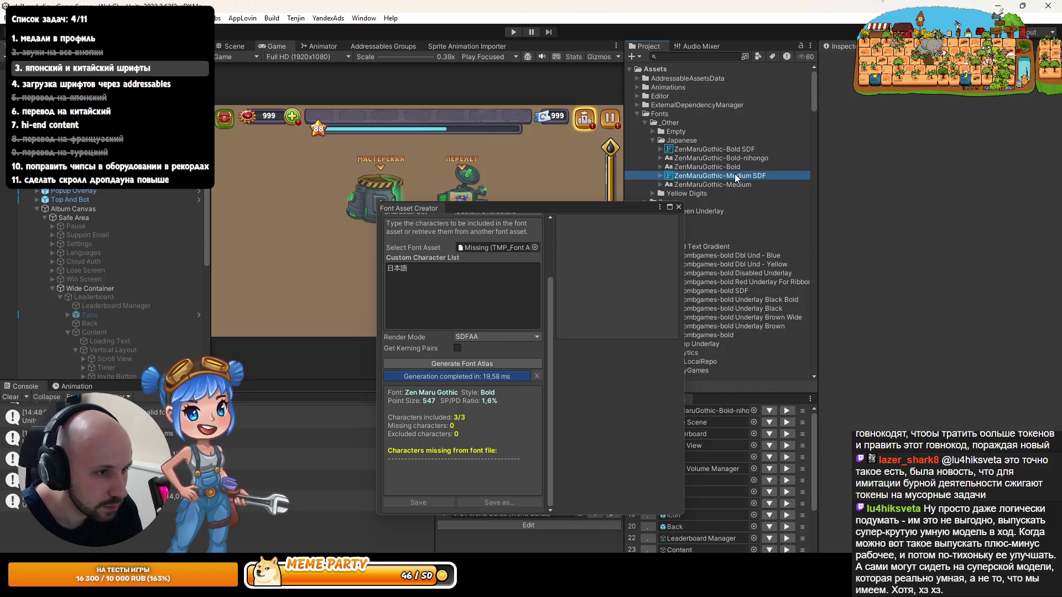
left_click(729, 184, "shift")
key("Delete")
key("Return")
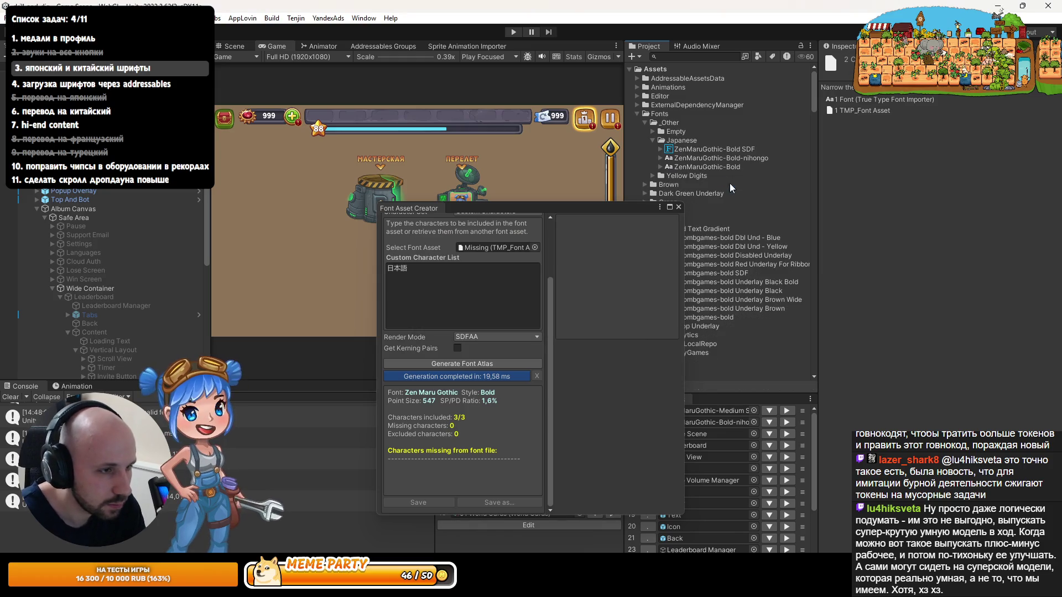
left_click(677, 207)
left_click(724, 160)
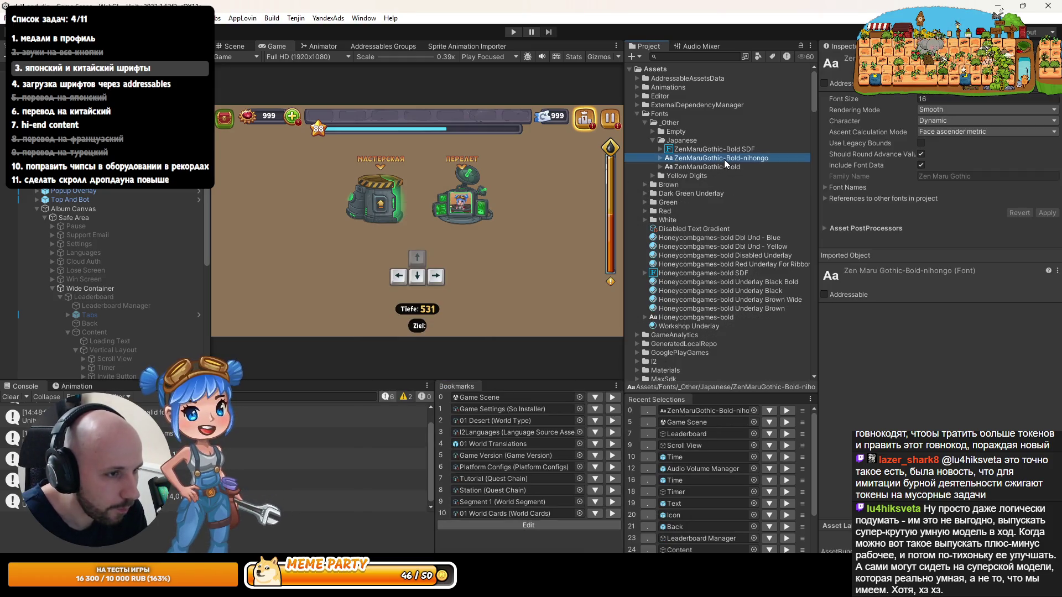
Step: Create a new TextMeshPro font asset from ZenMaruGothic-Bold-nihongo and inspect its settings
right_click(725, 159)
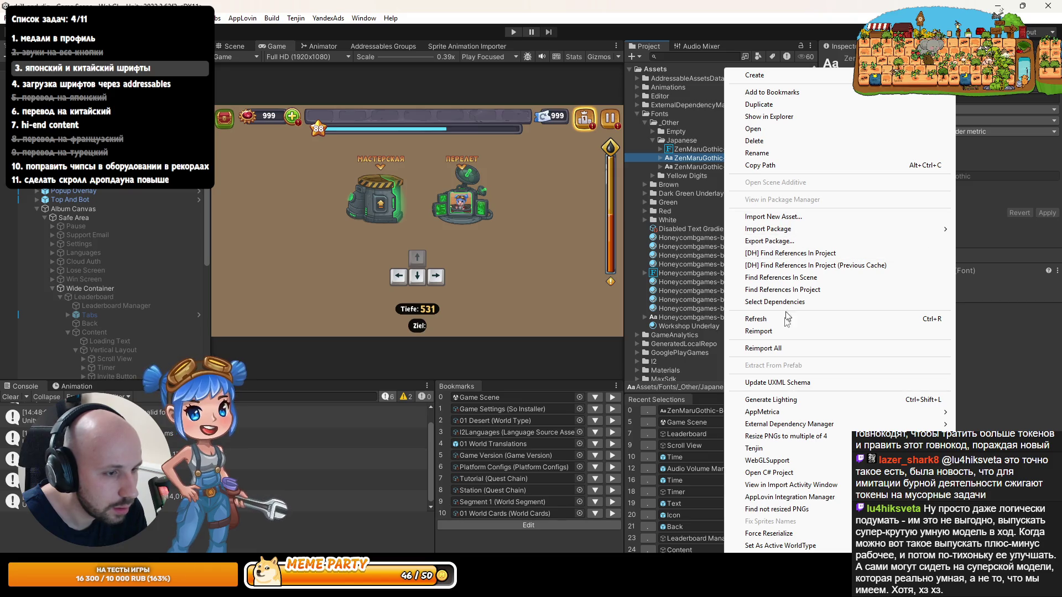
mouse_move(768, 74)
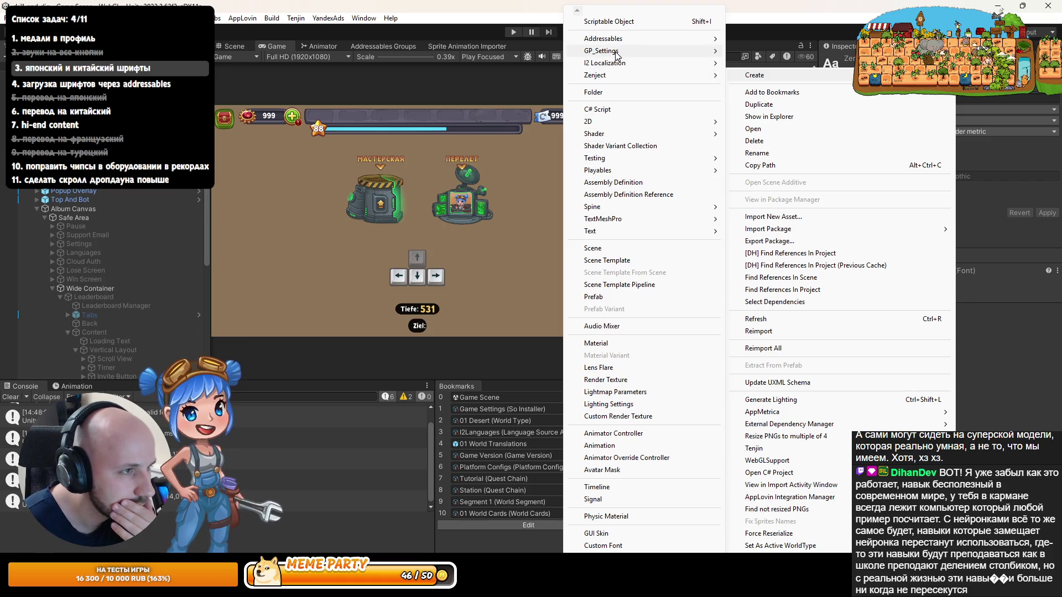
mouse_move(613, 233)
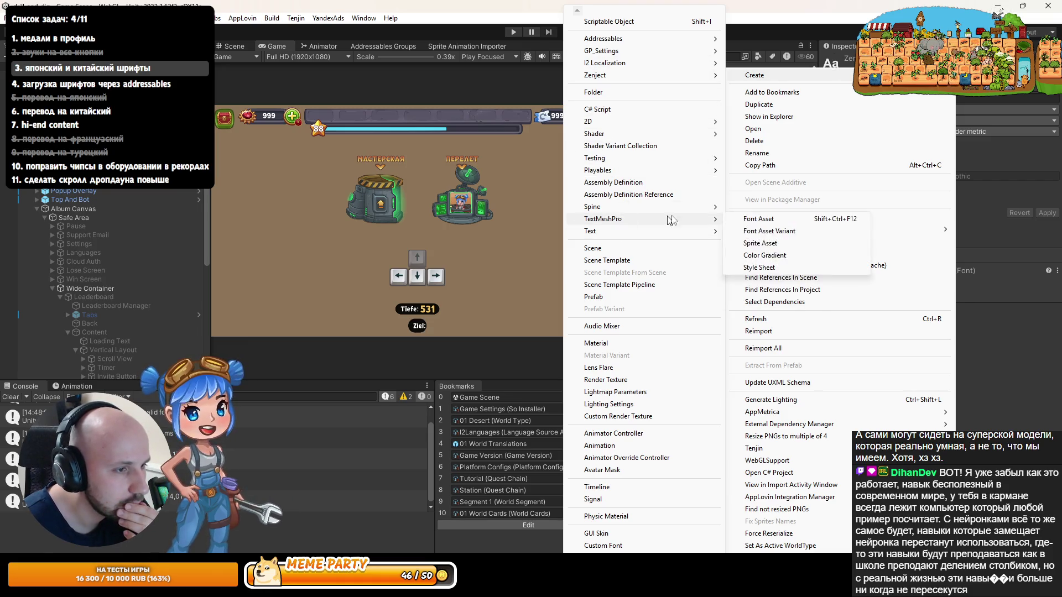
left_click(762, 222)
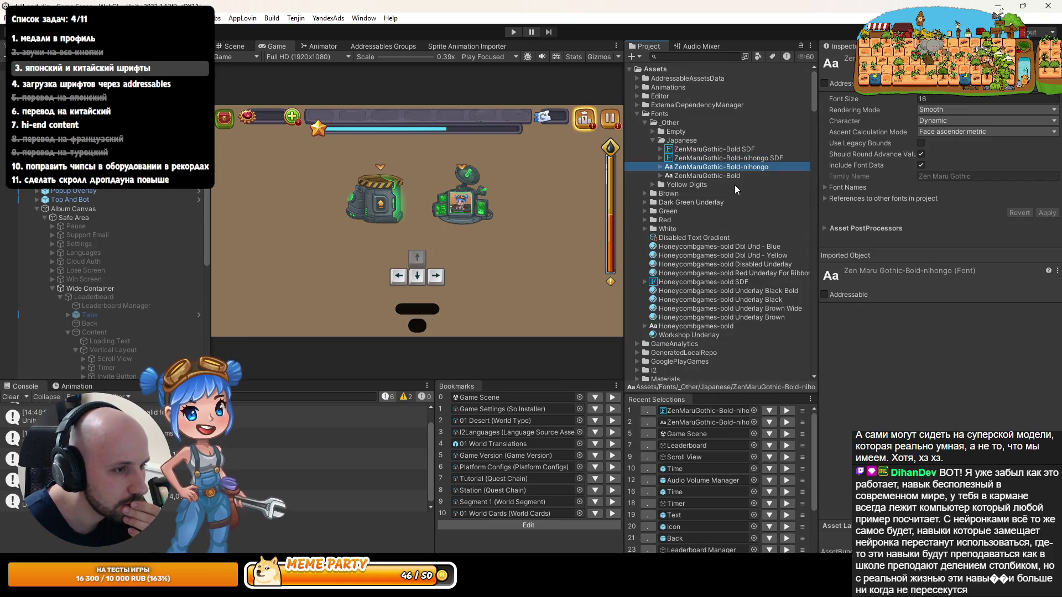
left_click(727, 158)
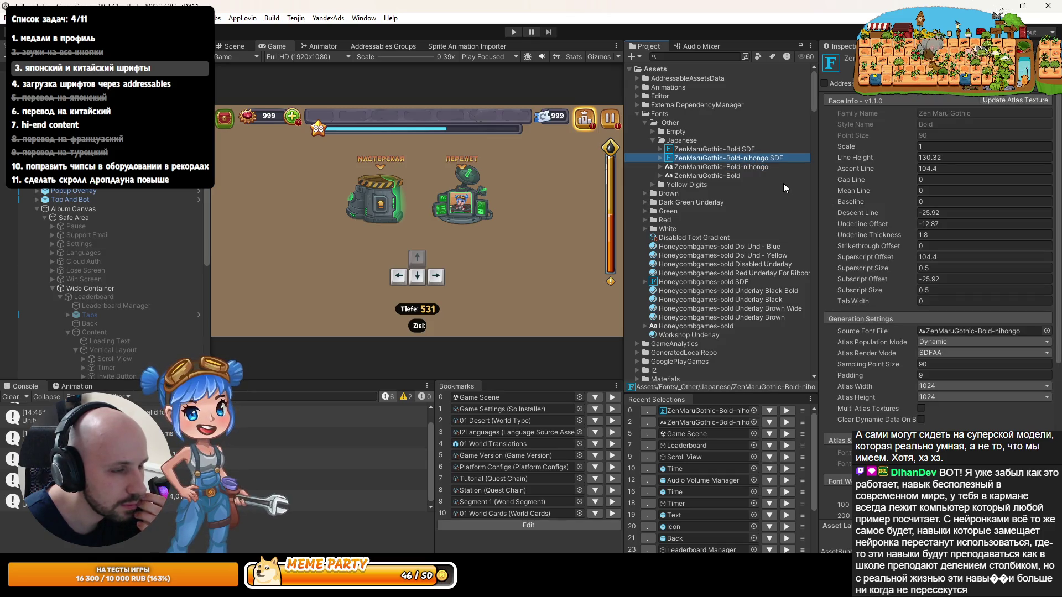
scroll(948, 224, "down", 2)
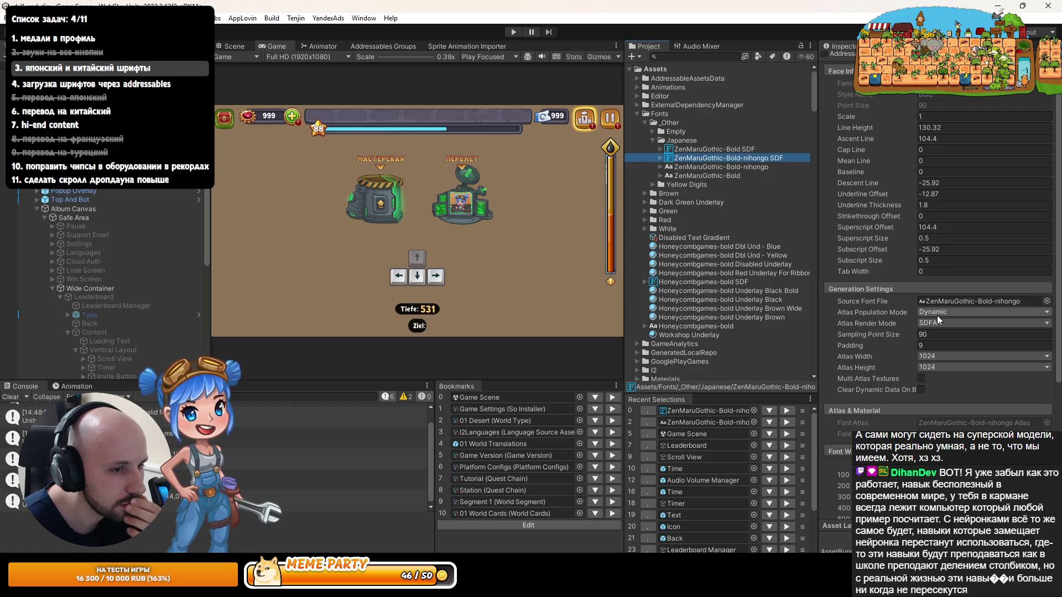
Step: Compare its settings with Honeycombgames-bold SDF, then jump to the Game Settings asset
left_click(675, 281)
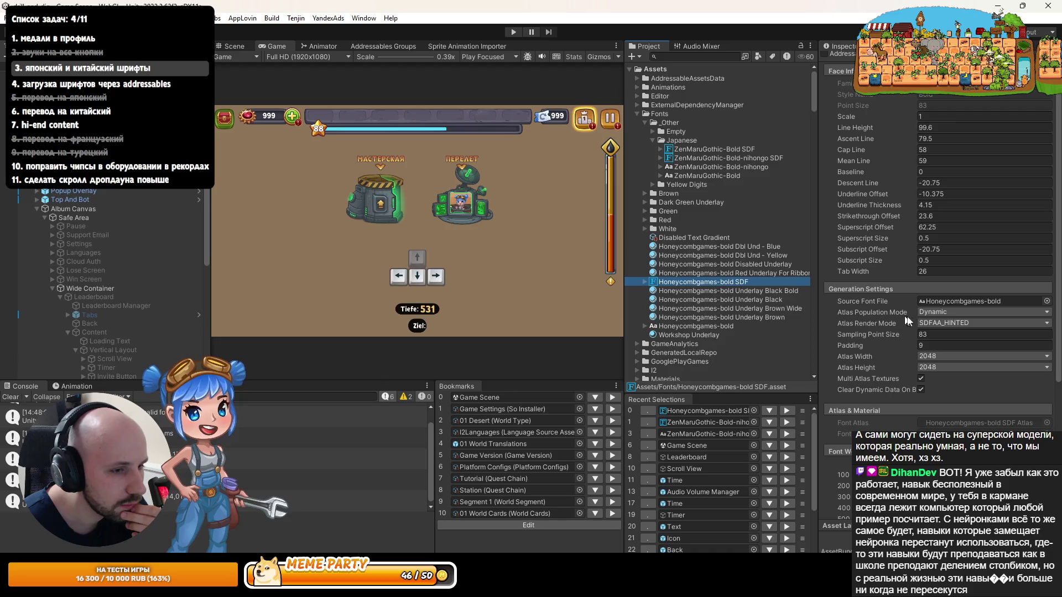
scroll(904, 313, "down", 5)
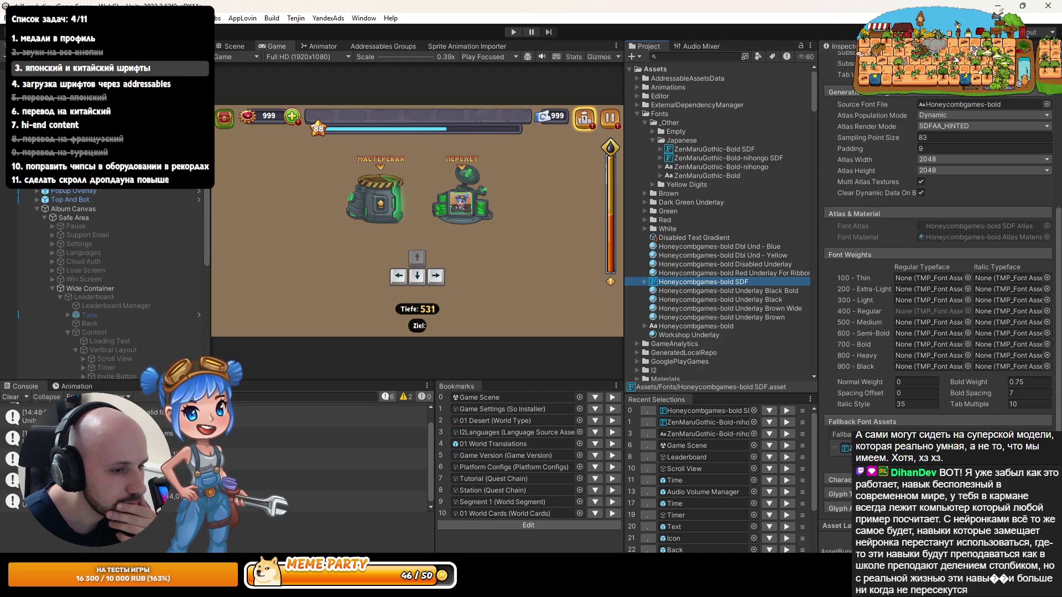
left_click_drag(725, 161, 885, 412)
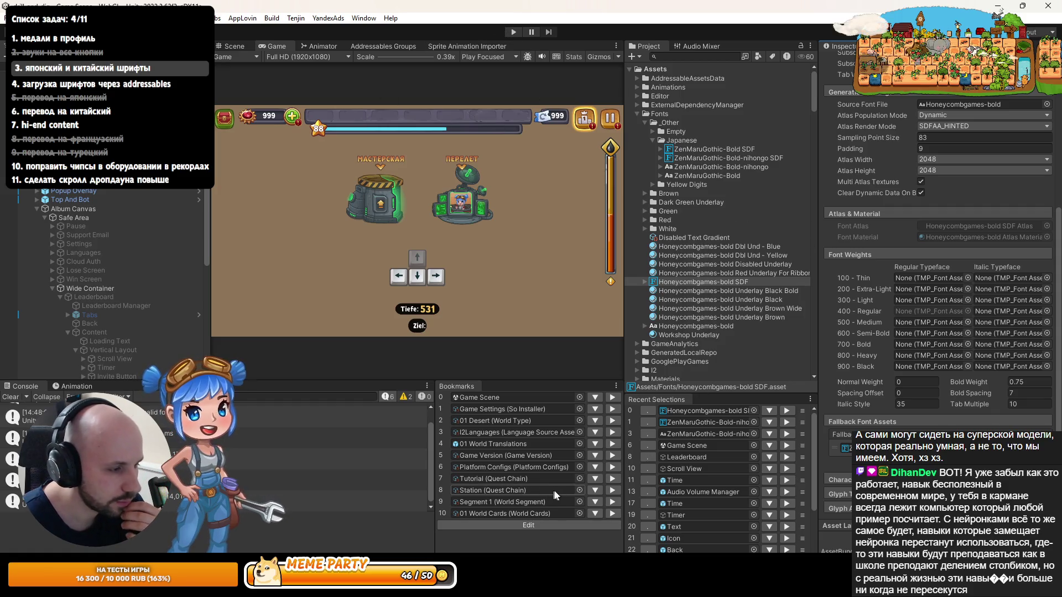
left_click(498, 409)
scroll(694, 257, "down", 5)
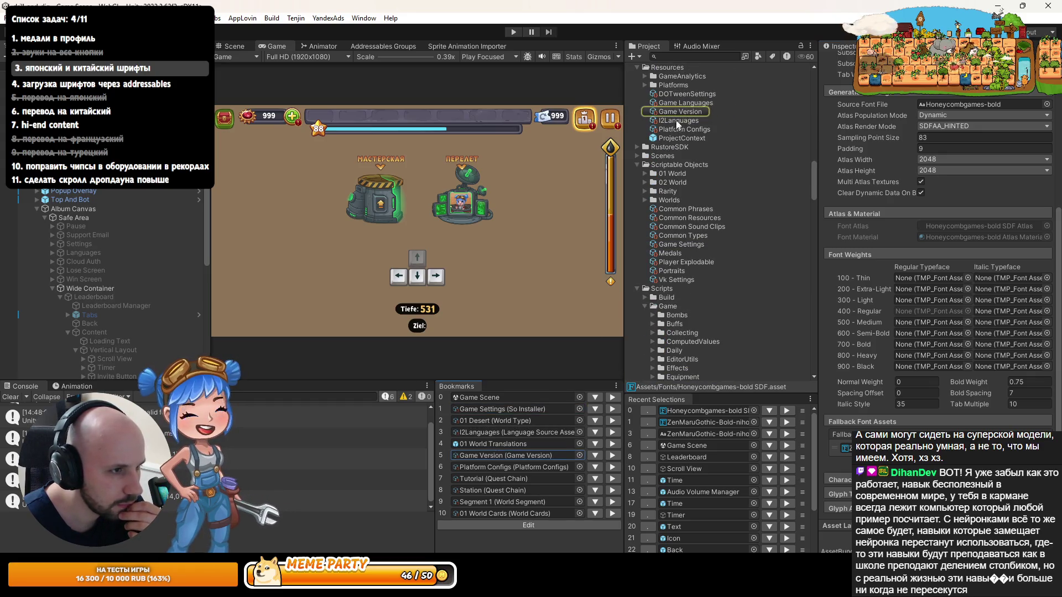
Step: Bookmark Game Languages and move it up the bookmarks list, above Platform Configs
left_click(693, 101)
right_click(694, 101)
left_click(719, 93)
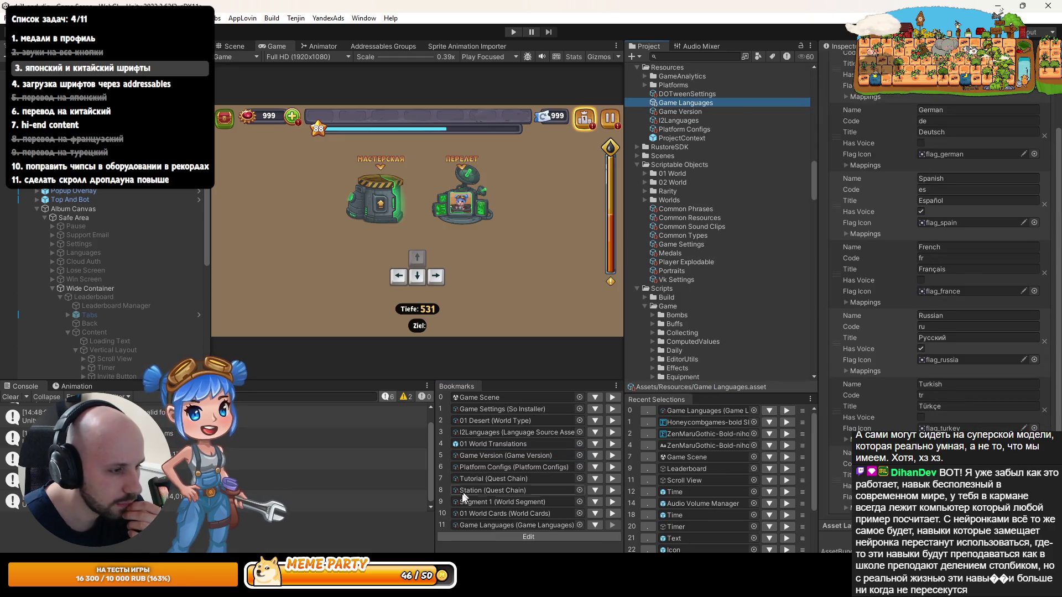
left_click(608, 534)
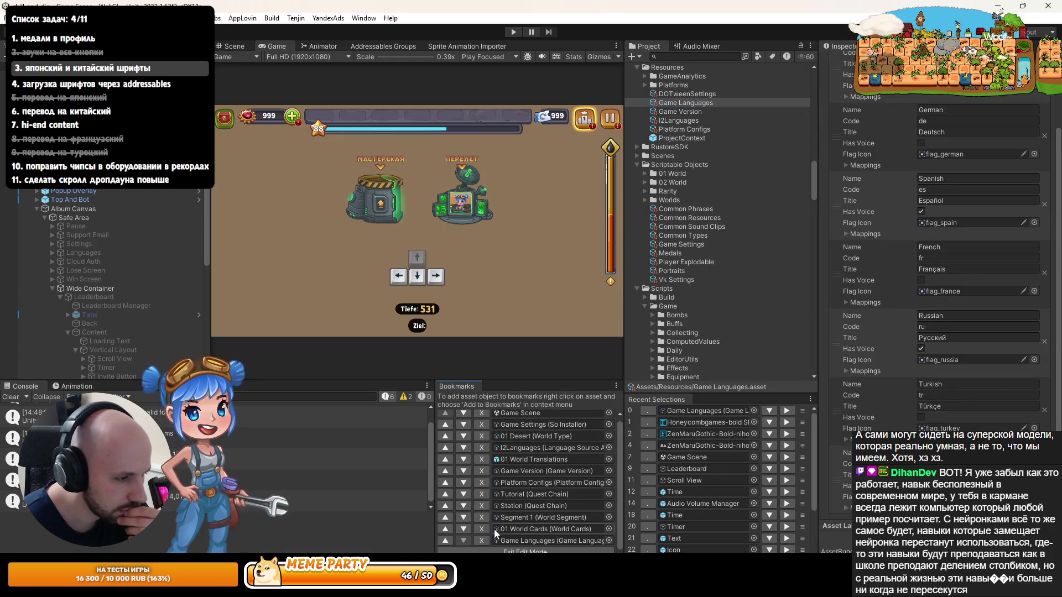
left_click(442, 540)
left_click(445, 529)
left_click(447, 517)
left_click(445, 518)
left_click(446, 506)
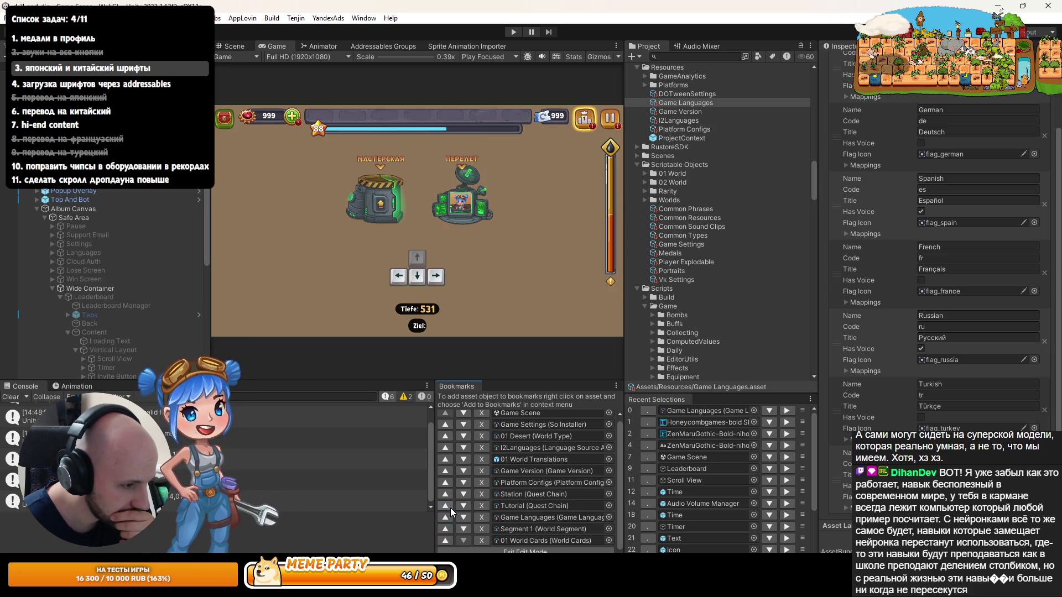
left_click(446, 518)
left_click(446, 505)
left_click(447, 494)
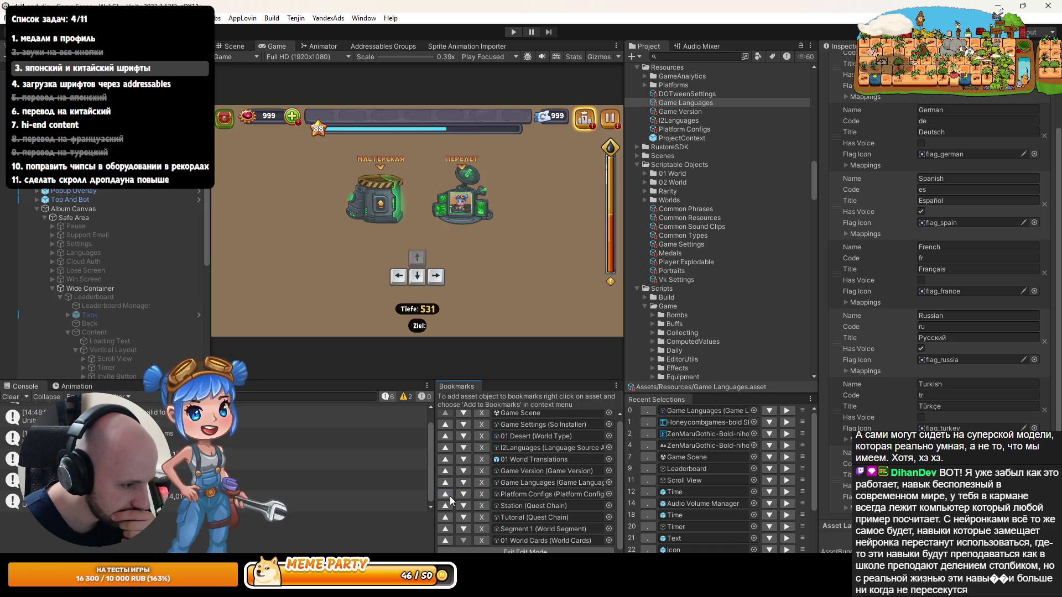
Step: Remove the Station, Segment 1 and 01 World Cards bookmarks, exit edit mode, and enter Play mode
left_click(482, 506)
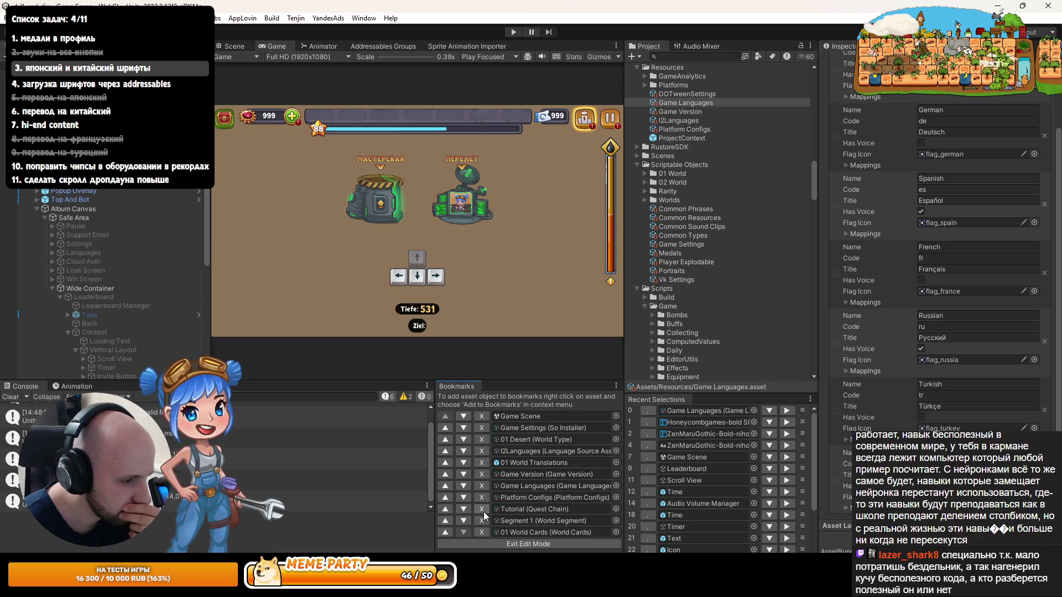
left_click(482, 520)
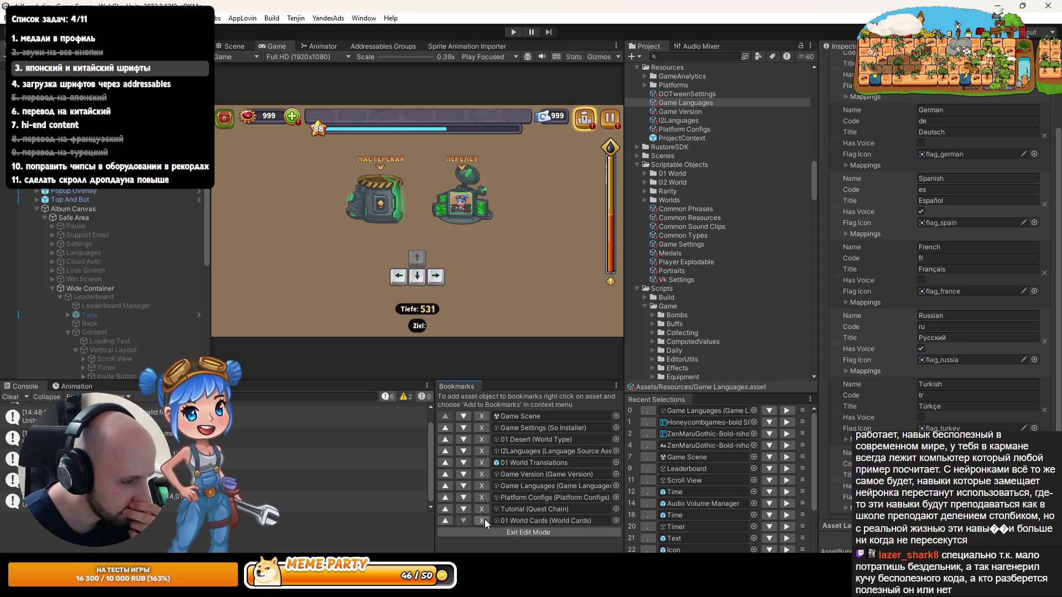
left_click(482, 521)
left_click(507, 521)
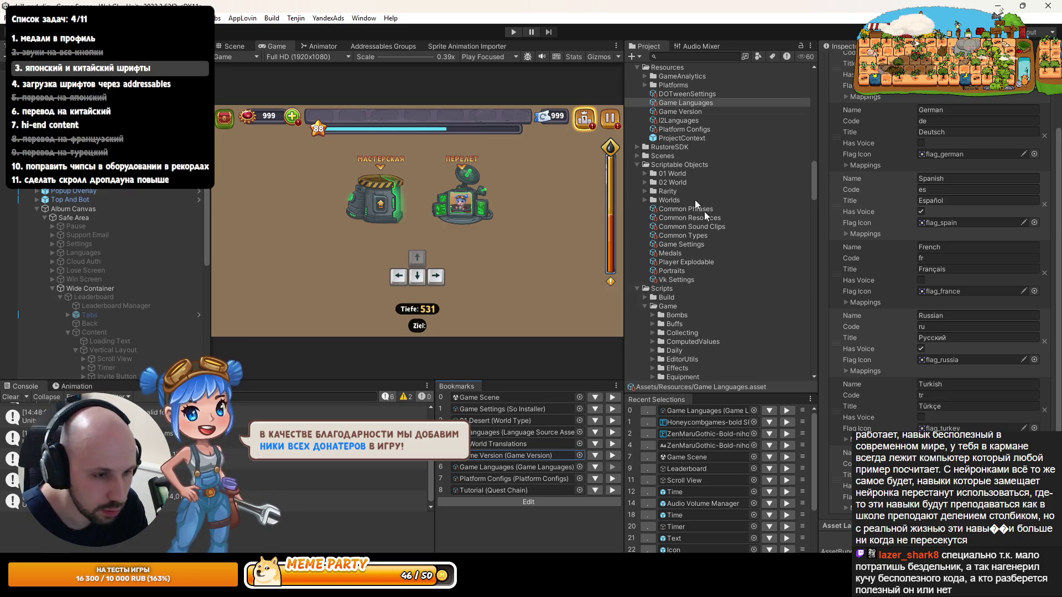
left_click(513, 31)
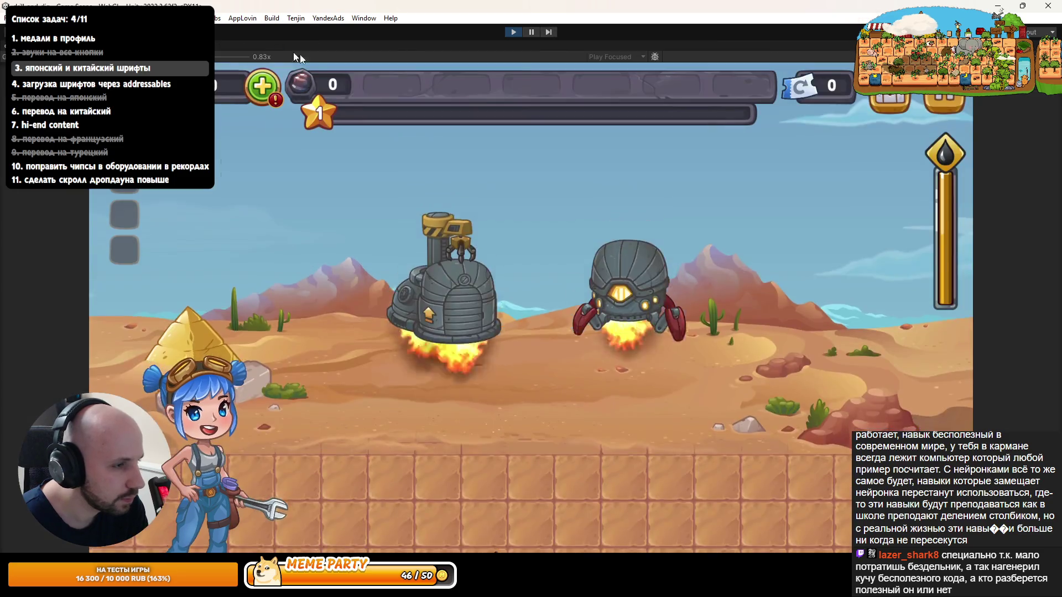
left_click(891, 100)
left_click(652, 108)
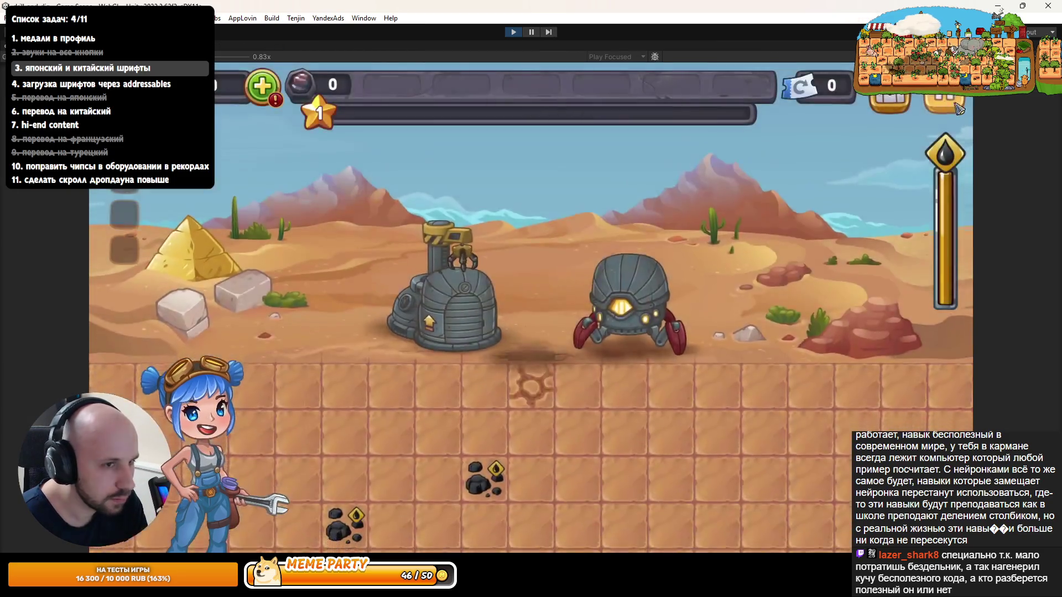
key("Escape")
left_click(530, 376)
left_click(531, 194)
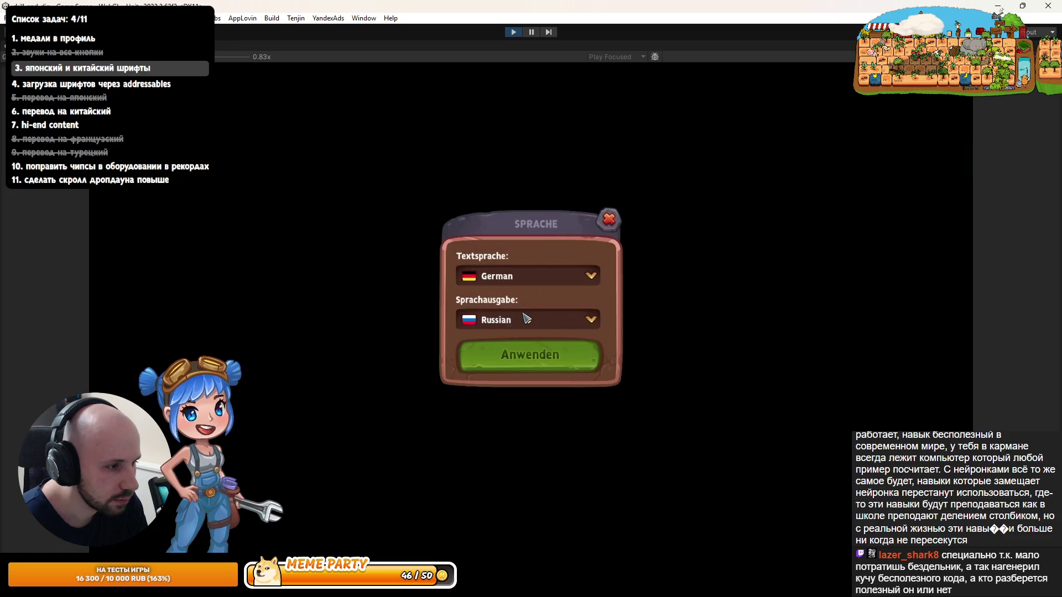
left_click(520, 283)
scroll(533, 337, "down", 1)
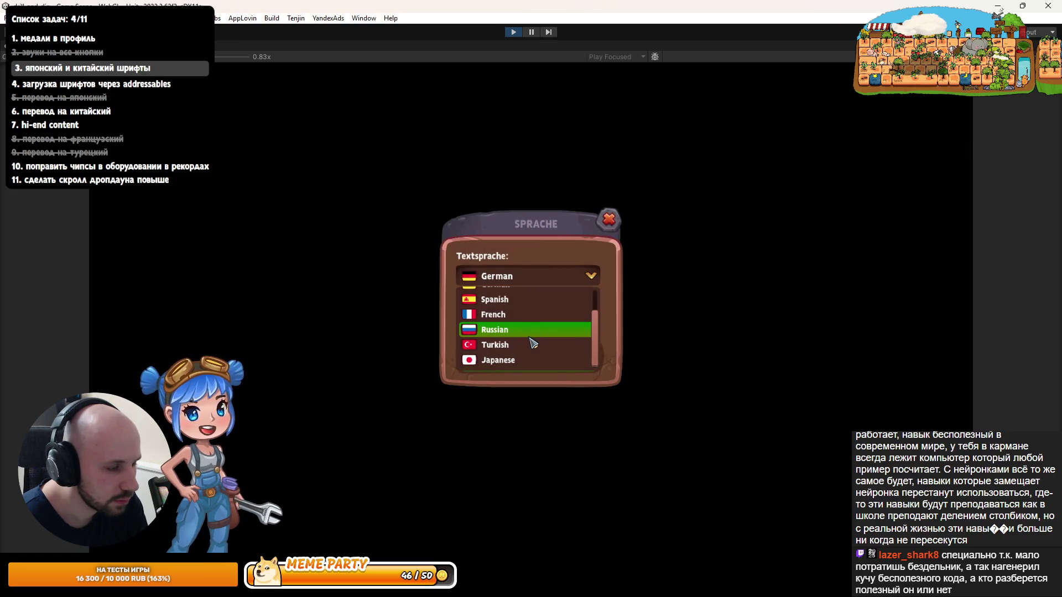
key("Escape")
left_click(513, 31)
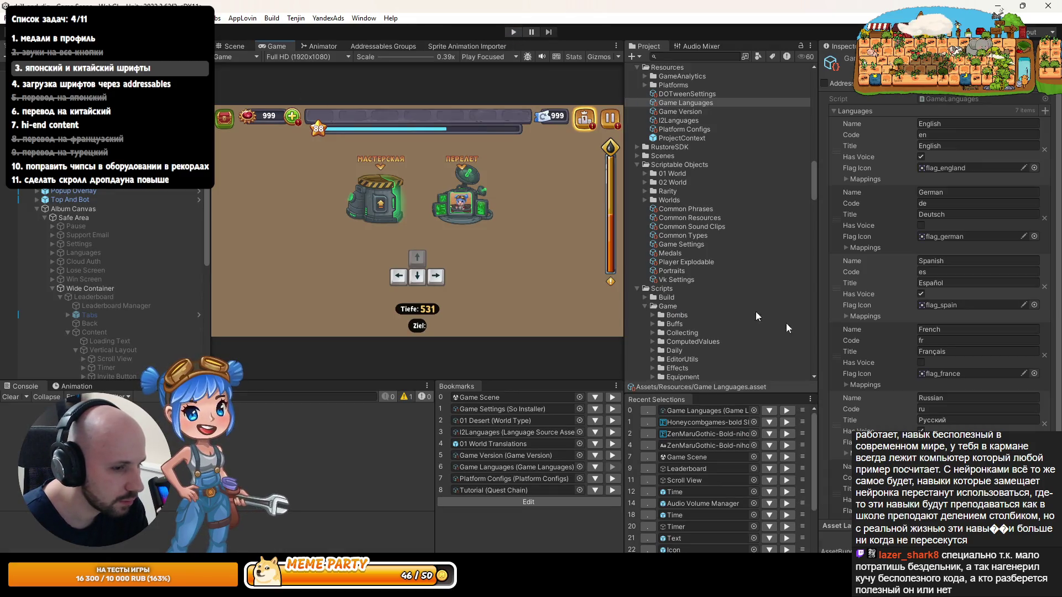
scroll(940, 265, "down", 3)
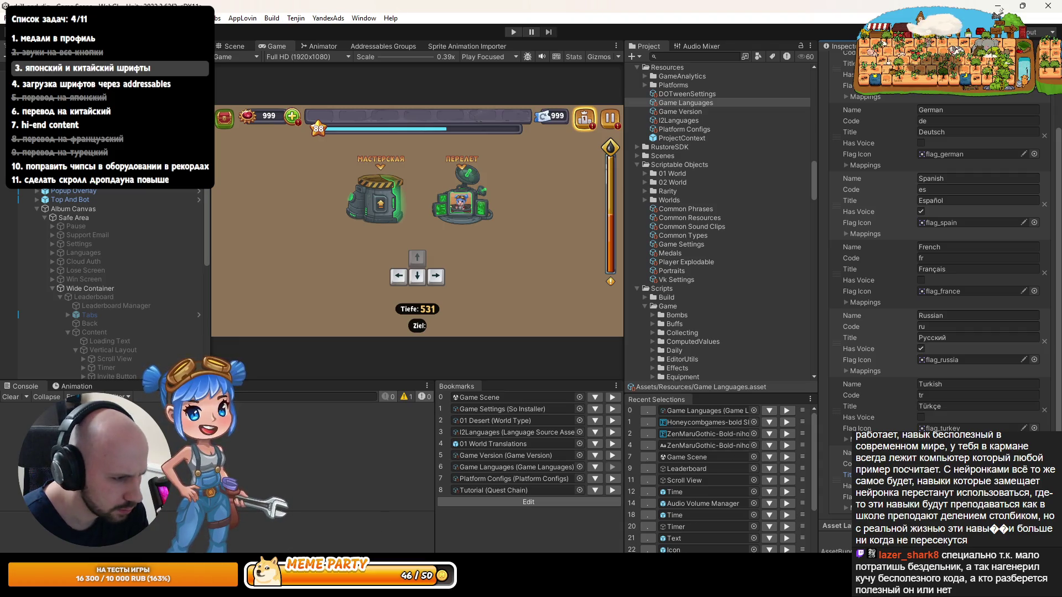
Step: In Rider, find SettingsLanguageManager with a 'LangSet' class search and open it
key("alt+Tab")
key("ctrl+n")
type("ДфтпВкщ")
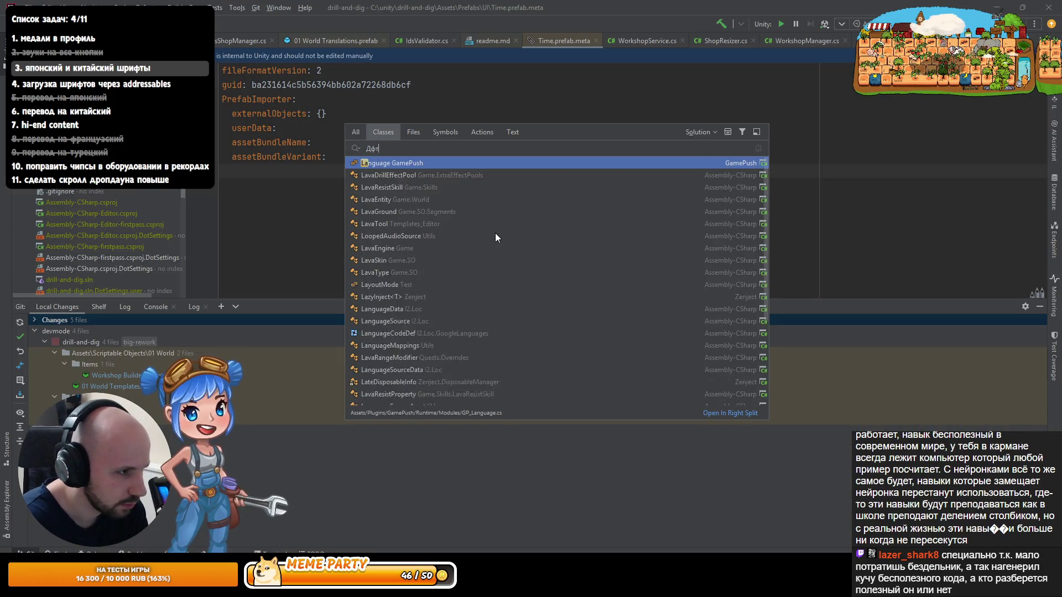
key("Escape")
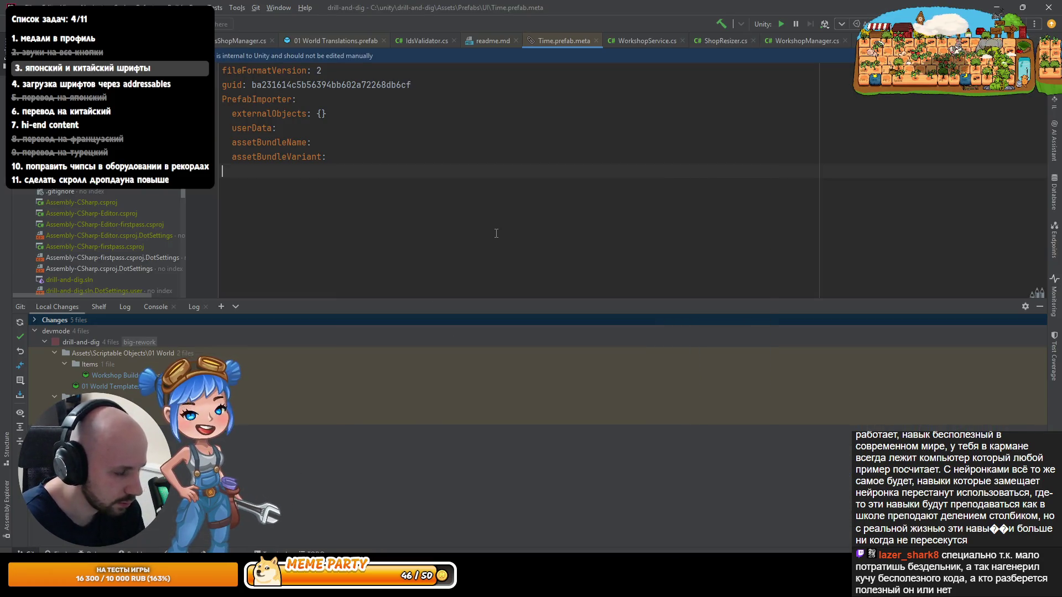
key("ctrl+n")
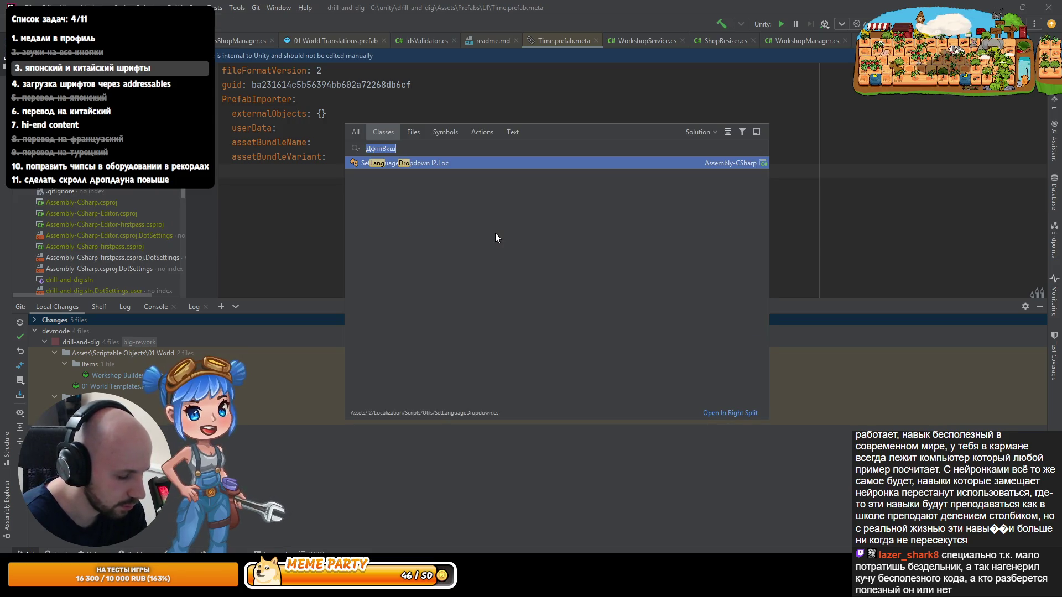
type("LangSet")
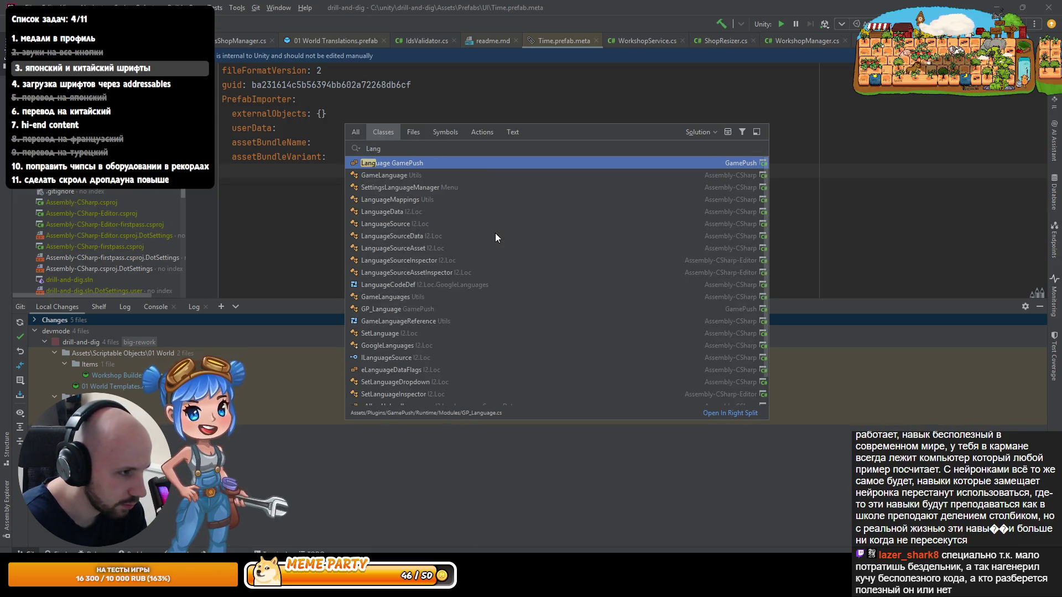
key("Return")
Step: Jump to the InitDropdown method, inspect completion options for entry.Name, and return to Unity
scroll(497, 144, "down", 5)
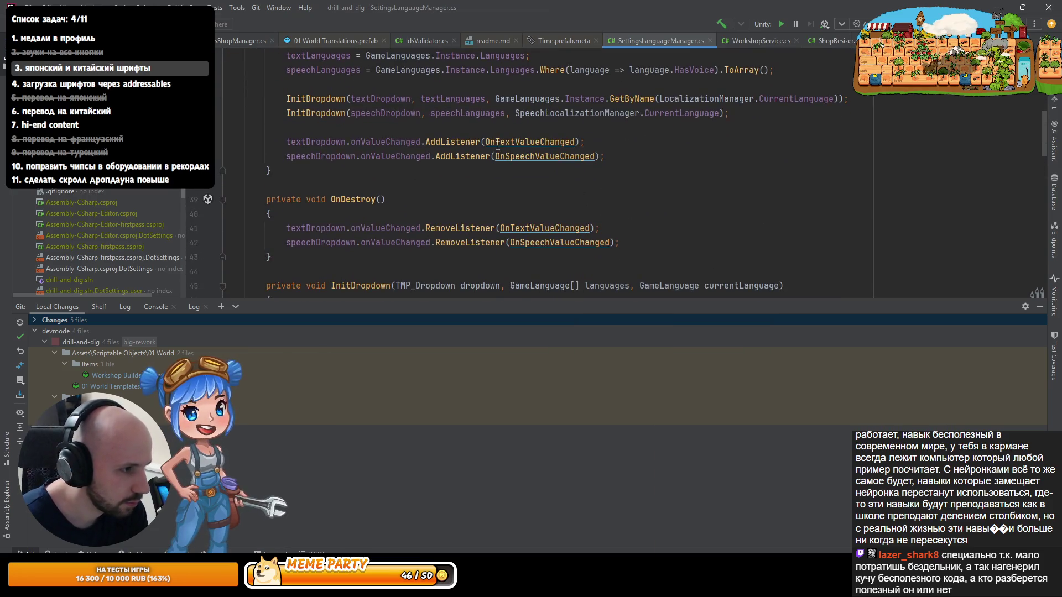
key("ctrl+b")
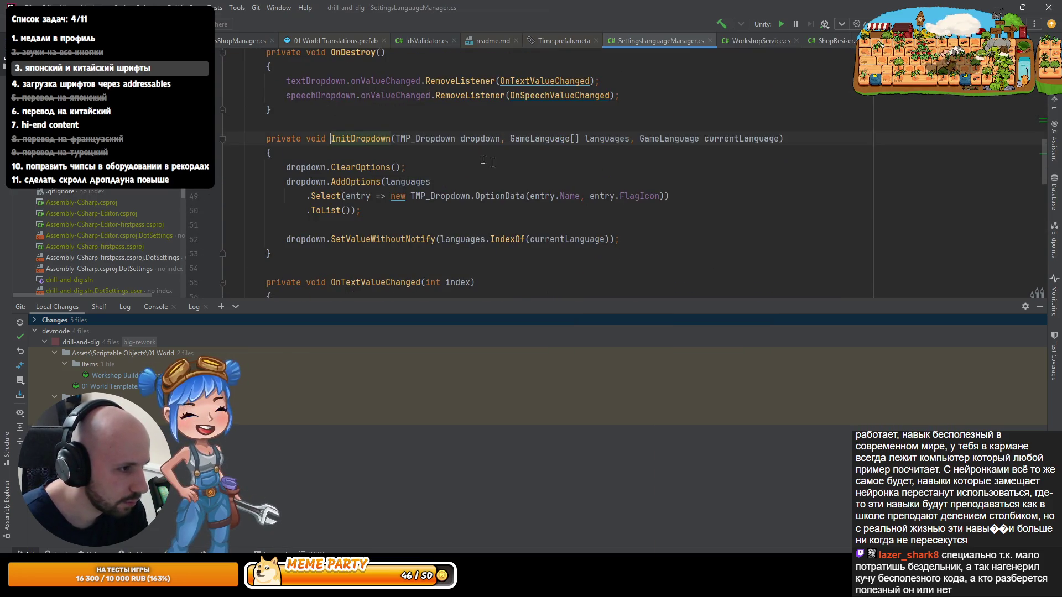
double_click(570, 196)
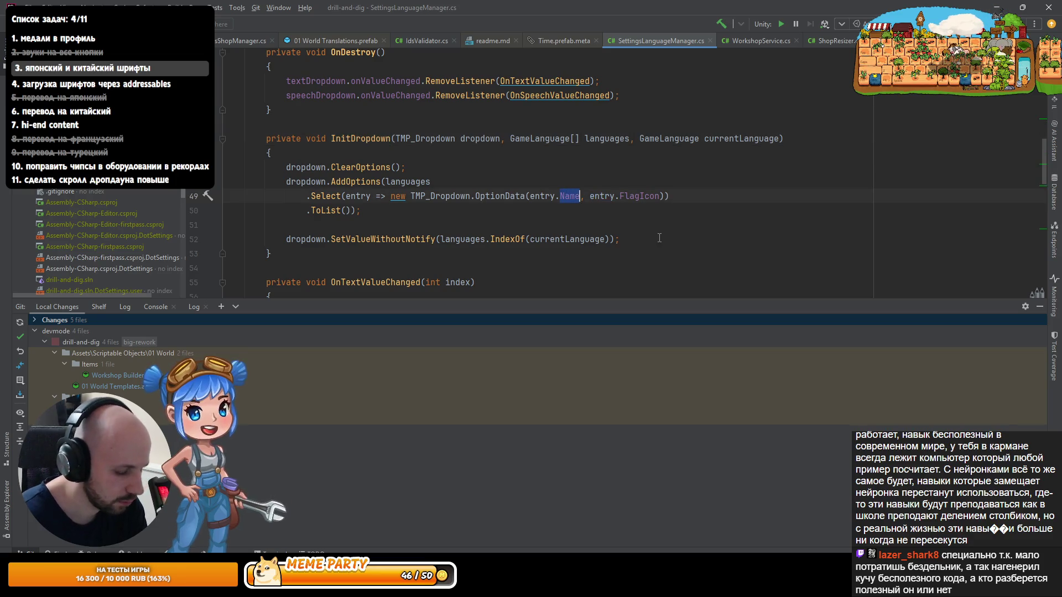
key("ctrl+space")
key("alt+Tab")
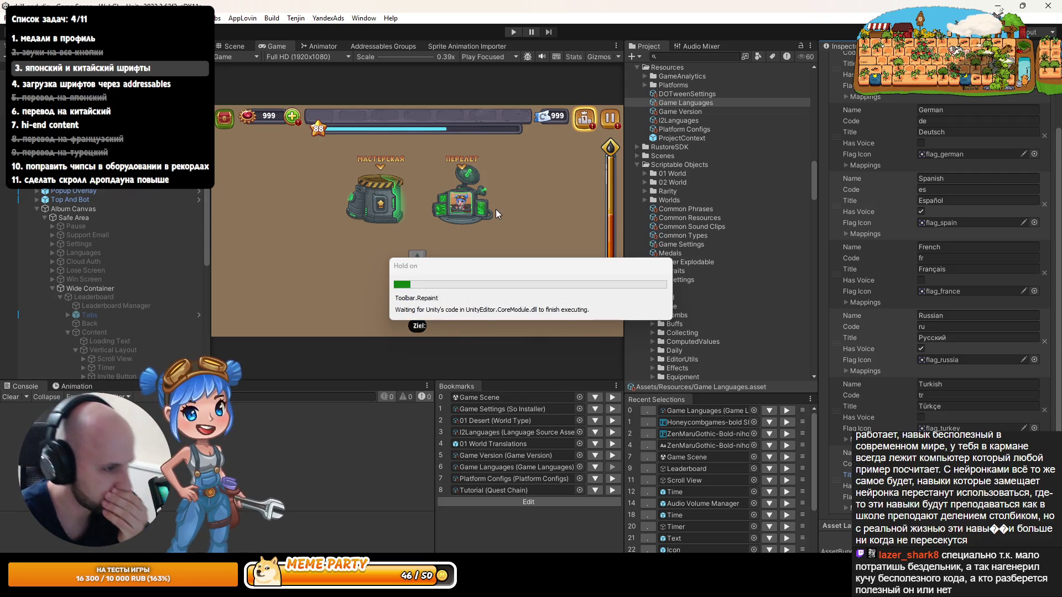
Step: Start Play mode, maximize the Game view and open the game's settings from the pause menu
left_click(514, 36)
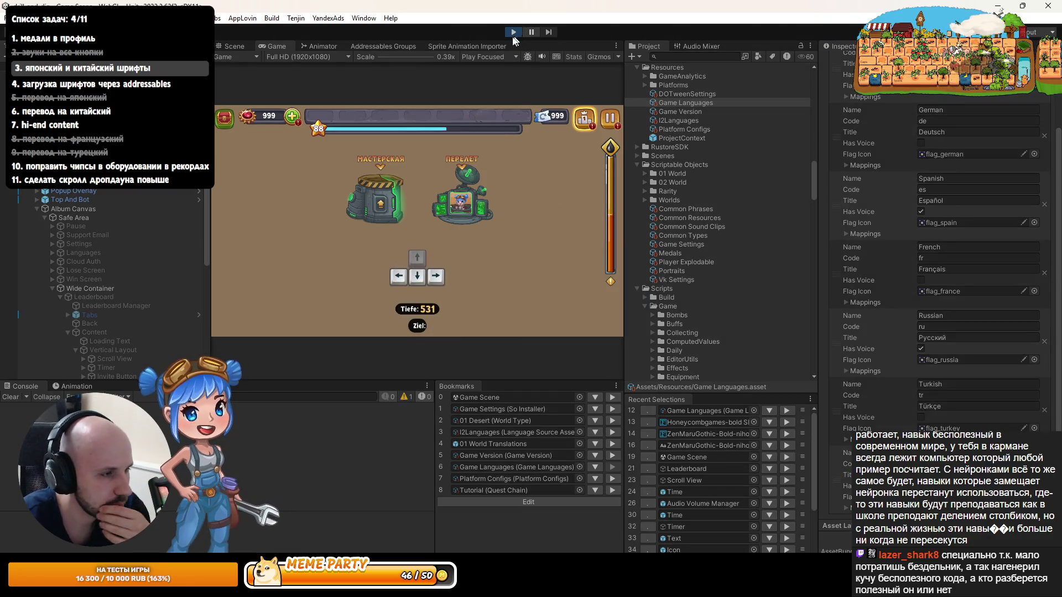
double_click(280, 48)
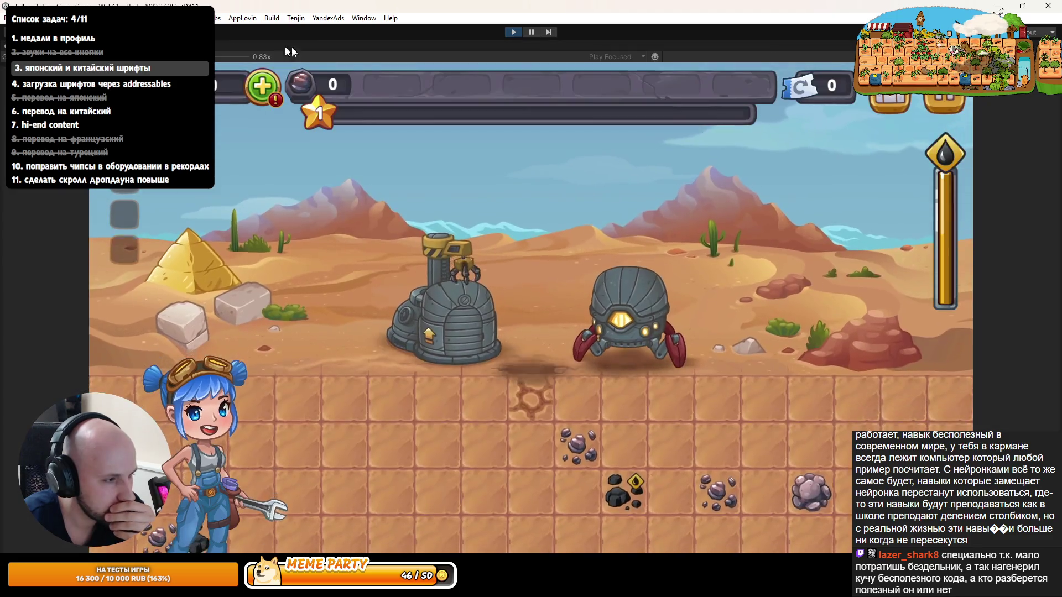
left_click(893, 111)
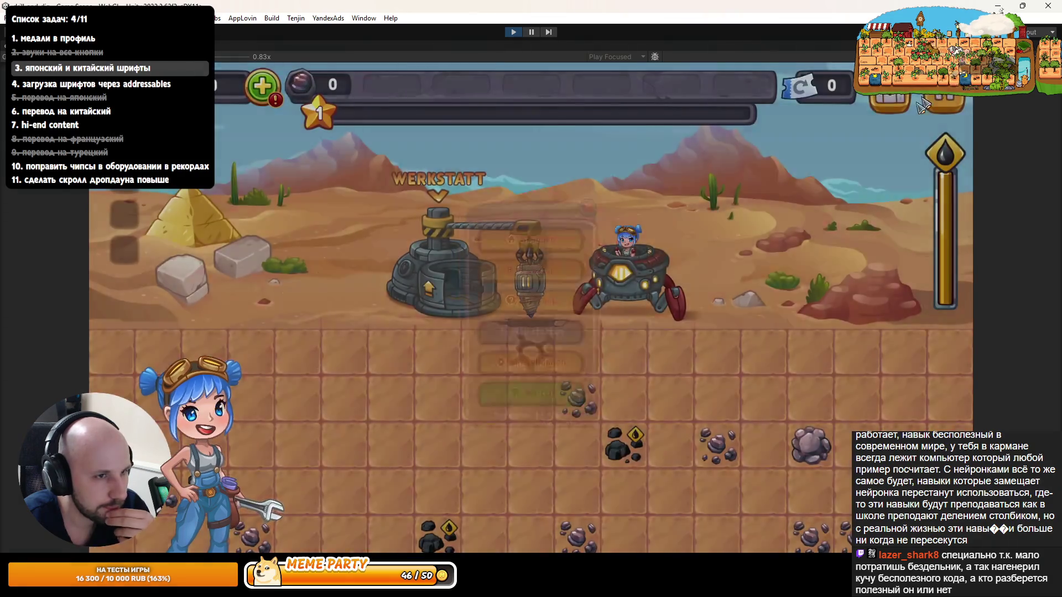
key("Escape")
left_click(529, 376)
Step: Choose 日本語 from the language list, then stop Play mode
left_click(528, 279)
scroll(531, 332, "down", 2)
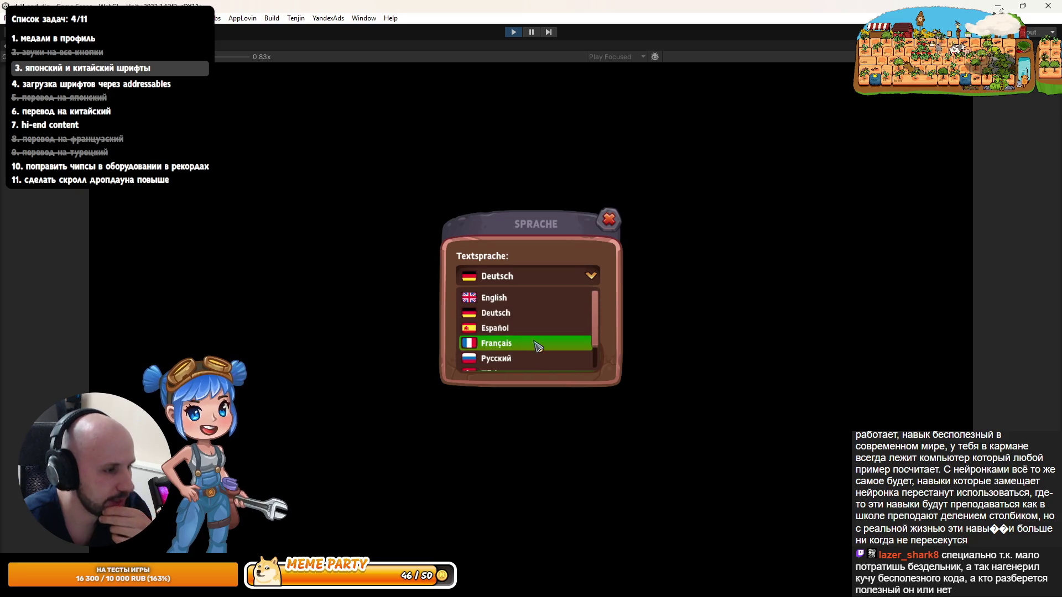
scroll(552, 328, "down", 2)
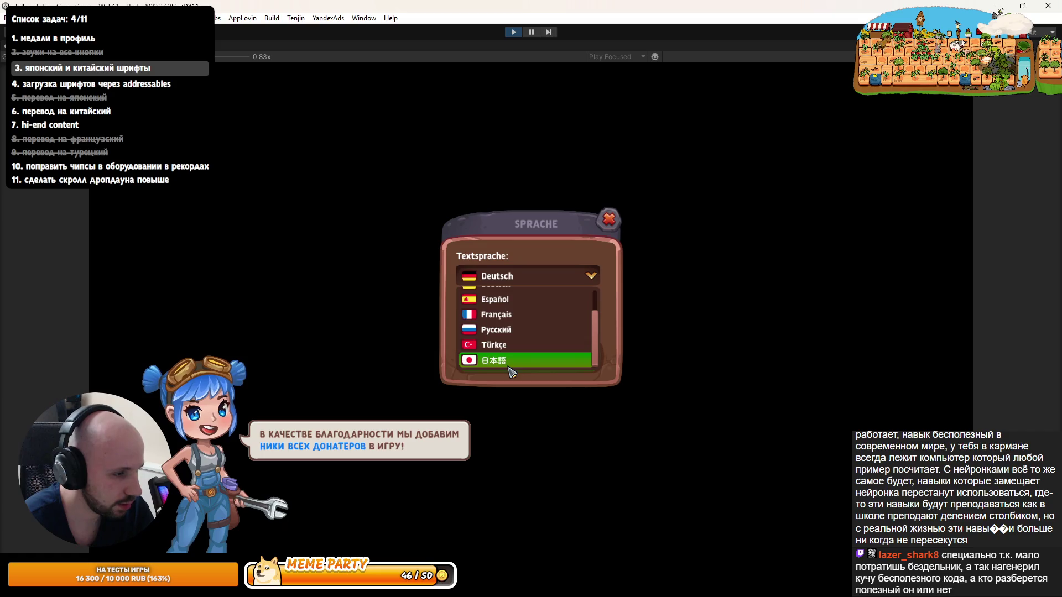
scroll(509, 302, "up", 2)
scroll(510, 365, "down", 2)
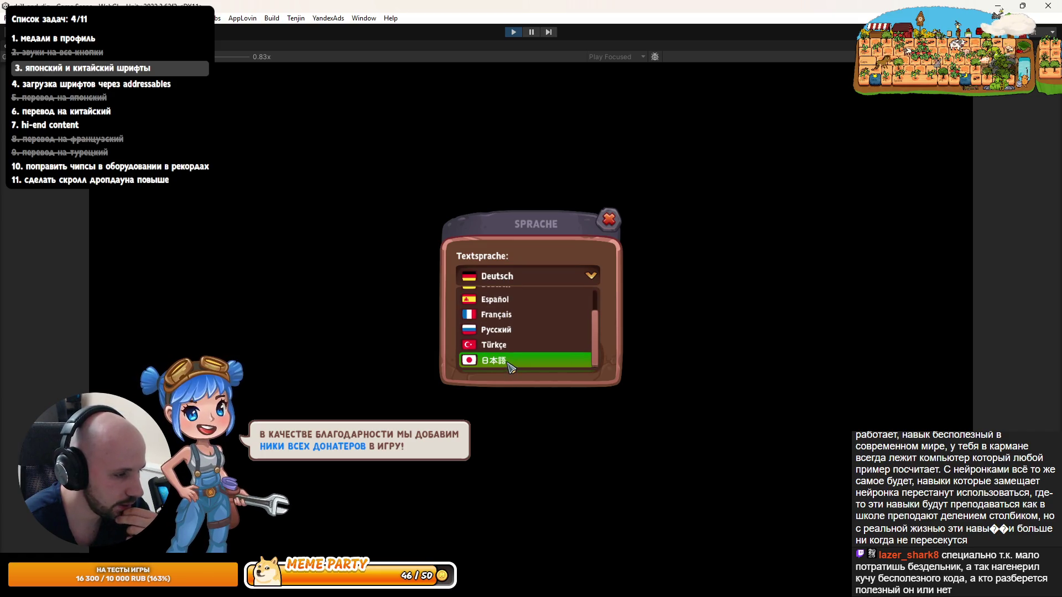
left_click(509, 363)
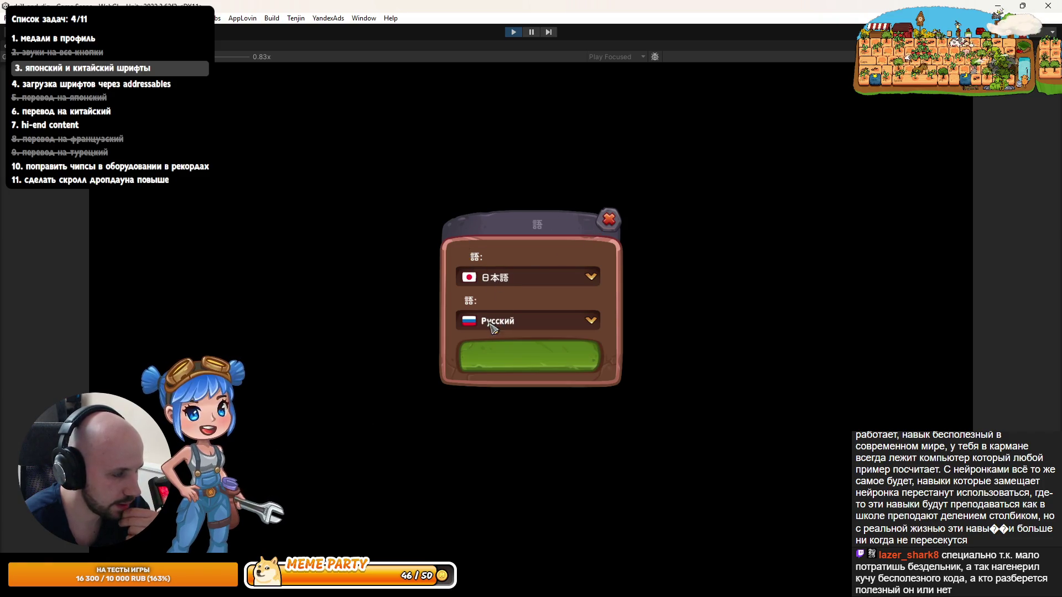
left_click(513, 32)
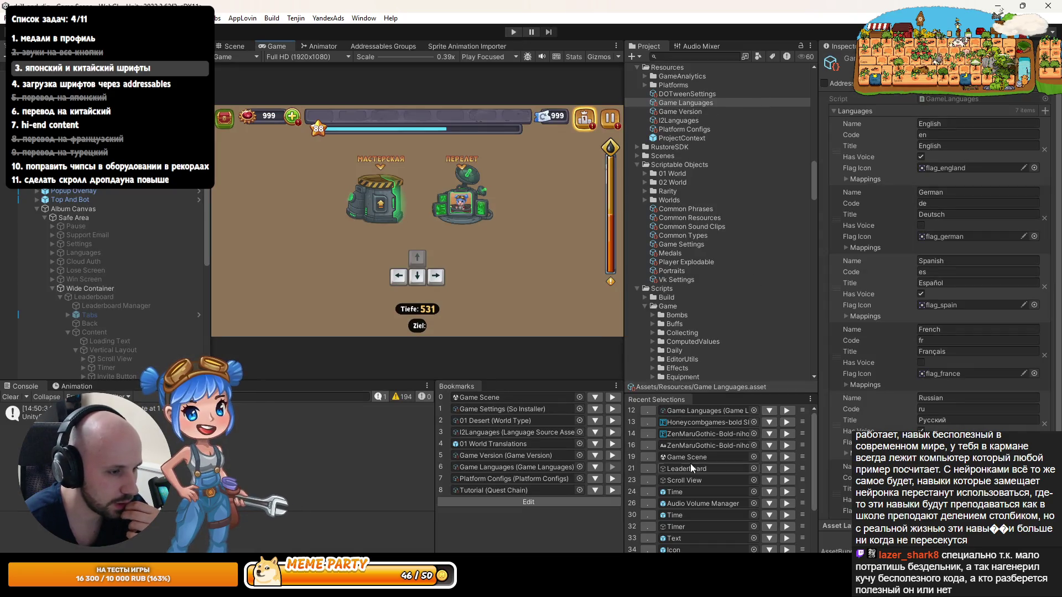
Step: Reveal the ZenMaruGothic-Bold-nihongo font asset in File Explorer via Show in Explorer
scroll(840, 457, "down", 3)
scroll(888, 268, "up", 3)
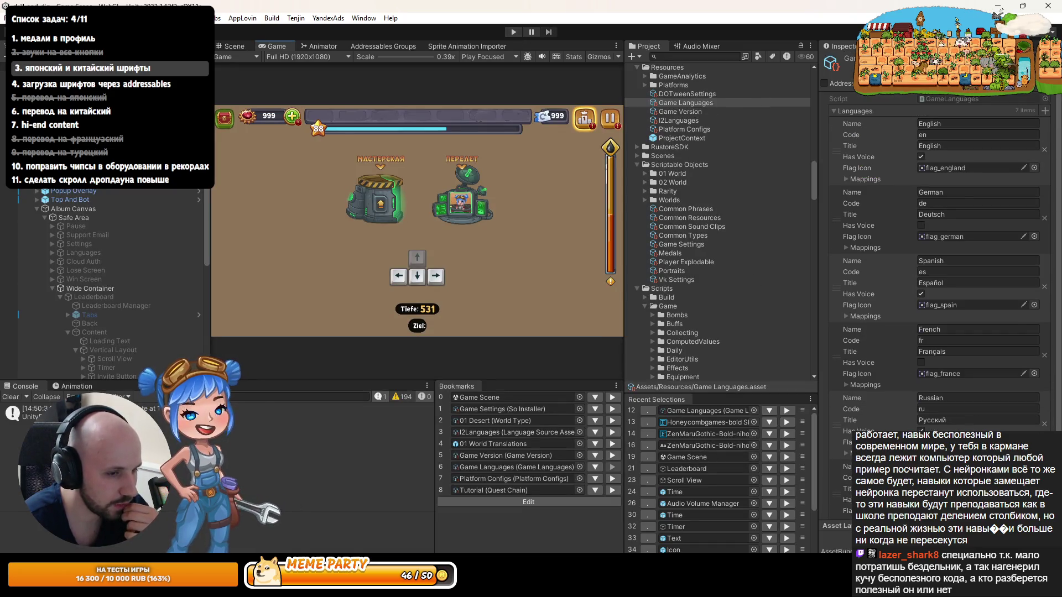
scroll(728, 204, "up", 15)
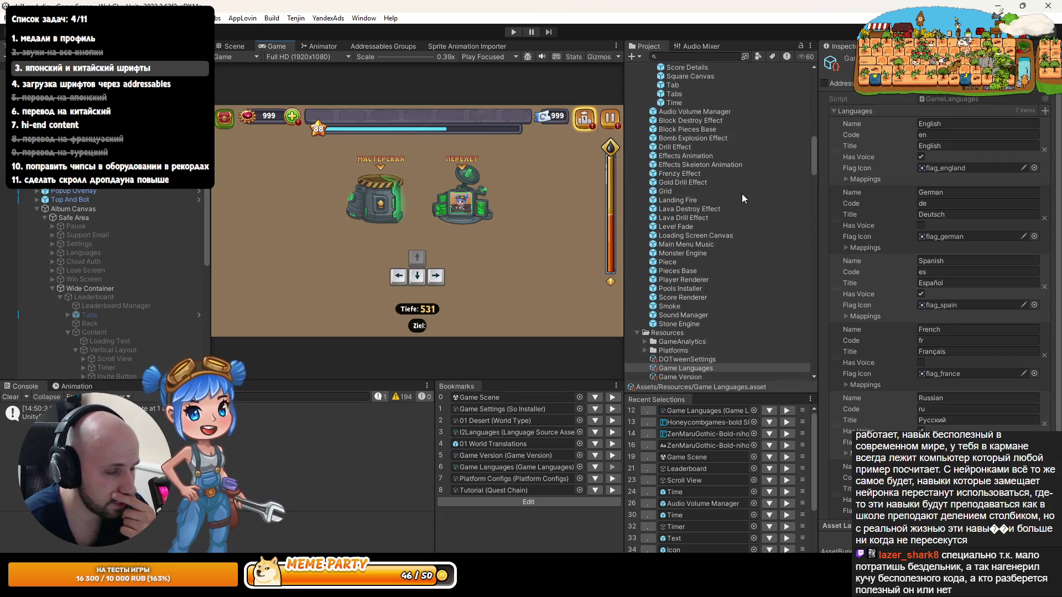
scroll(725, 204, "up", 5)
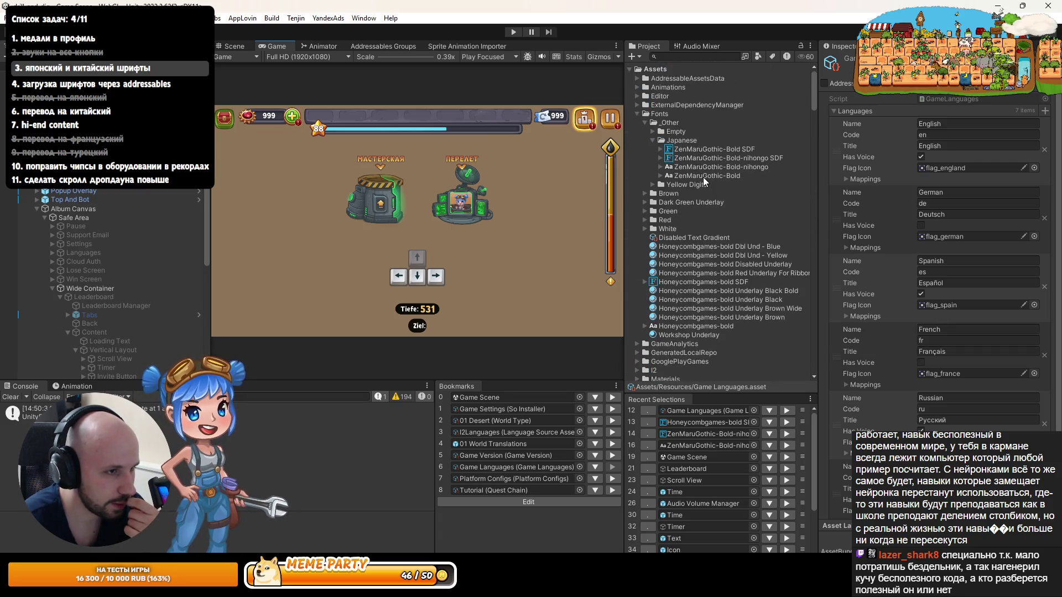
left_click(701, 168)
right_click(708, 168)
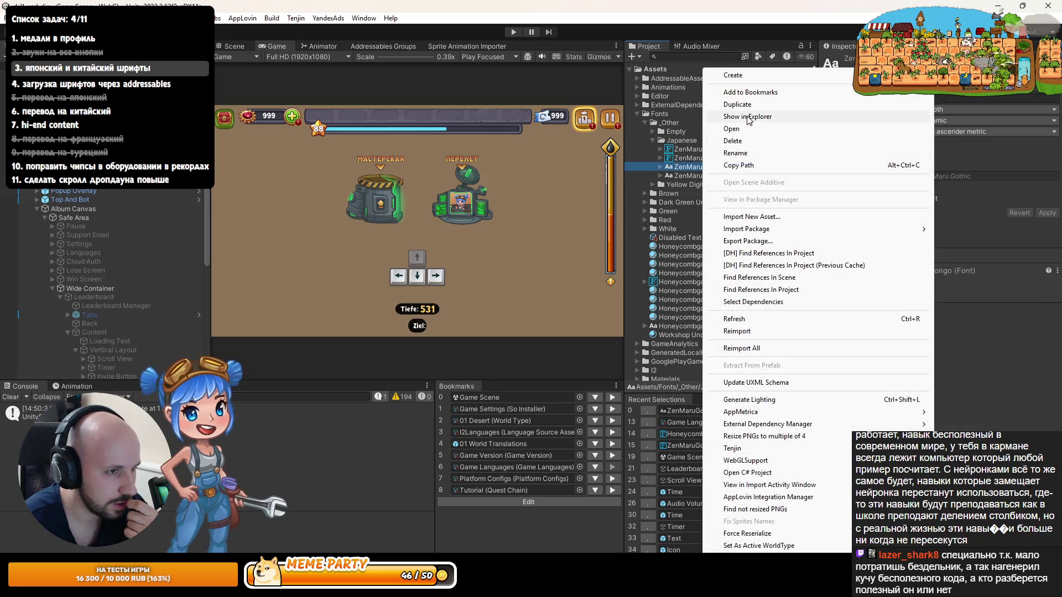
left_click(747, 116)
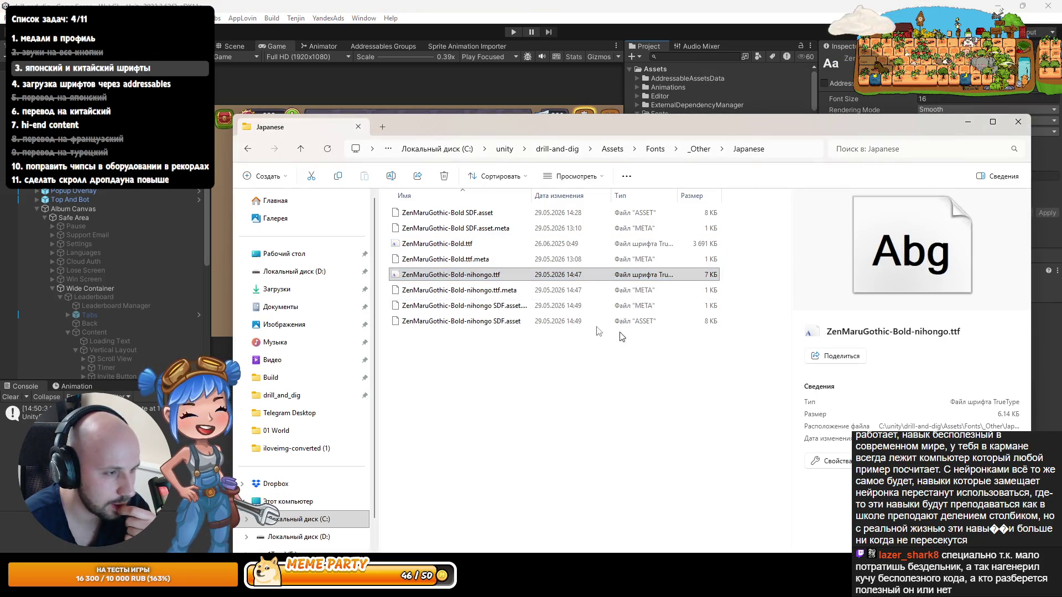
Step: Preview ZenMaruGothic-Bold-nihongo.ttf, close the preview, and bring up the Start menu
left_click(437, 275)
double_click(437, 275)
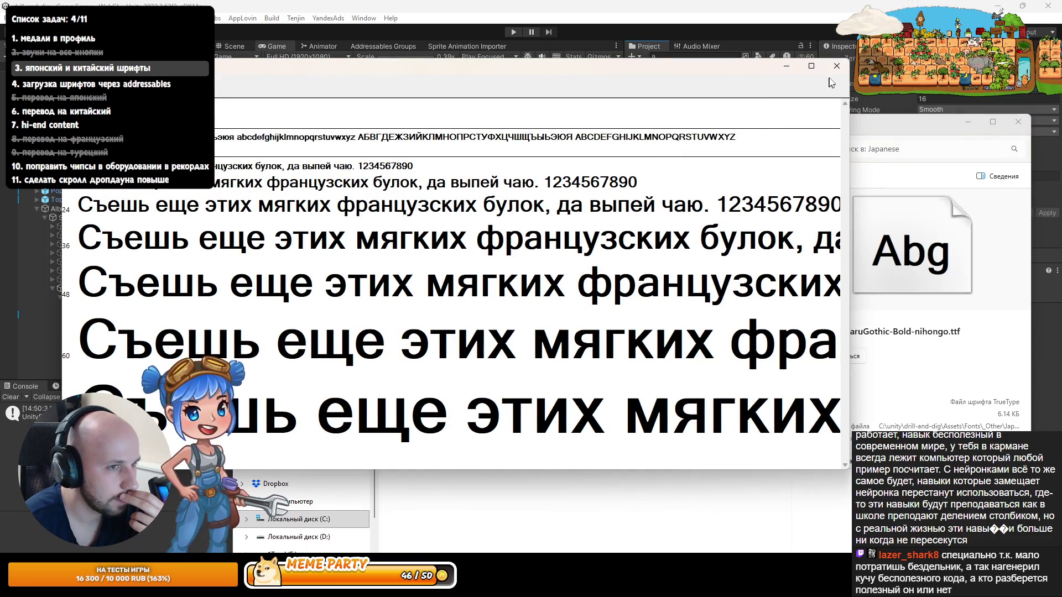
left_click(836, 66)
key("super")
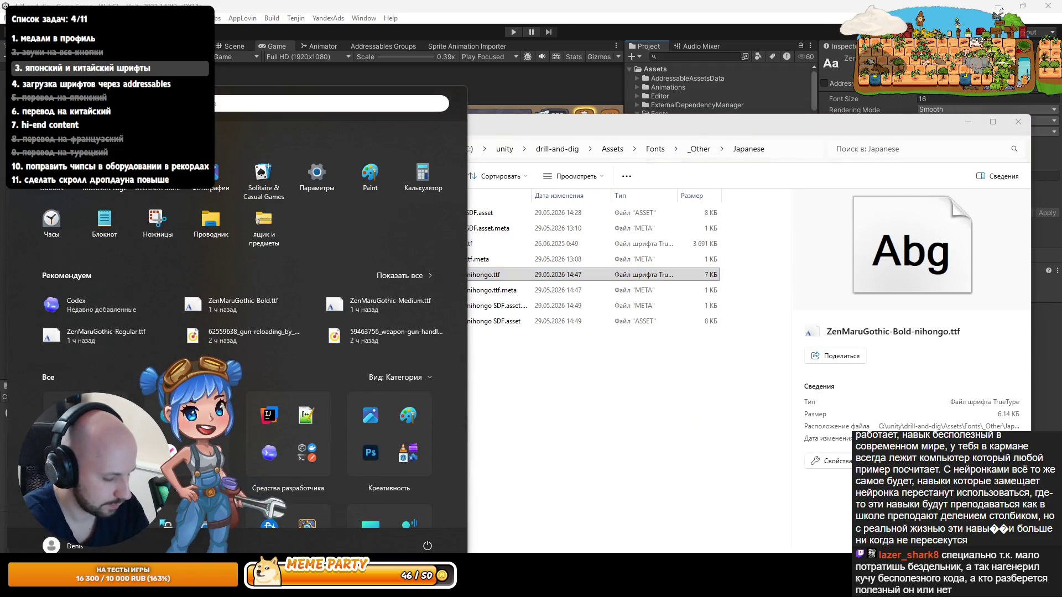
Step: Launch FontForge from the Start menu search
type("fontforge")
key("Return")
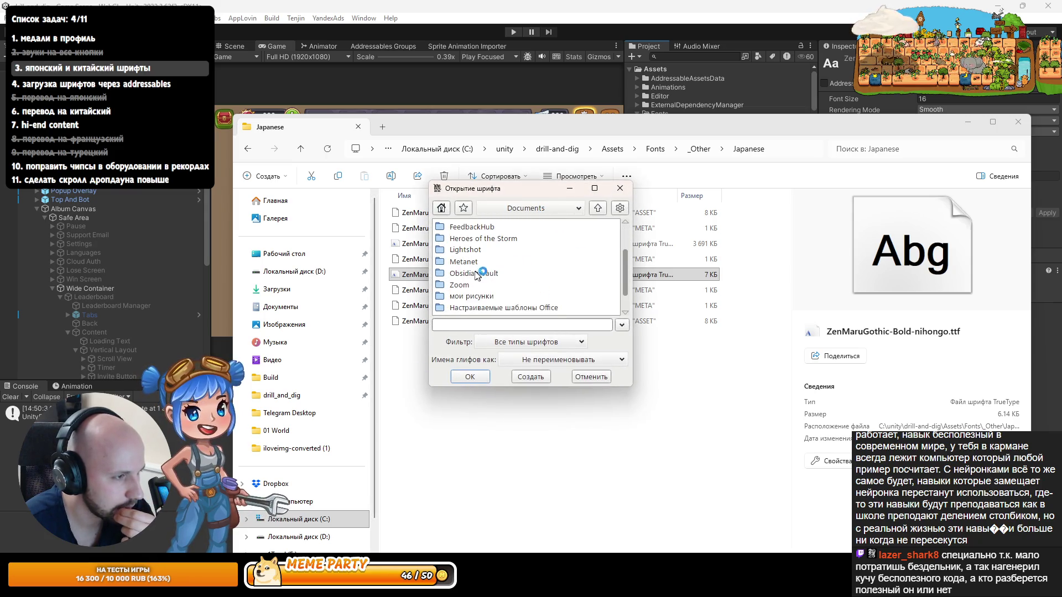
scroll(487, 277, "down", 3)
scroll(460, 286, "up", 2)
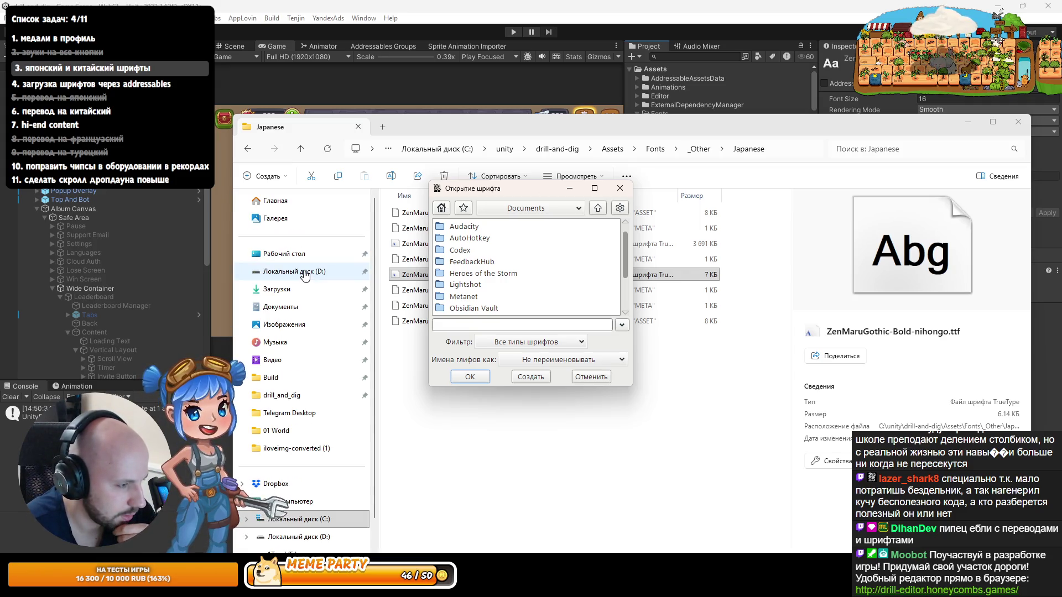
Step: In the Open Font dialog, browse C: > unity > drill-and-dig > Assets > Fonts
left_click(529, 209)
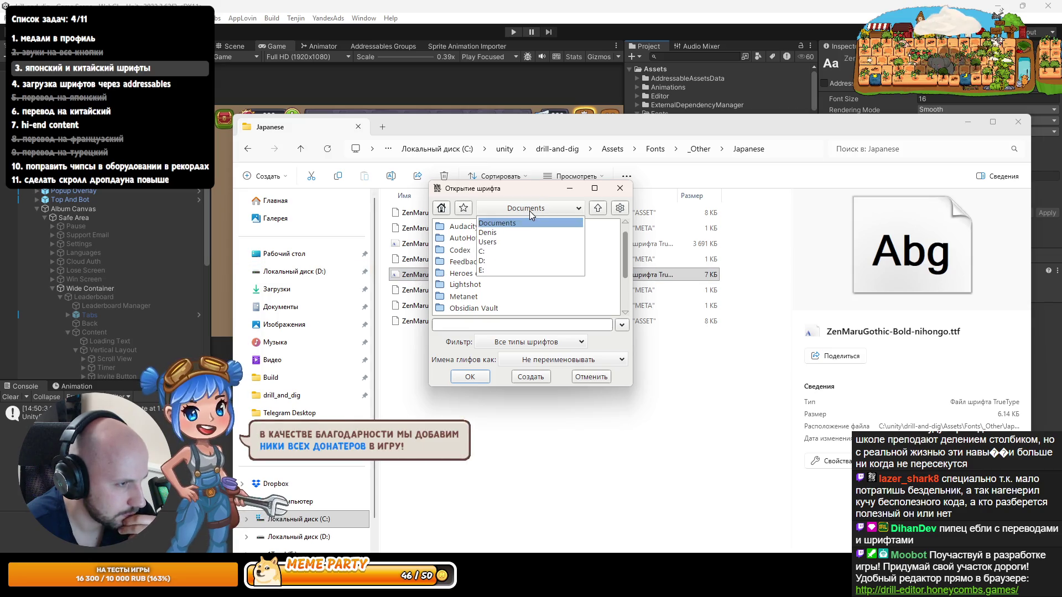
left_click(498, 252)
scroll(462, 293, "down", 3)
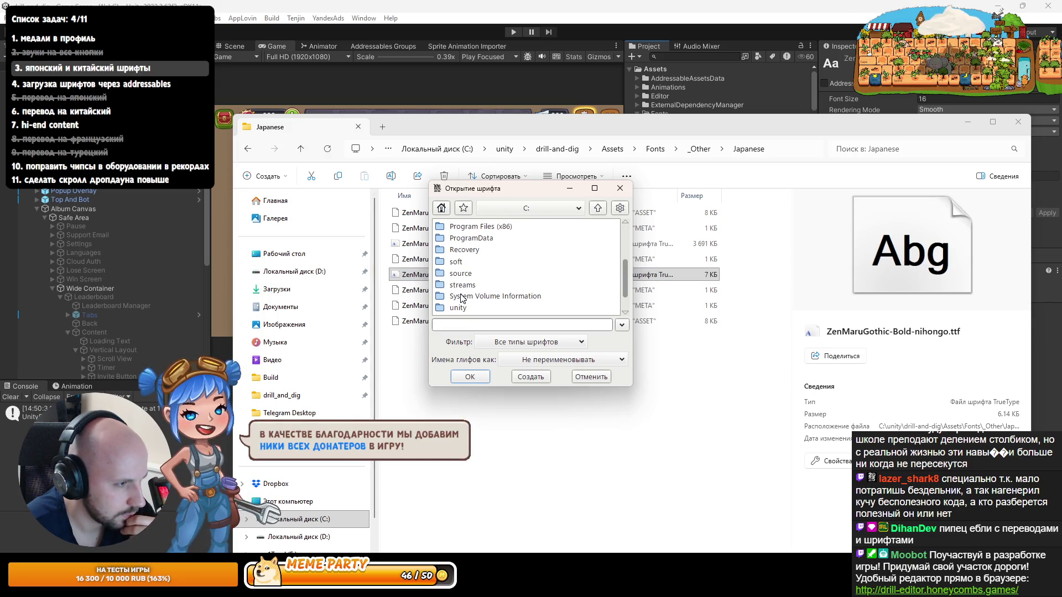
double_click(463, 287)
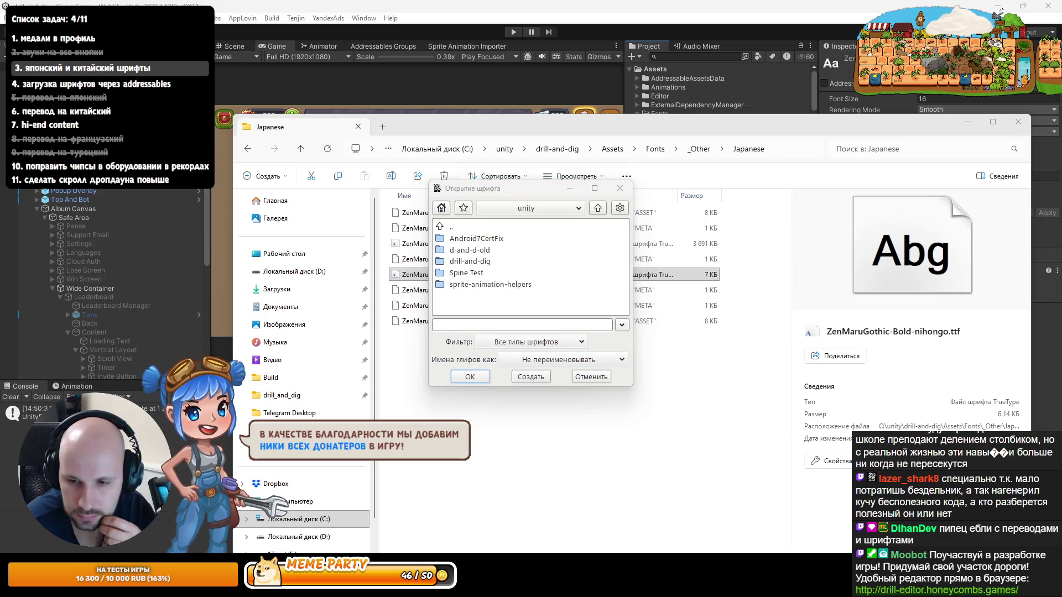
left_click(474, 263)
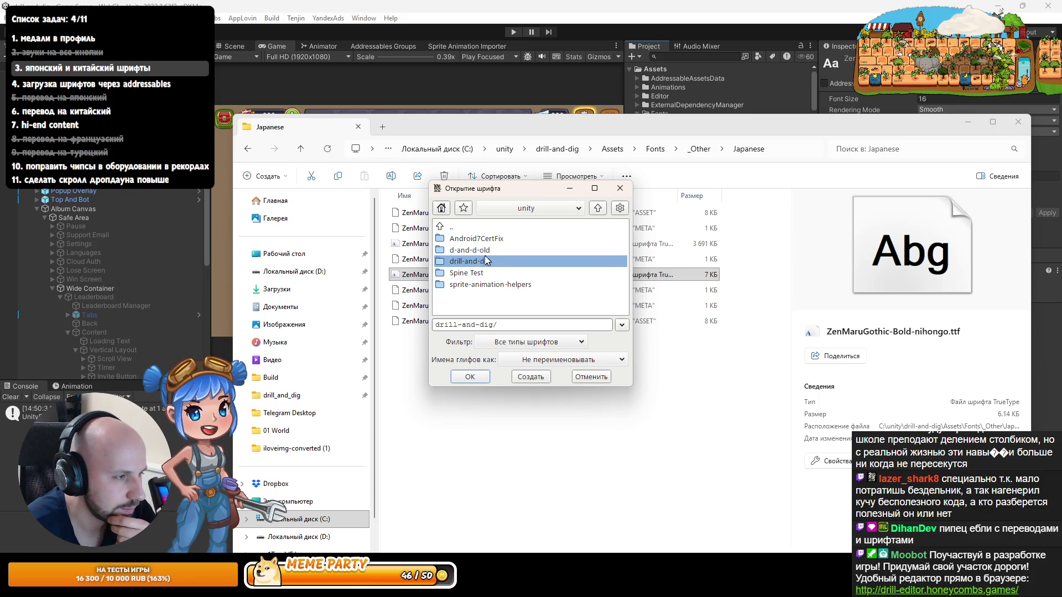
double_click(478, 264)
double_click(460, 242)
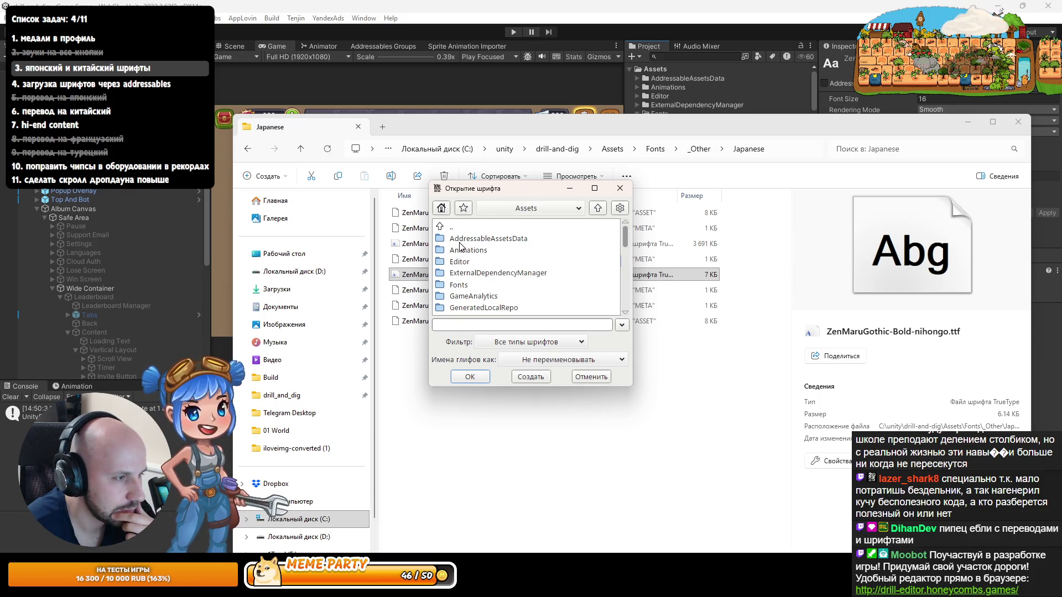
scroll(461, 268, "down", 1)
double_click(462, 273)
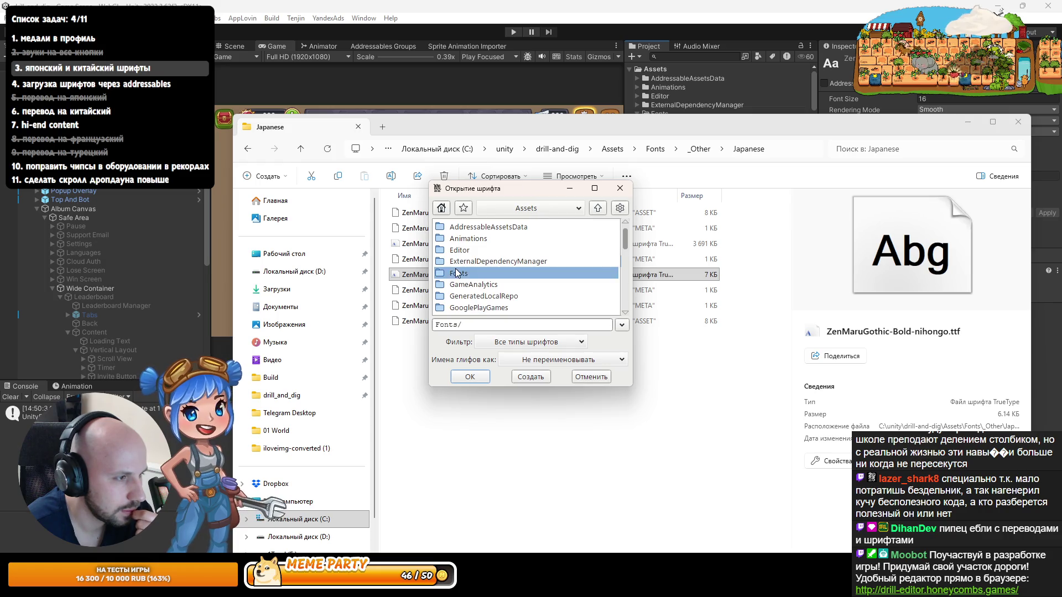
Step: Open the font file from Fonts > _Other > Japanese and scroll its glyph grid
double_click(464, 239)
double_click(464, 250)
double_click(505, 240)
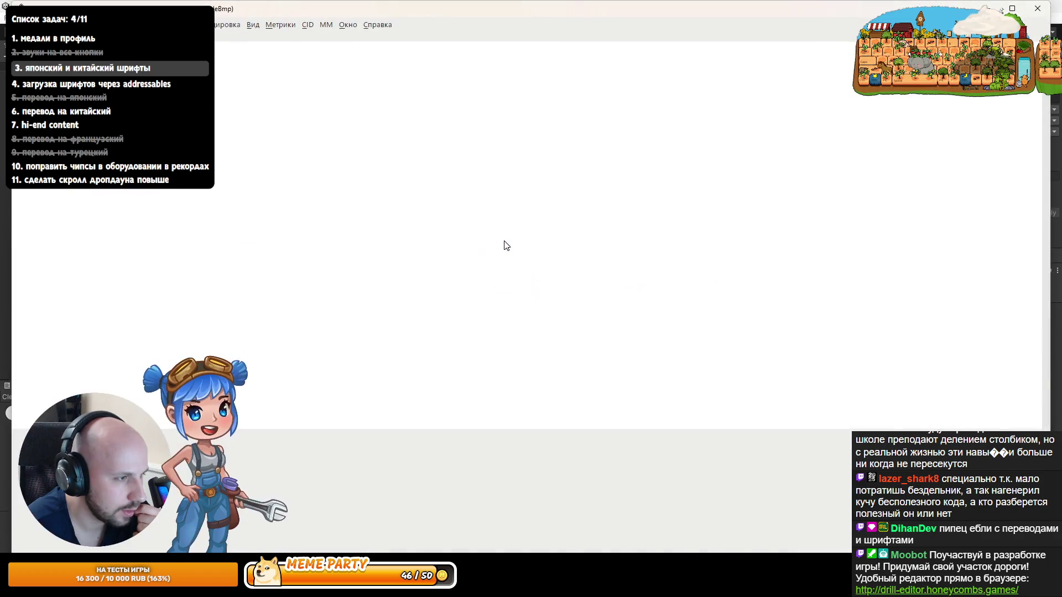
scroll(675, 209, "down", 5)
scroll(737, 226, "down", 4)
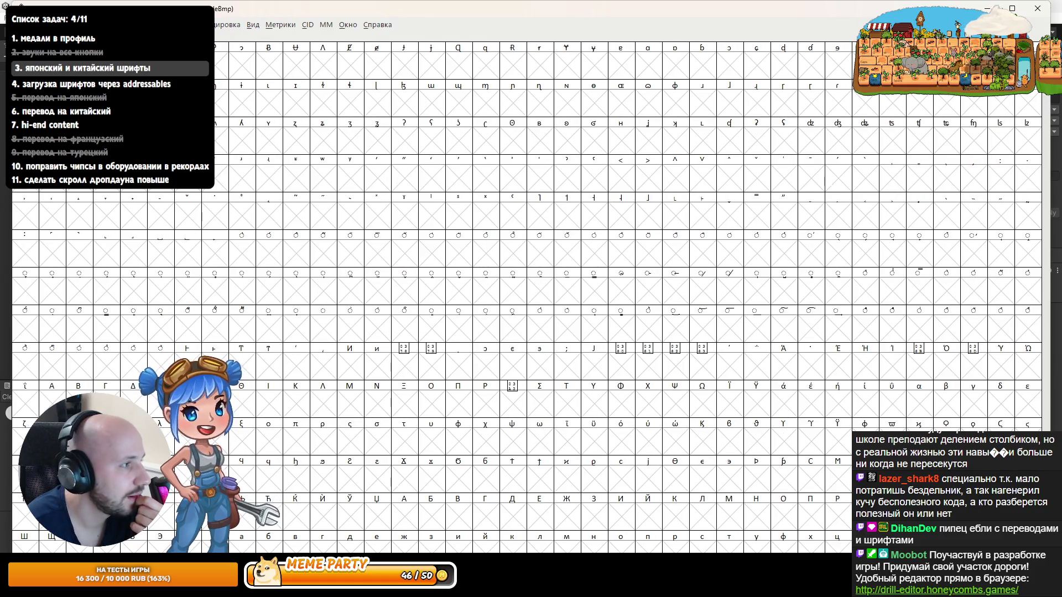
Step: Look through the View and Metrics menu options, then dismiss the menu
left_click(252, 26)
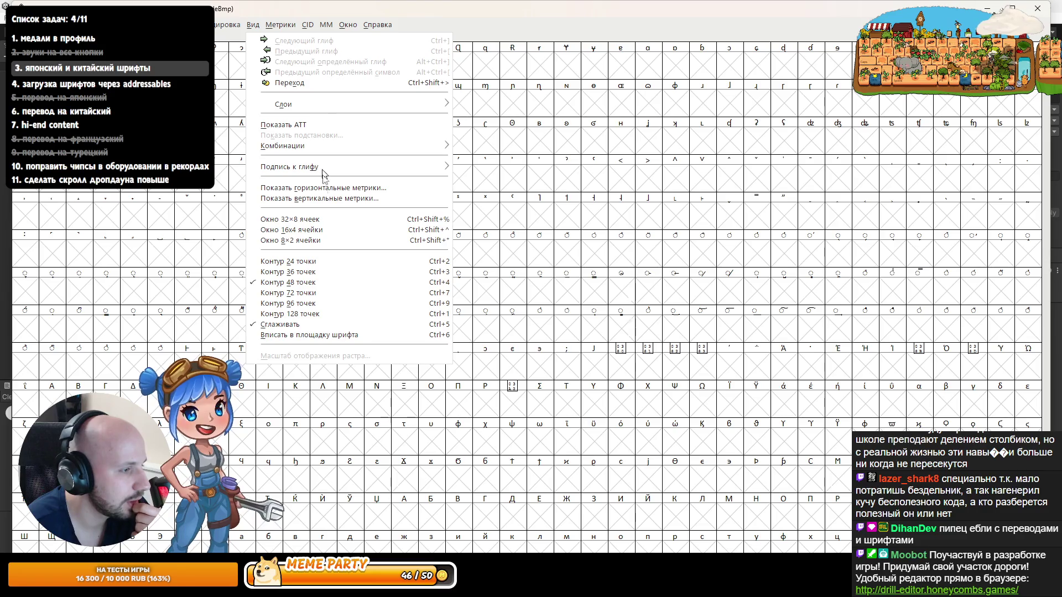
left_click(287, 29)
left_click(289, 29)
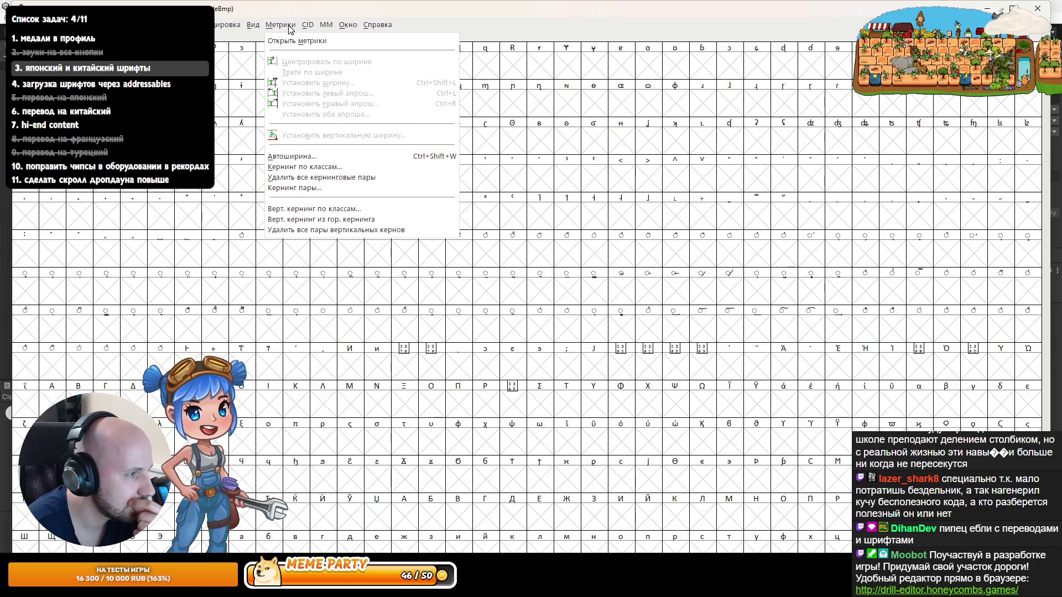
mouse_move(348, 27)
mouse_move(256, 29)
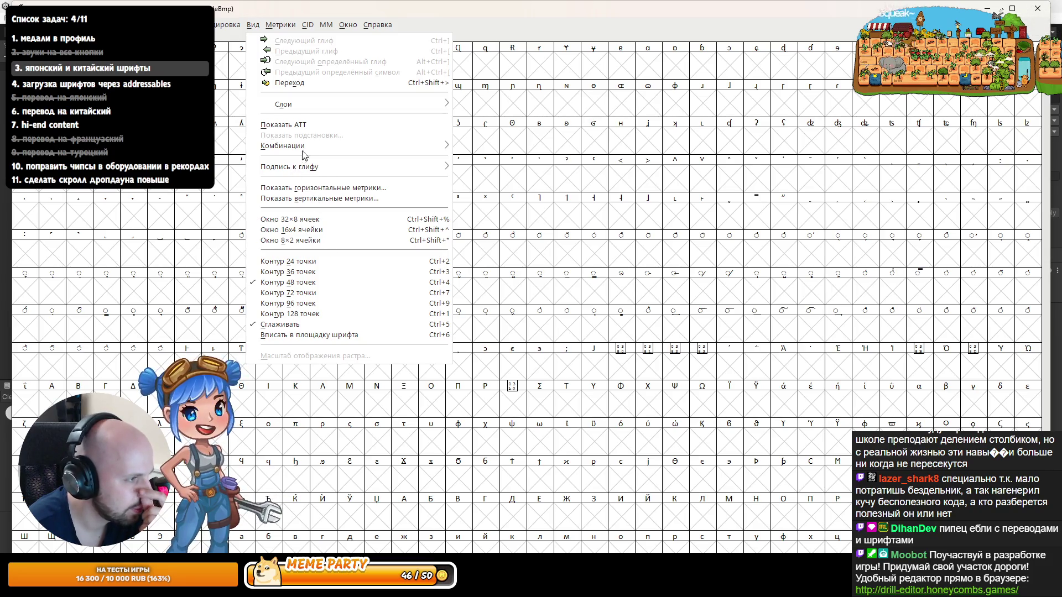
key("Escape")
Step: Scroll through the rest of the glyph set and close FontForge
scroll(303, 164, "down", 10)
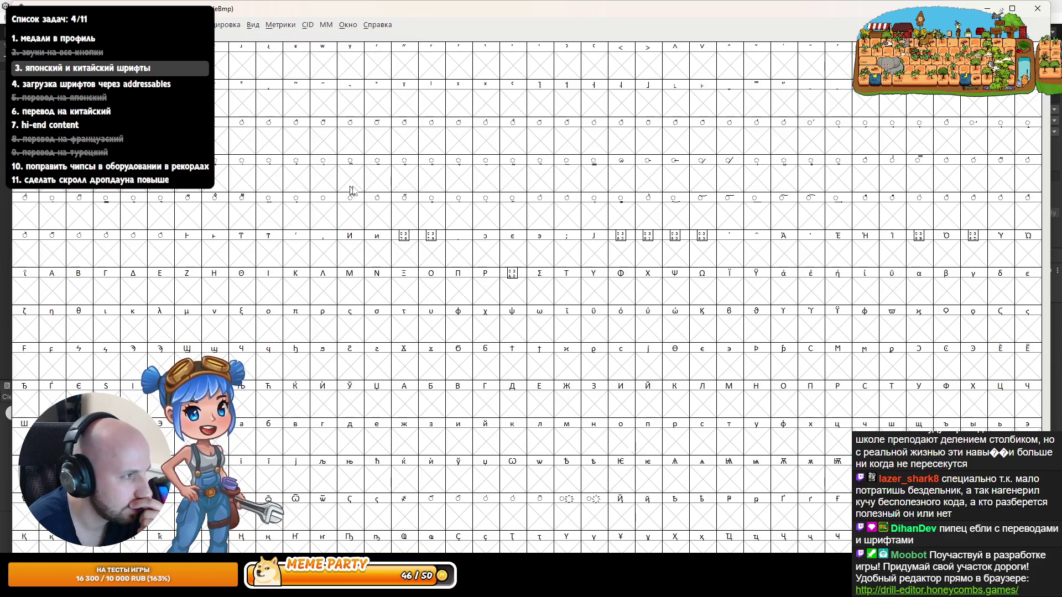
scroll(463, 289, "down", 15)
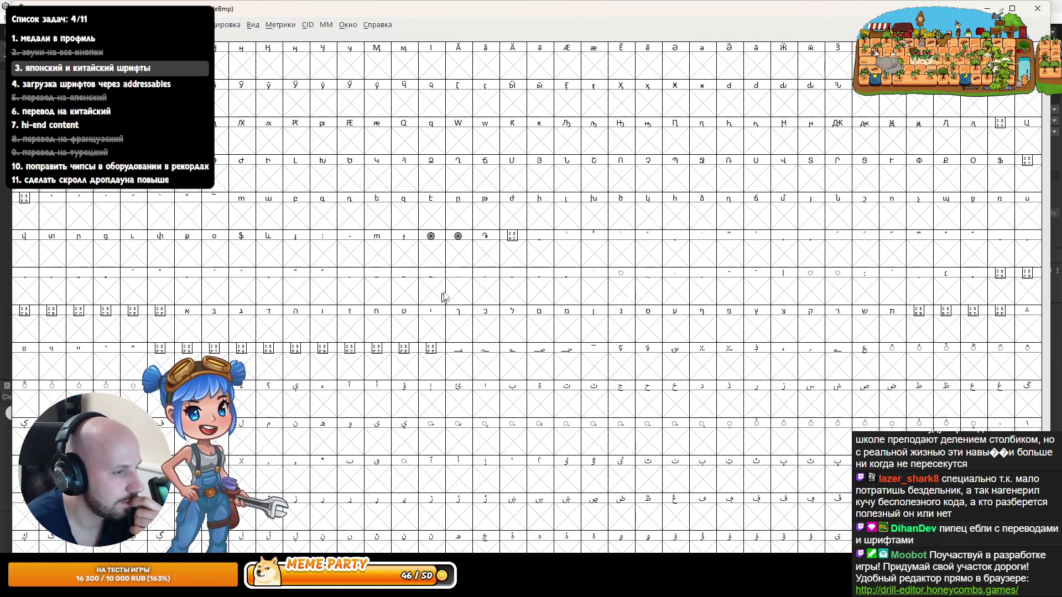
scroll(856, 250, "down", 1)
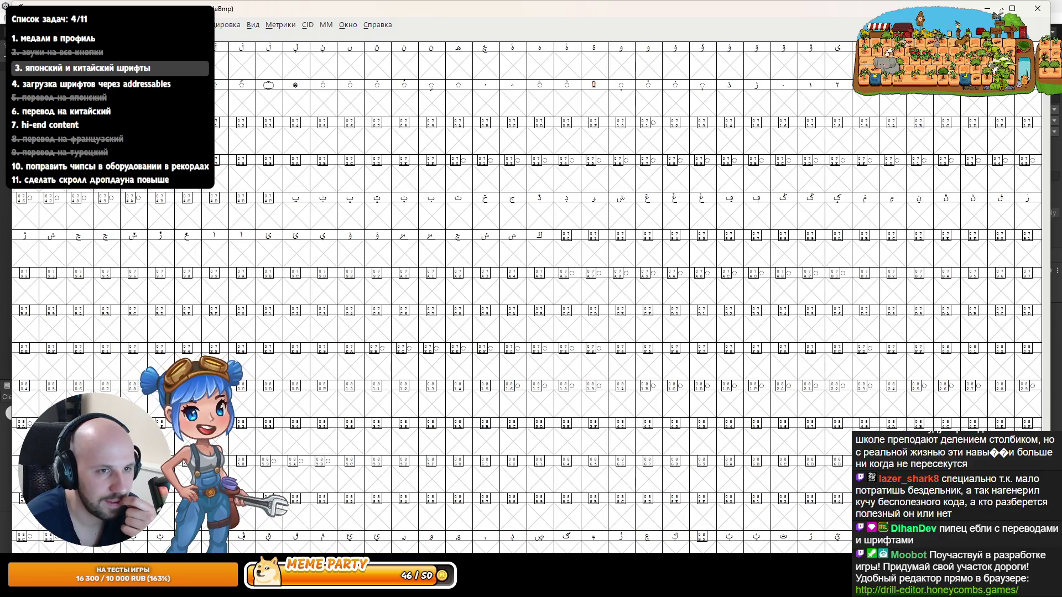
scroll(856, 250, "down", 10)
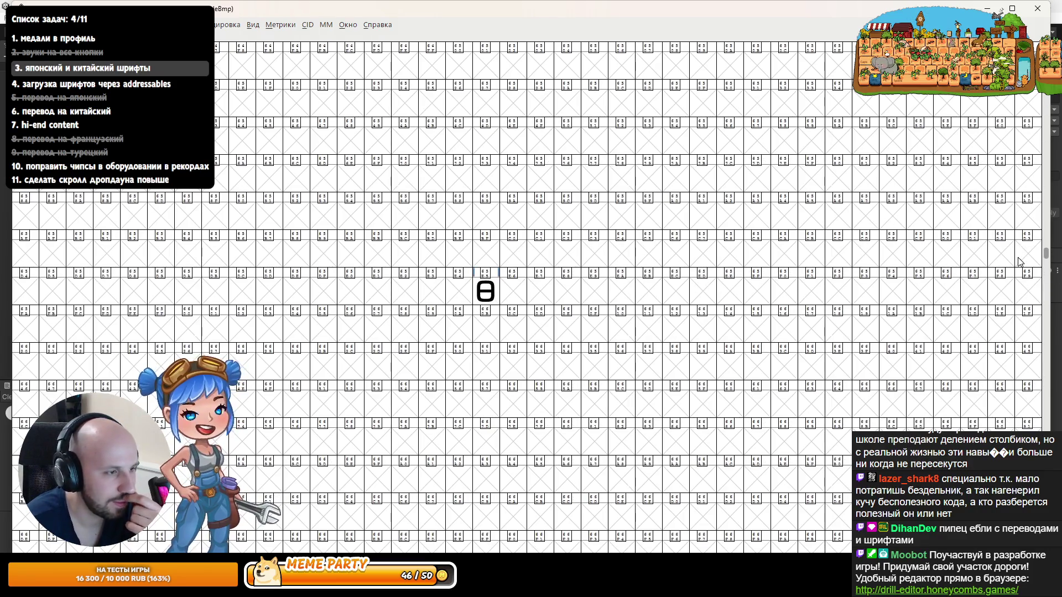
scroll(1020, 262, "down", 20)
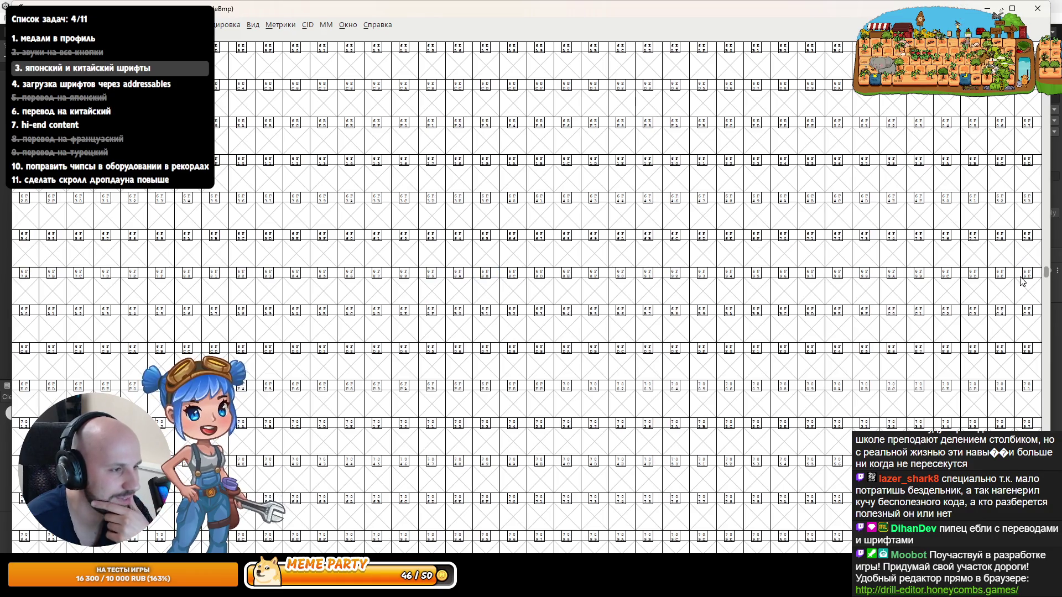
scroll(1024, 337, "down", 15)
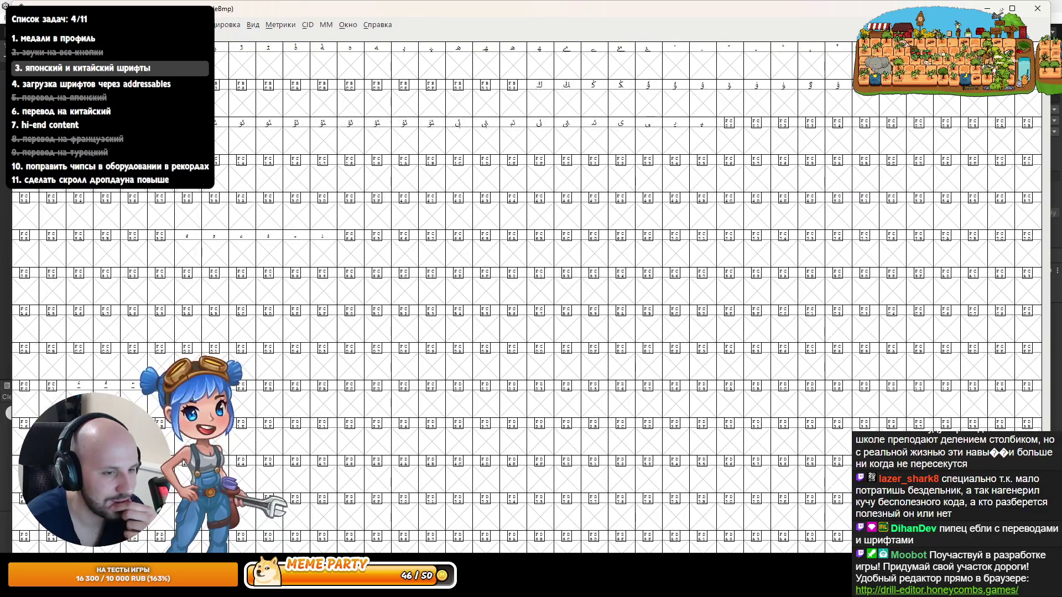
left_click(1030, 16)
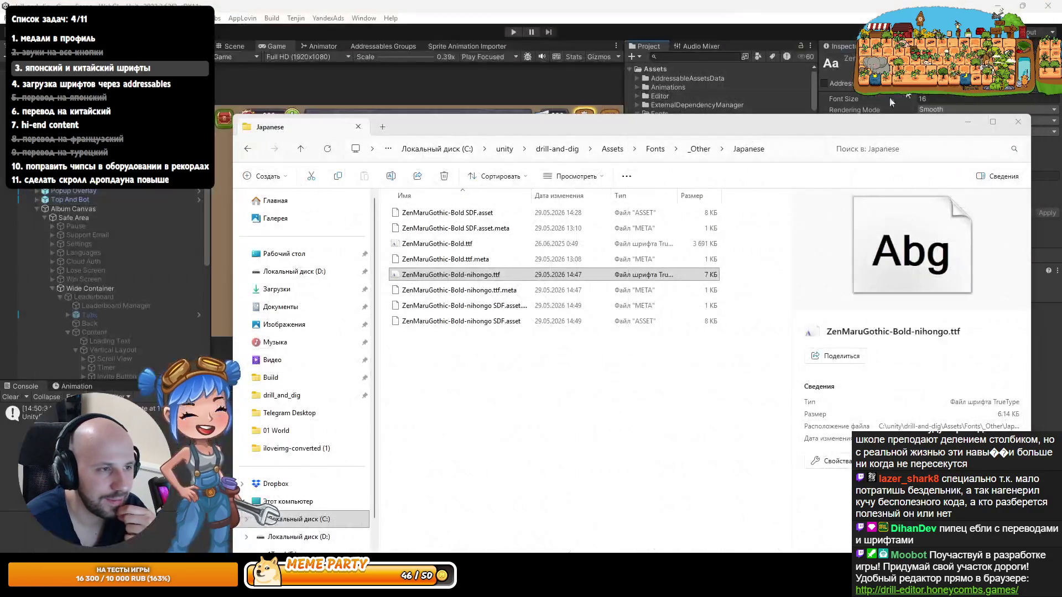
Step: Bring up Rider and hide the version-control panel to enlarge the SettingsLanguageManager code
left_click(277, 570)
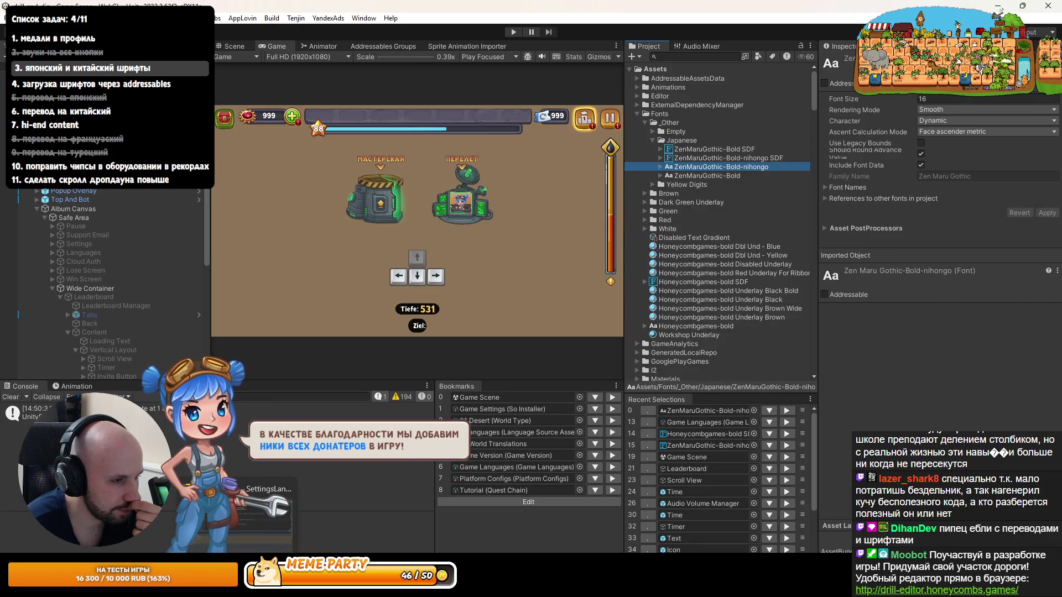
left_click(998, 6)
left_click(1040, 306)
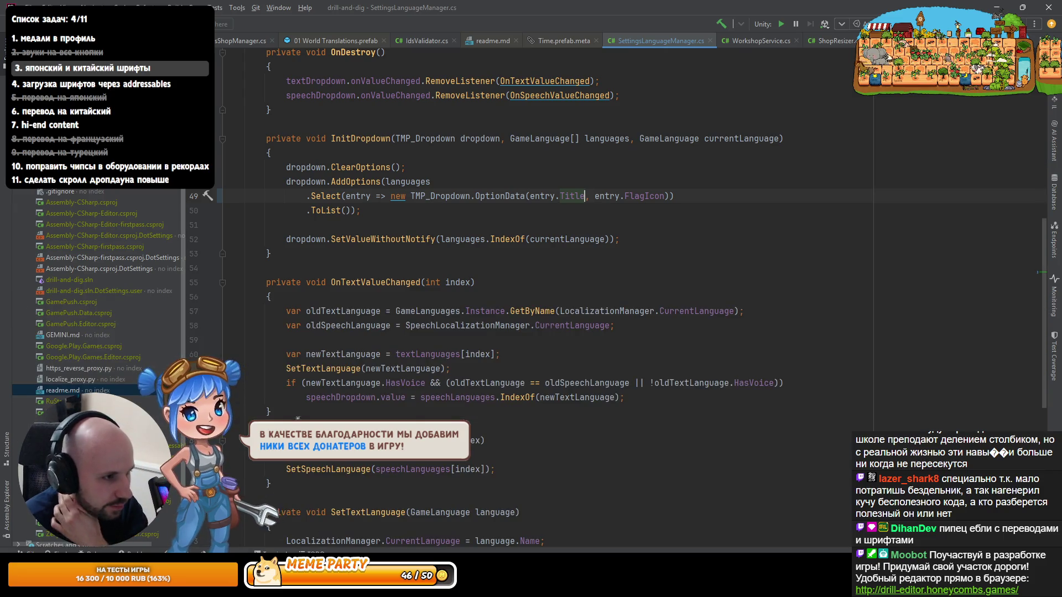
left_click(455, 325)
Step: Open the pending commit and expand Unversioned Files > .fonttools-venv > bin to see the Python executables
key("ctrl+k")
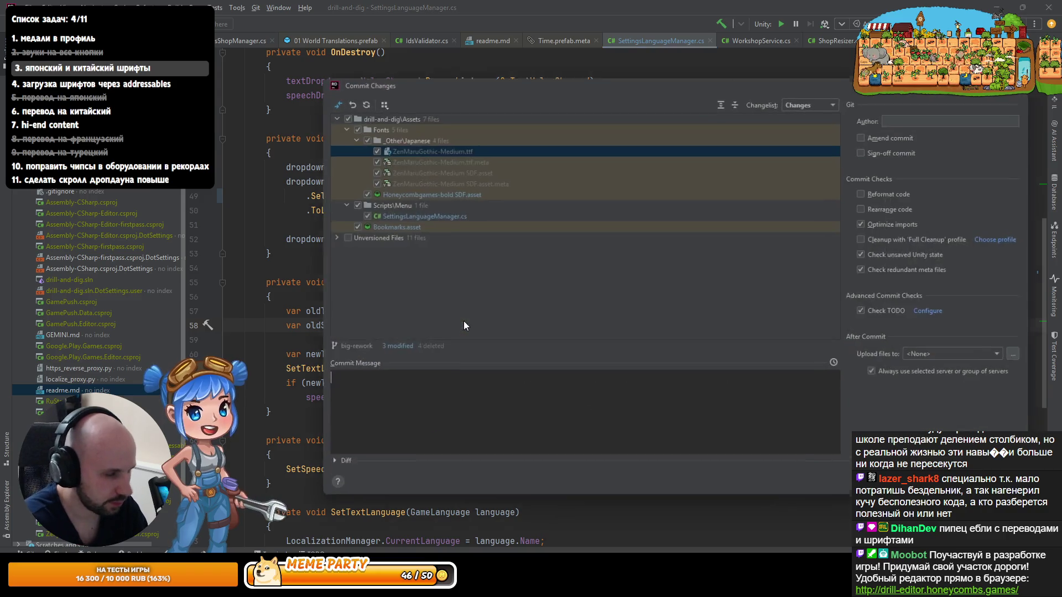
left_click(330, 237)
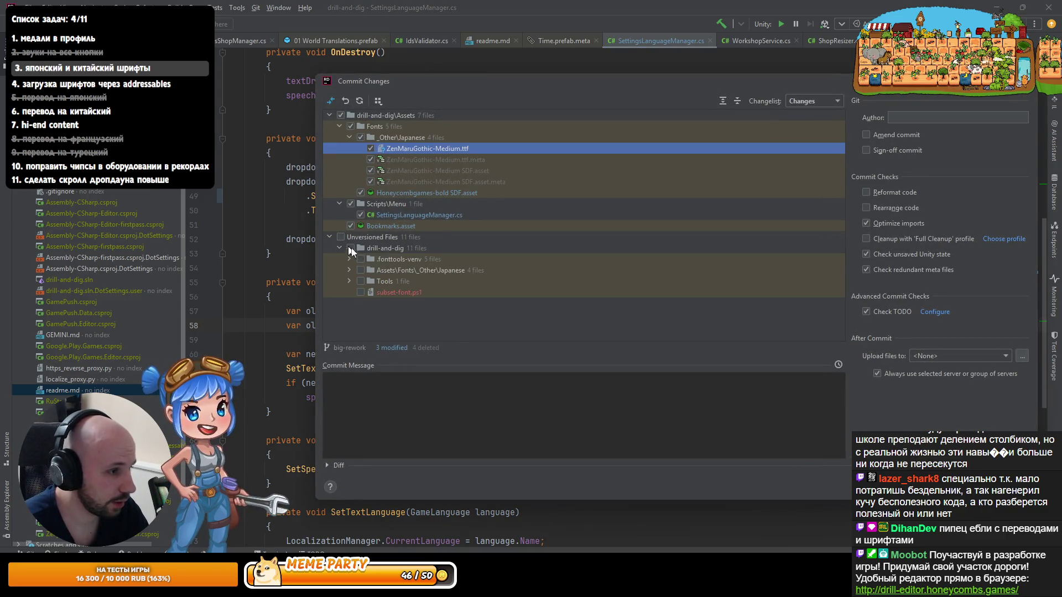
left_click(349, 260)
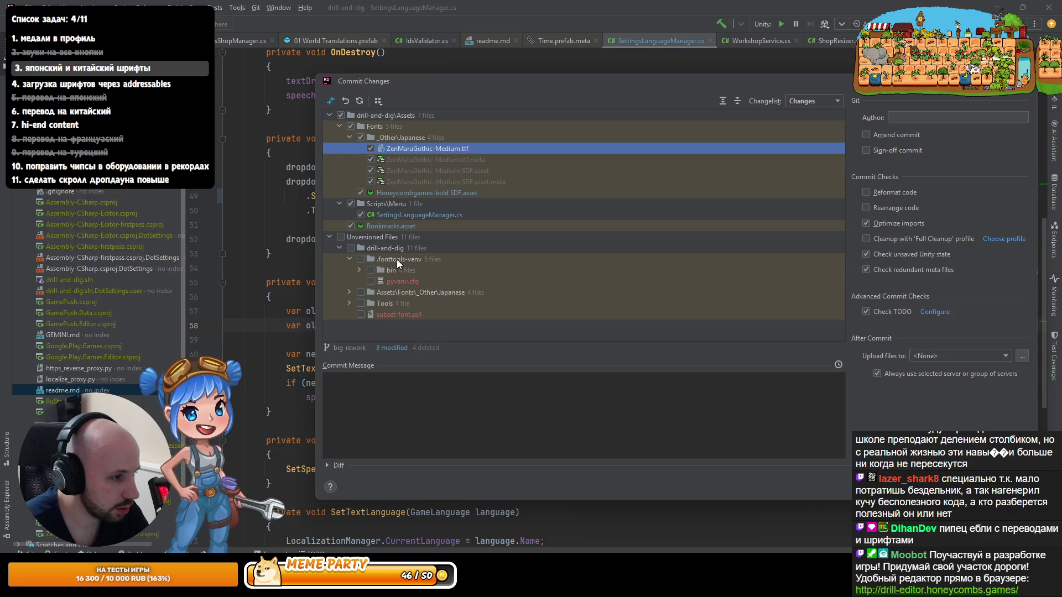
left_click(358, 269)
scroll(399, 271, "down", 1)
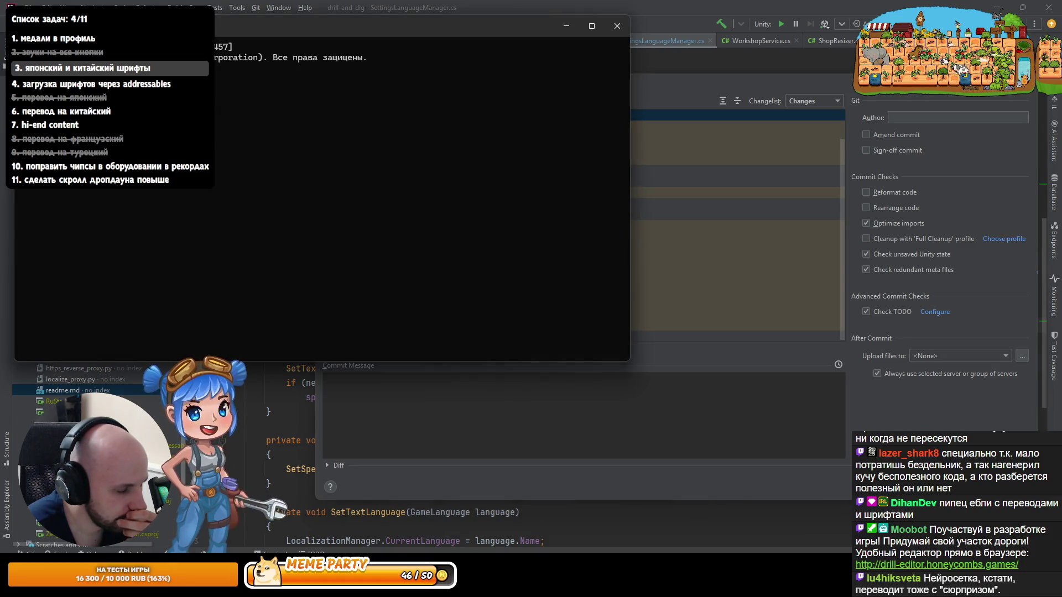
key("alt+Tab")
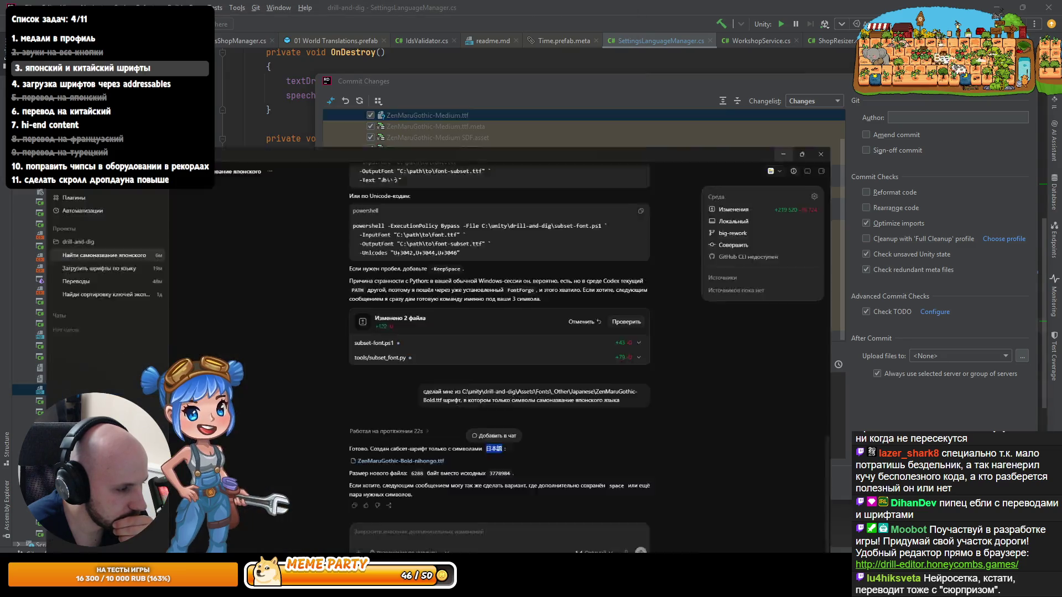
Step: Start a new Codex chat asking why Python isn't on PATH, then copy the where python result
key("ctrl+n")
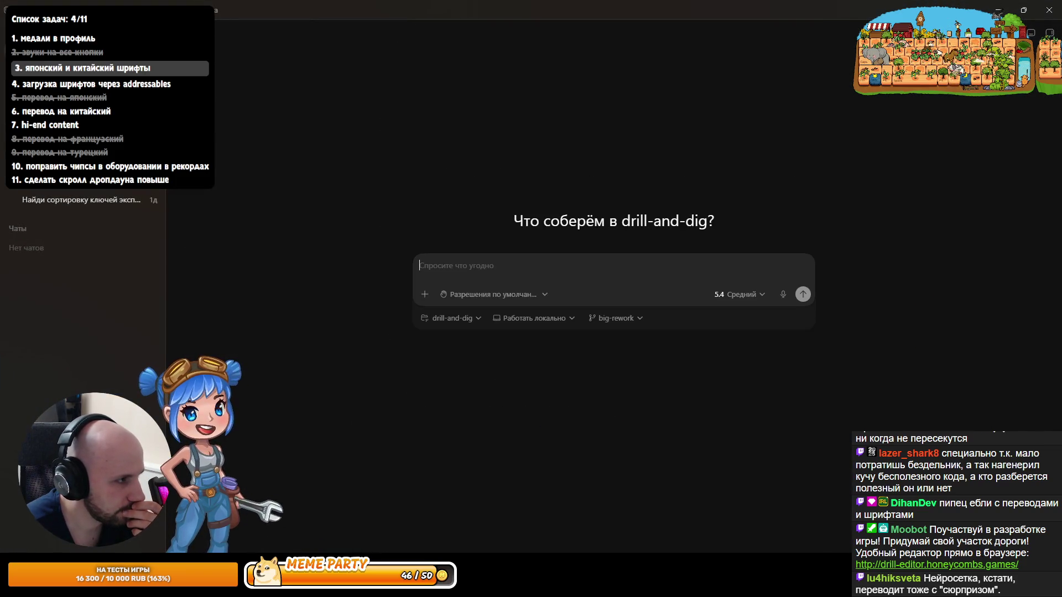
type("lfdf")
key("BackSpace")
key("BackSpace")
key("BackSpace")
type("давай разберемся, почему ты не видишь питон в моем PATH")
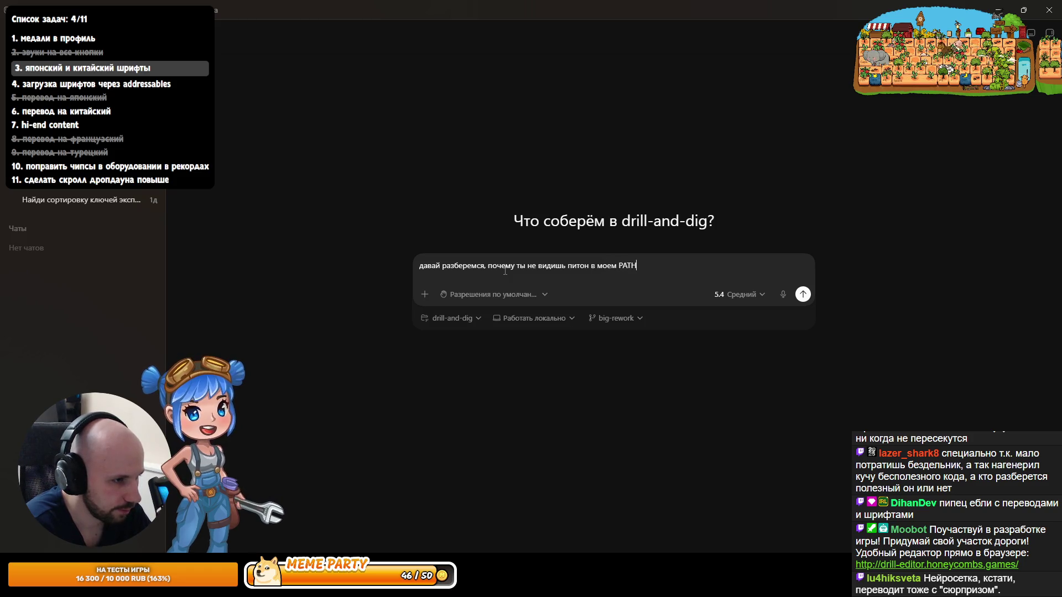
key("Return")
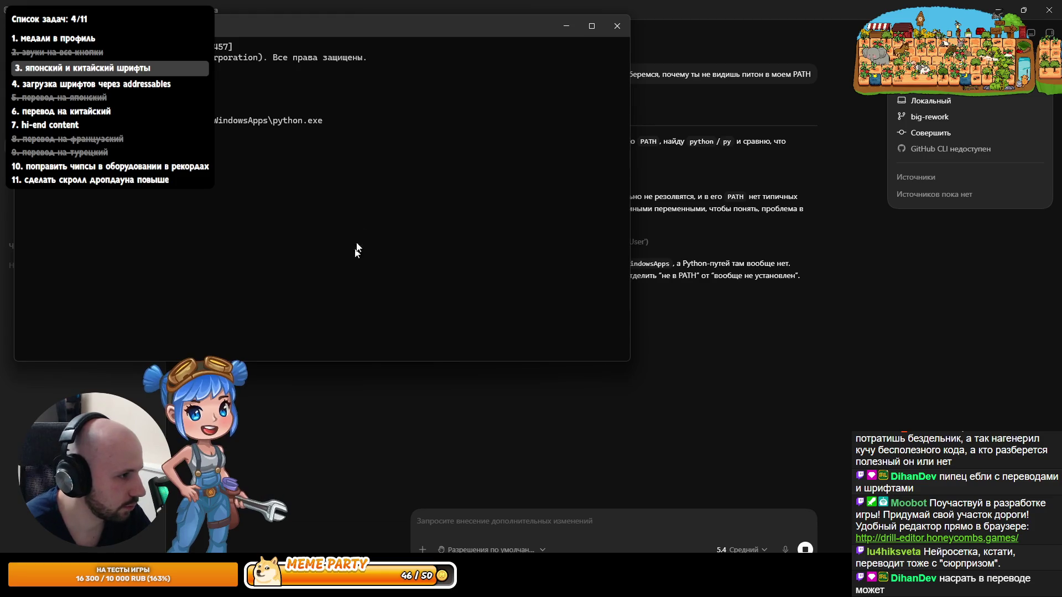
key("ctrl+c")
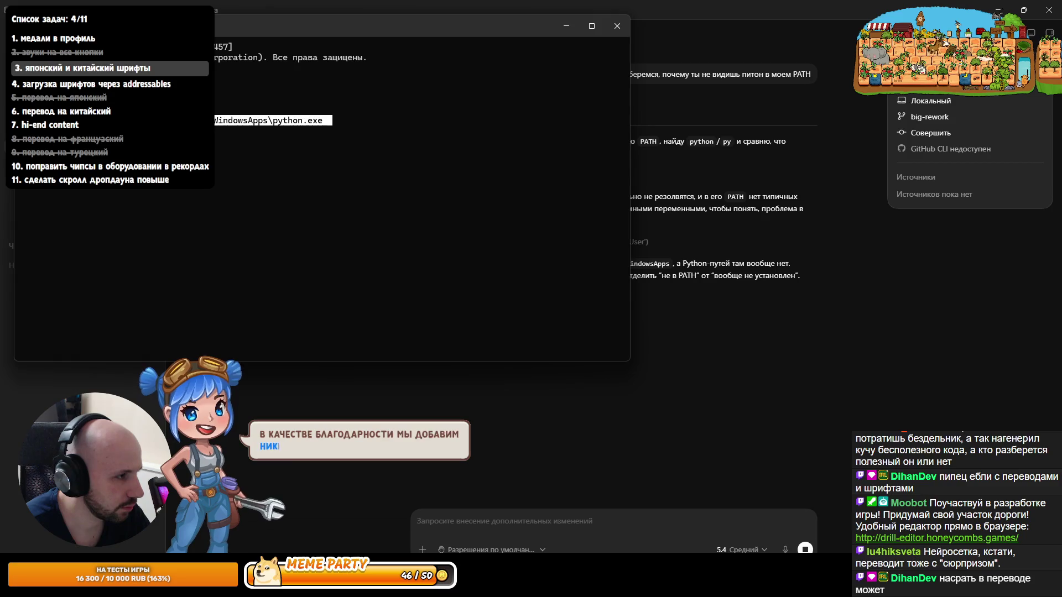
key("alt+Tab")
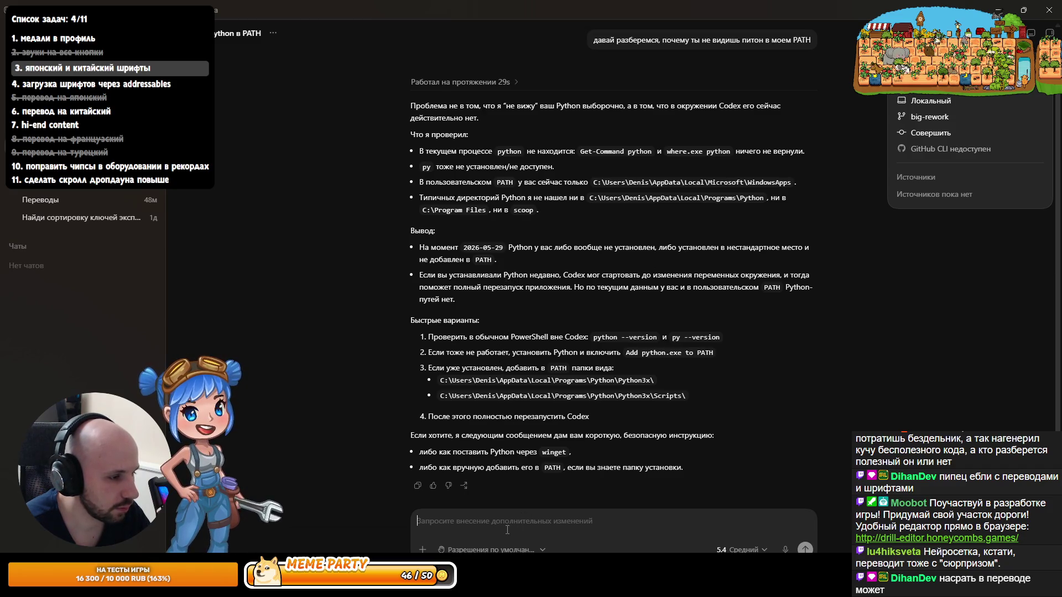
Step: Send the where python output to Codex and select its suggested python --version and py --version commands
key("ctrl+v")
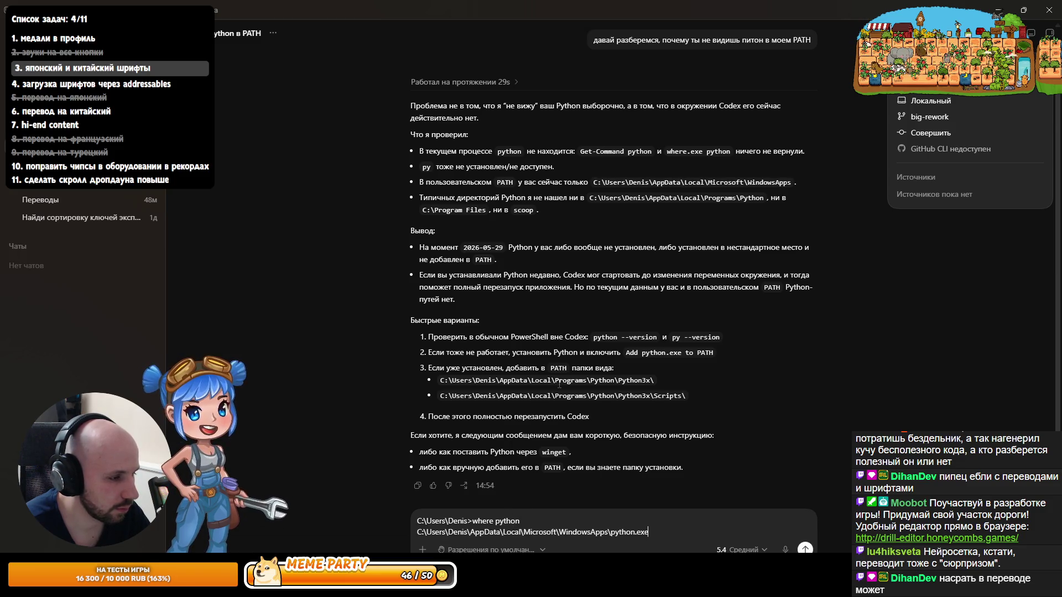
key("Return")
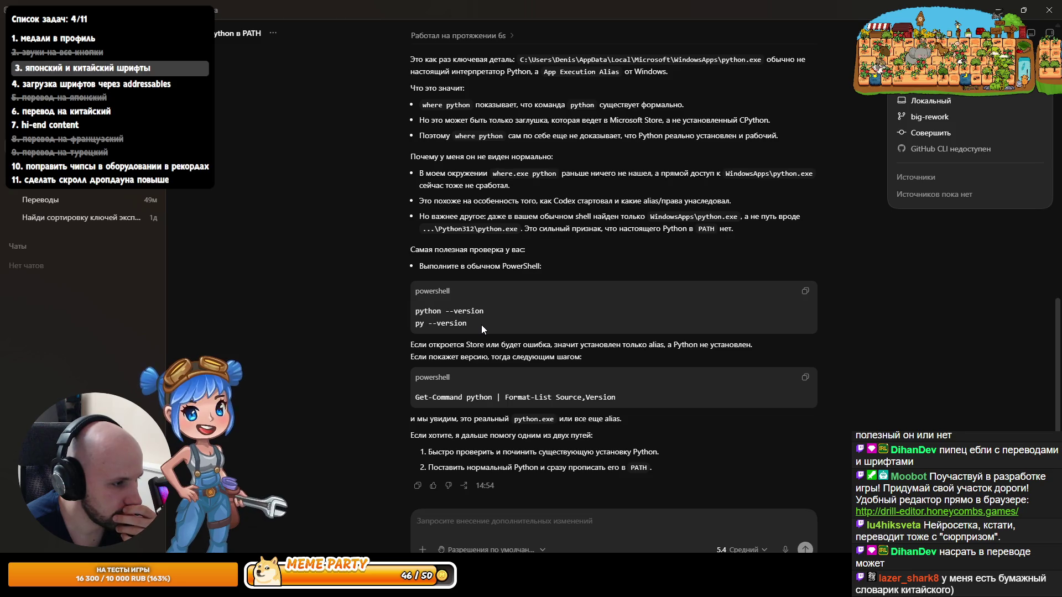
left_click_drag(483, 323, 410, 314)
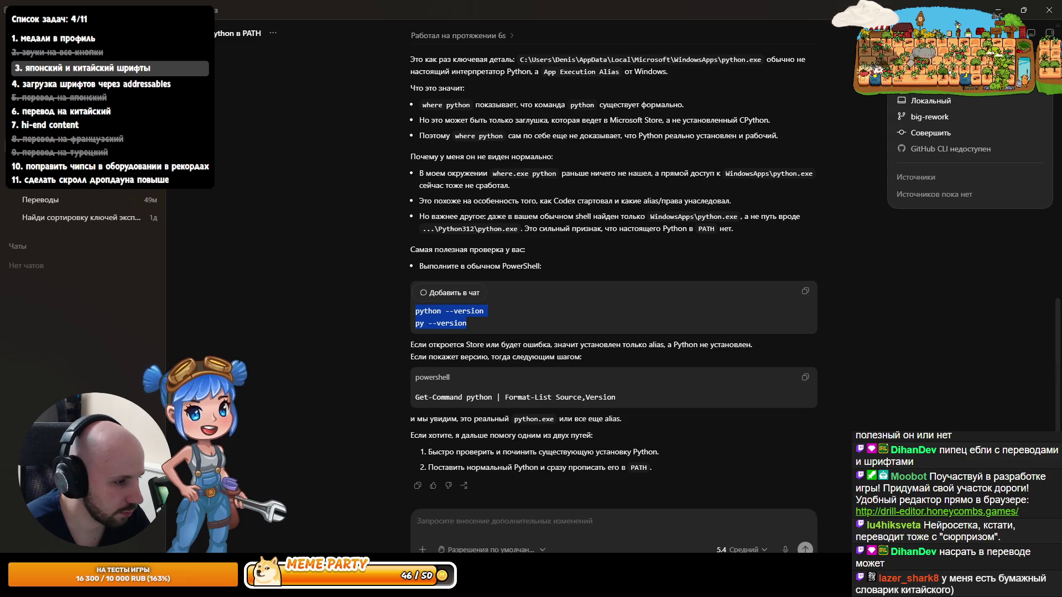
key("super")
Step: Launch Windows PowerShell and run the pasted python --version and py --version checks
type("powershell")
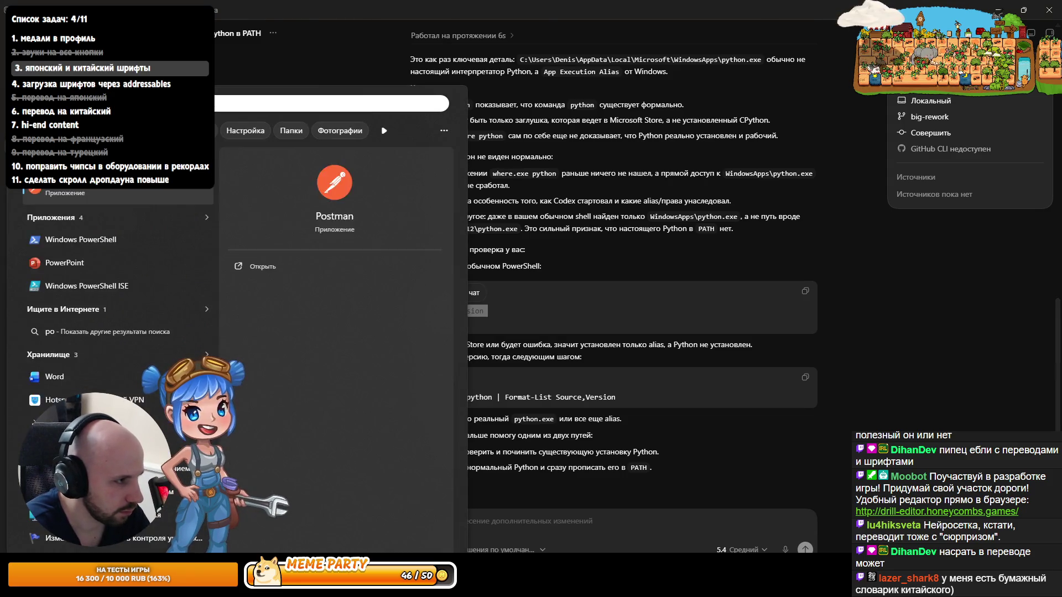
key("Return")
key("ctrl+v")
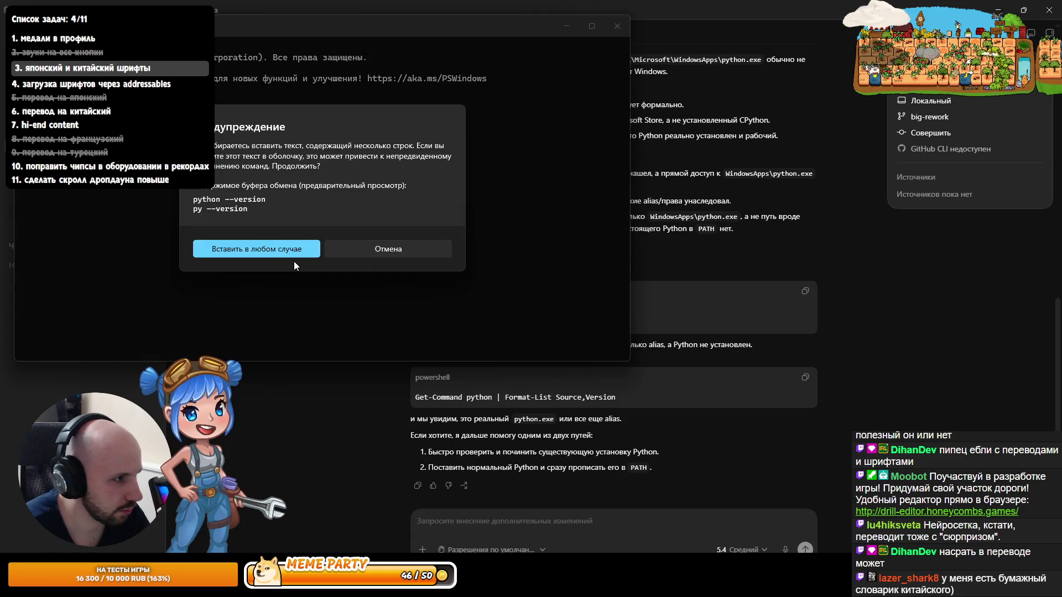
left_click(299, 249)
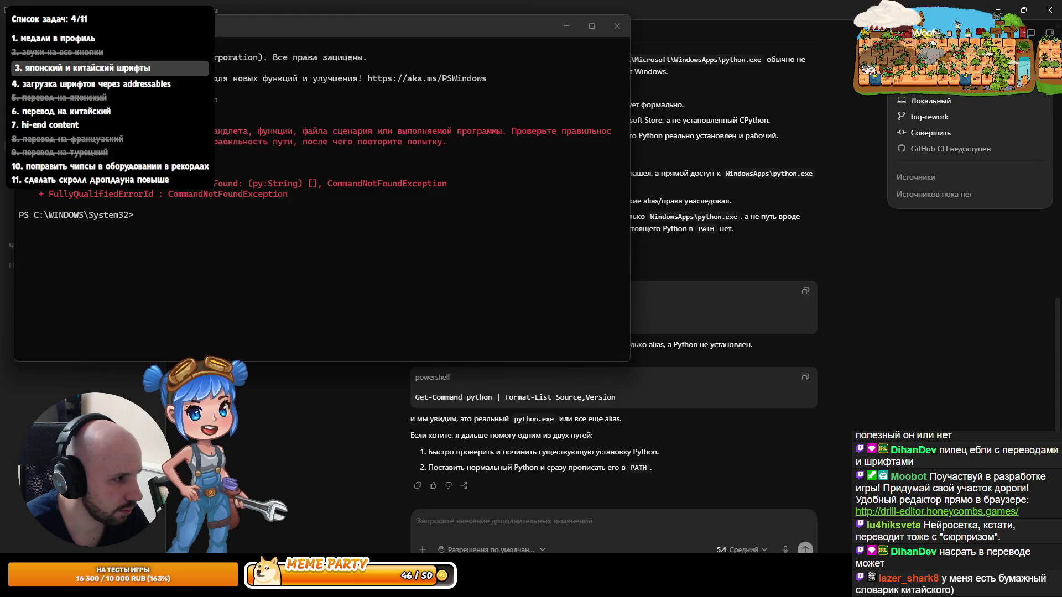
Step: Copy Get-Command python from Codex's reply and run it in PowerShell
left_click(506, 397)
left_click_drag(637, 399, 414, 399)
key("ctrl+c")
key("alt+Tab")
key("ctrl+v")
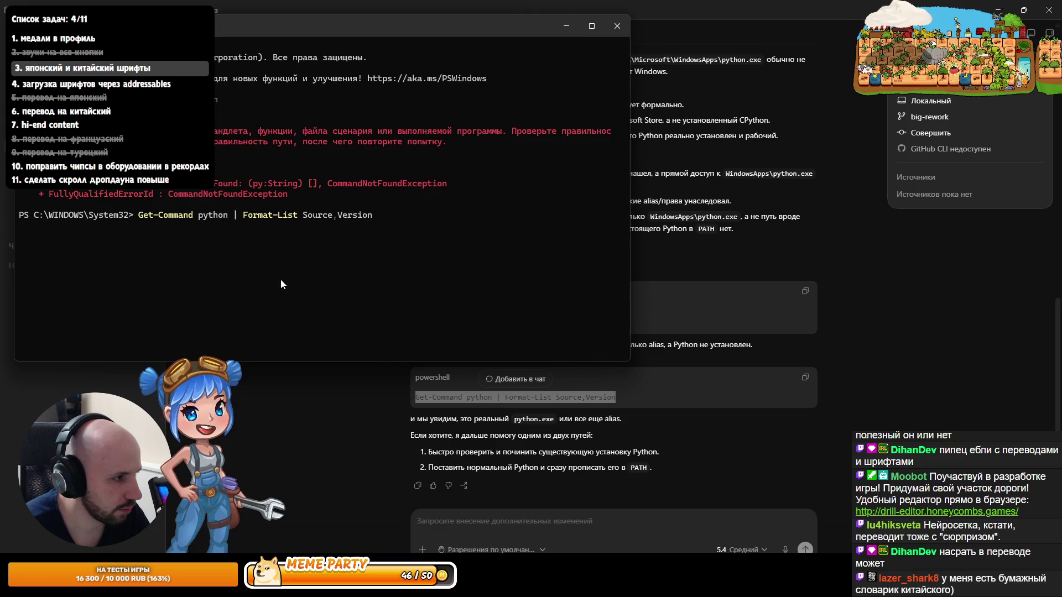
key("Return")
Step: Paste the Source and Version output showing WindowsApps python.exe 0.0.0.0 into Codex's message
left_click_drag(165, 306, 53, 213)
right_click(52, 213)
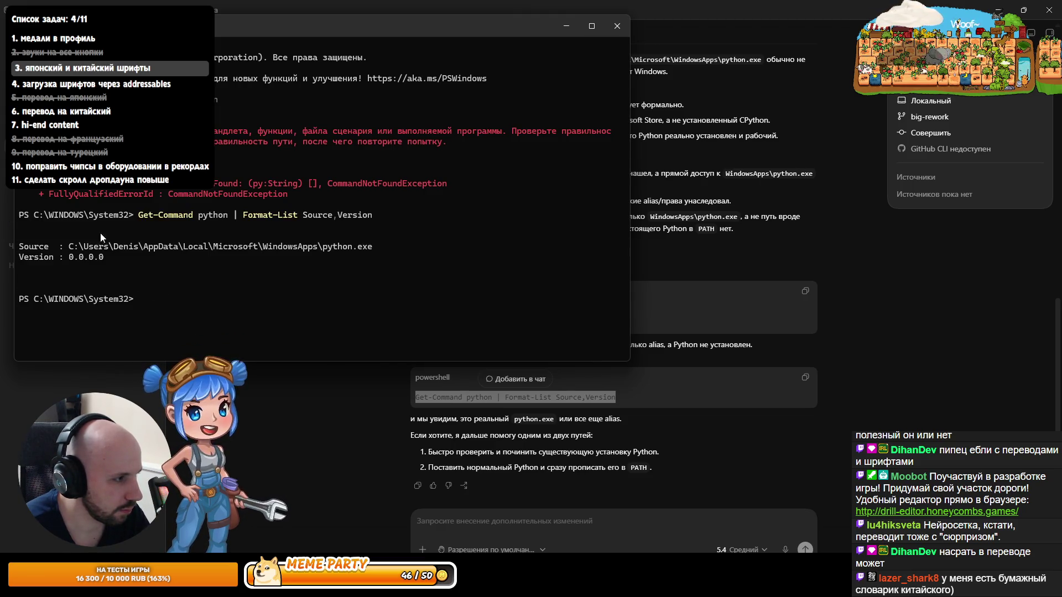
left_click(512, 513)
key("ctrl+v")
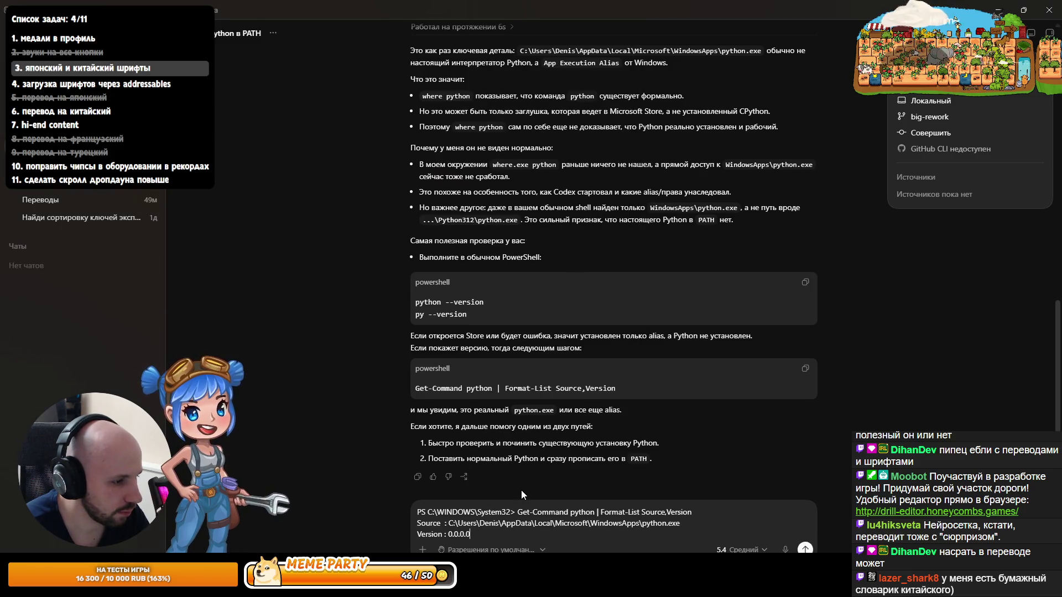
Step: Send the Get-Command output, read the WindowsApps-alias diagnosis with its winget install suggestion, then close Codex
key("Return")
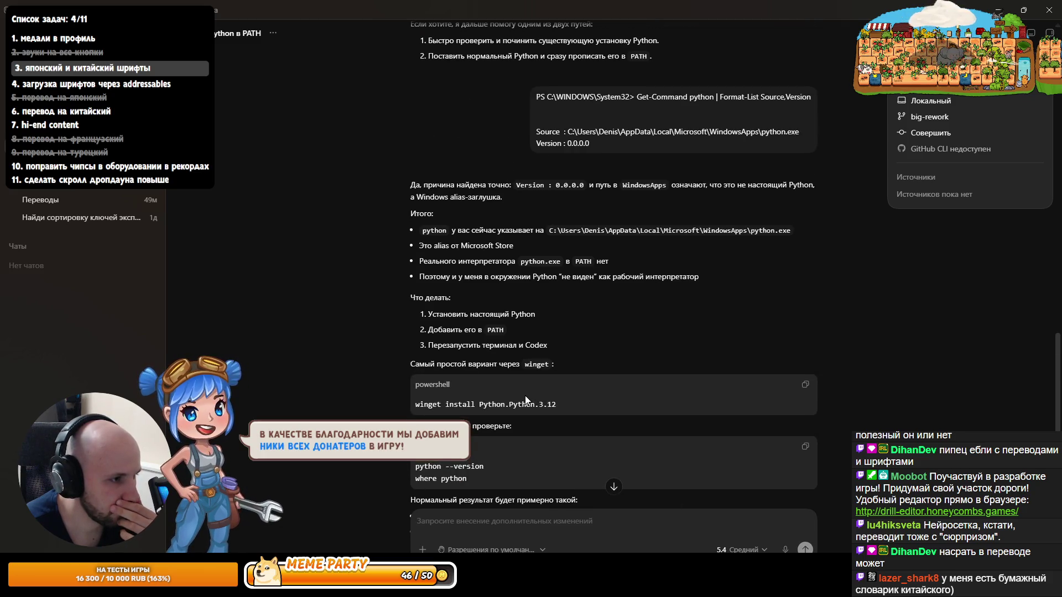
scroll(526, 399, "up", 1)
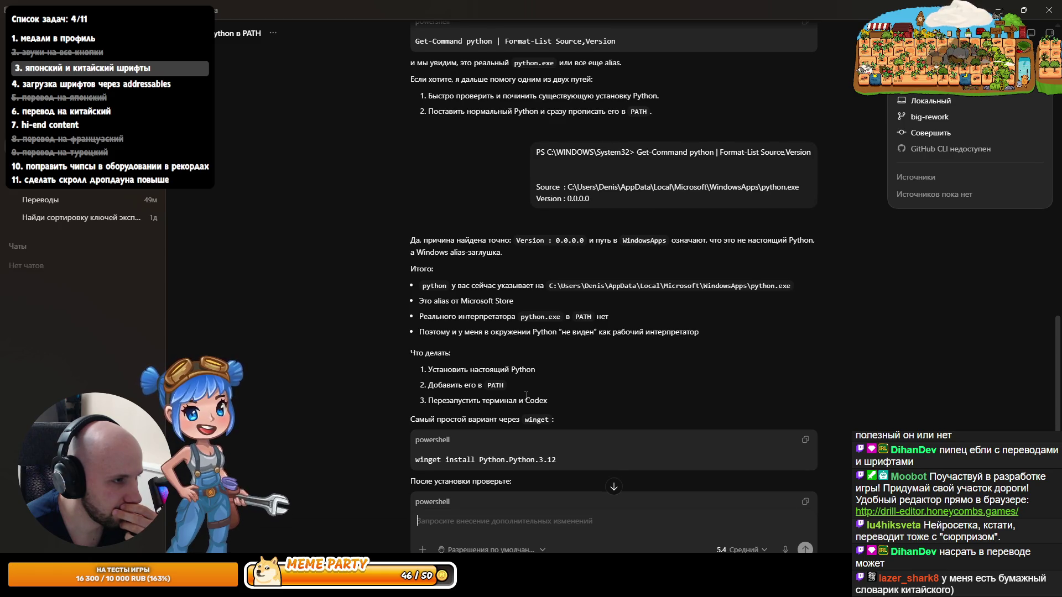
scroll(526, 395, "down", 4)
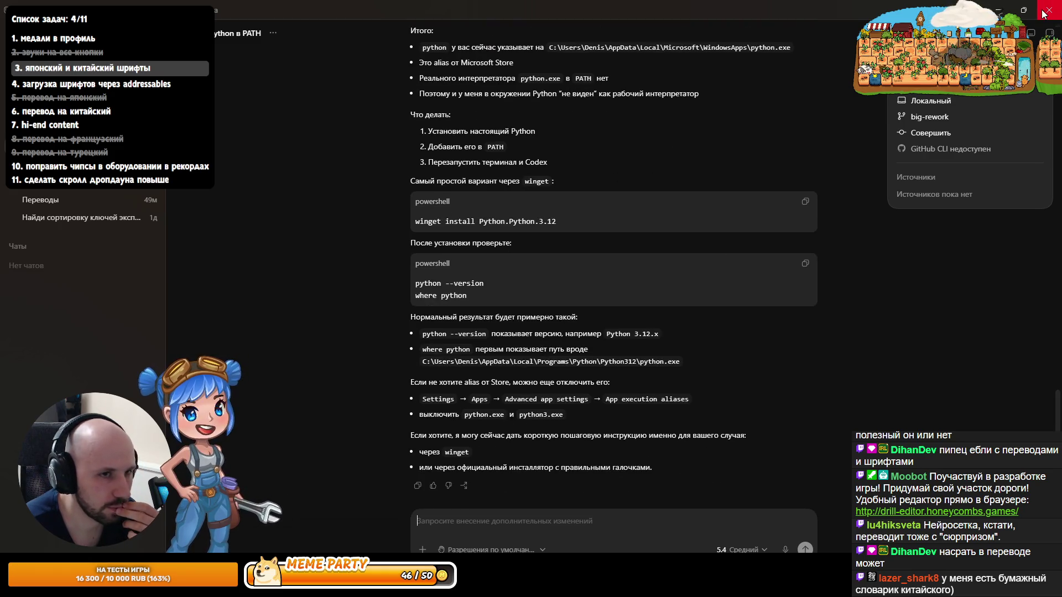
left_click(1043, 15)
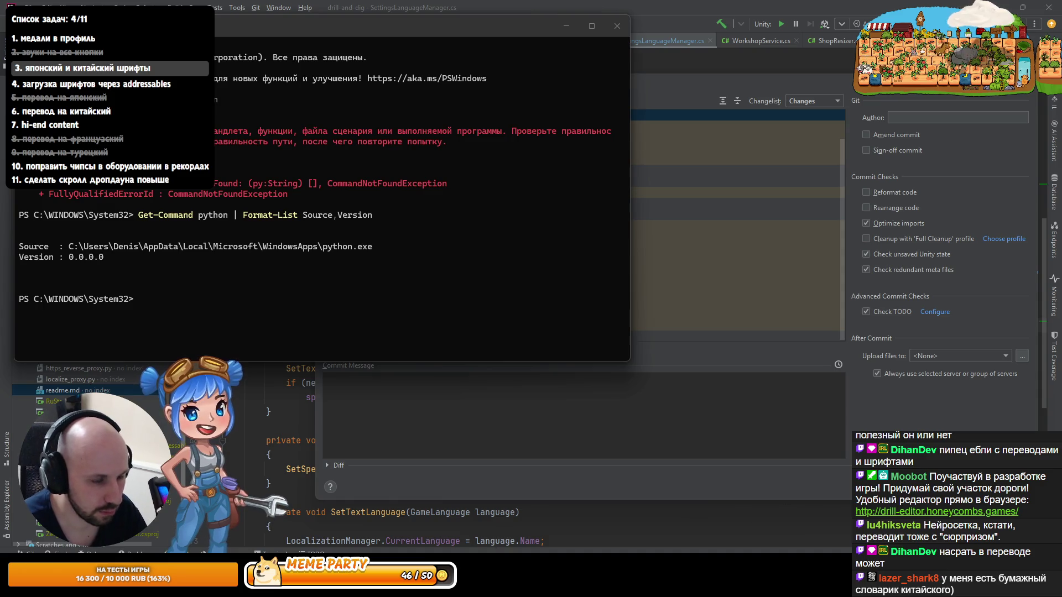
Step: Relaunch Codex from the Start menu search
right_click(945, 585)
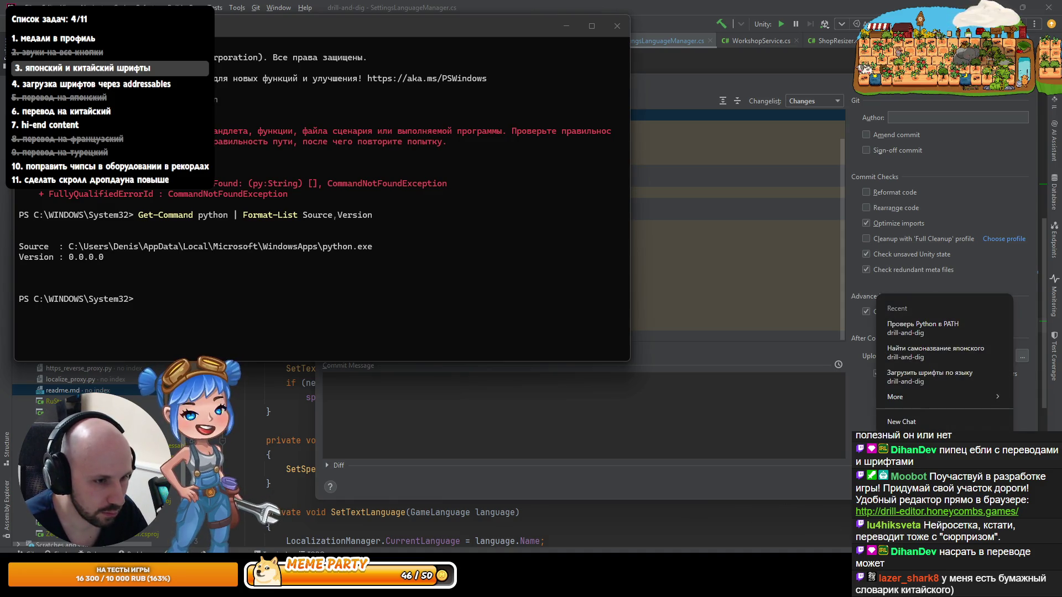
key("Escape")
key("super")
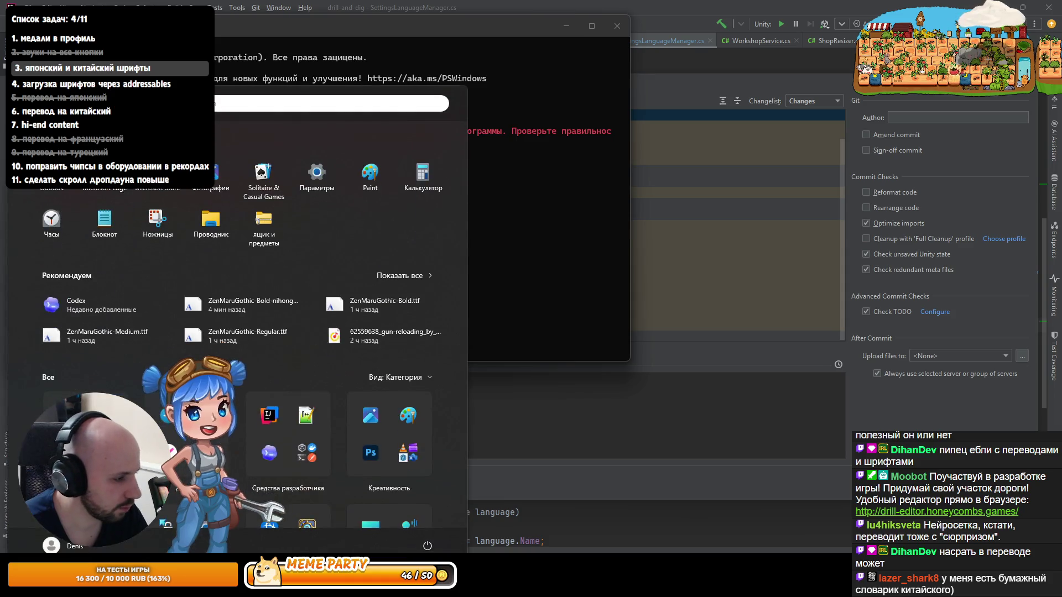
type("cop")
key("Escape")
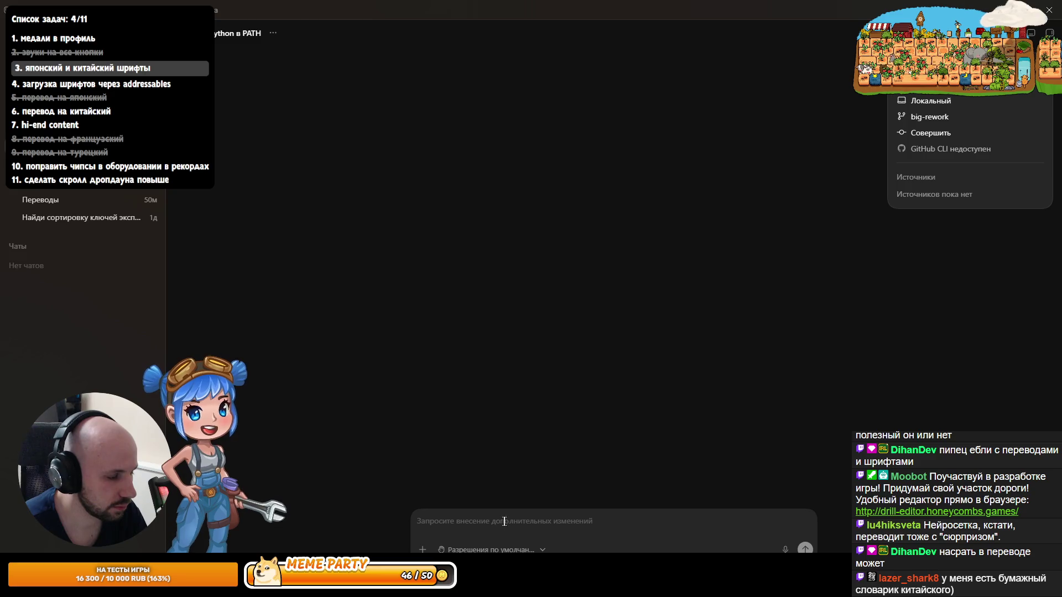
Step: Ask Codex in Russian whether it can see python now, and read its reply
type("z")
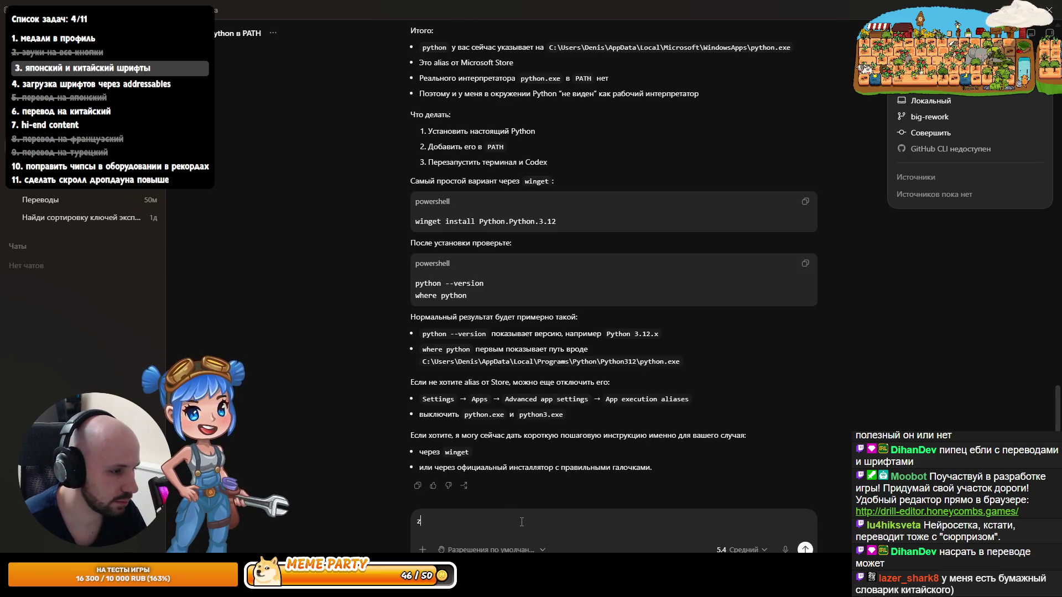
key("BackSpace")
type("я")
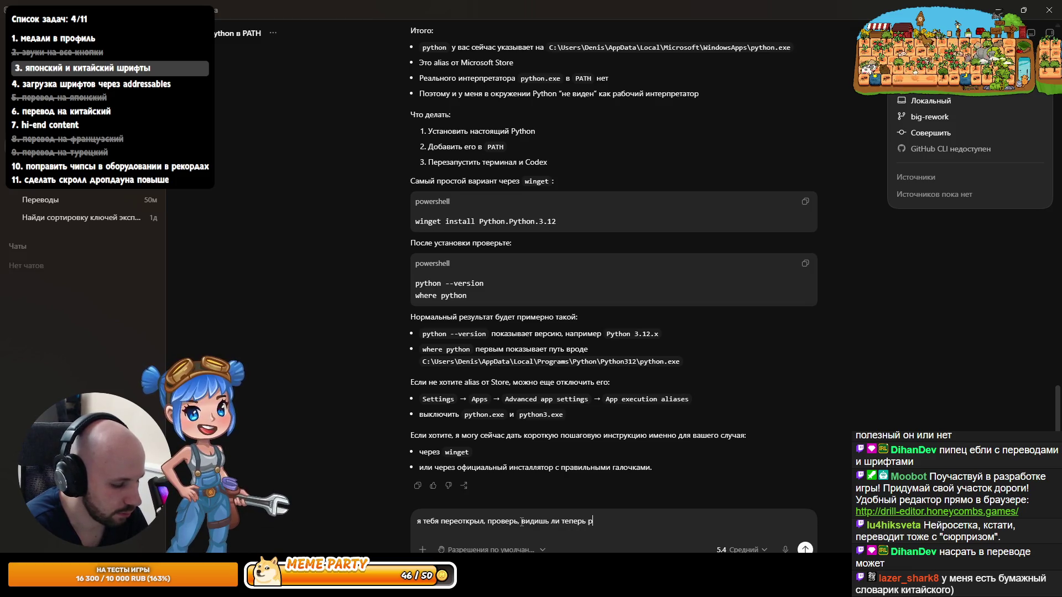
key("Return")
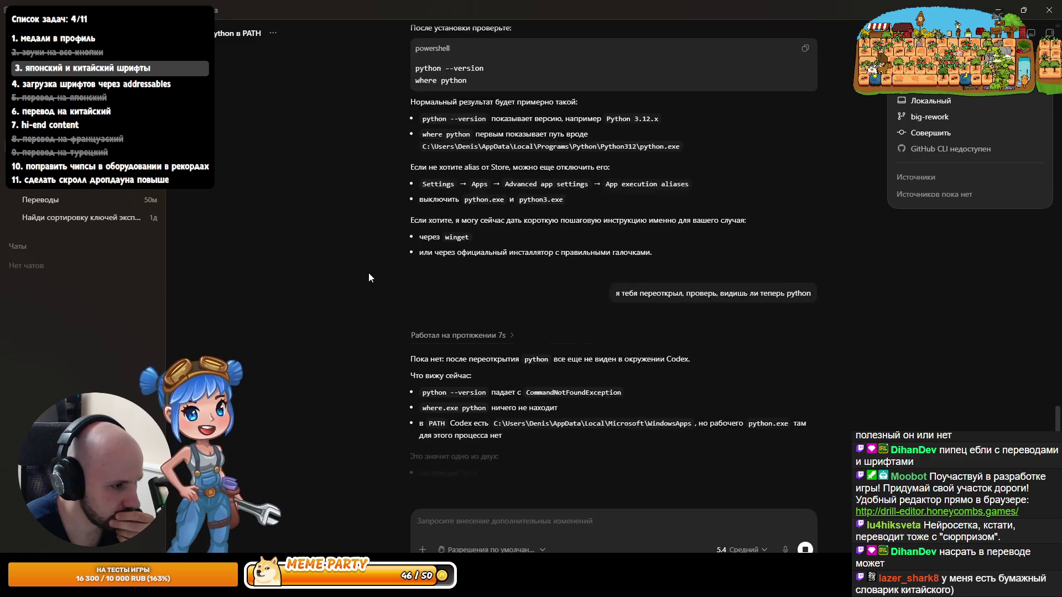
scroll(378, 274, "up", 1)
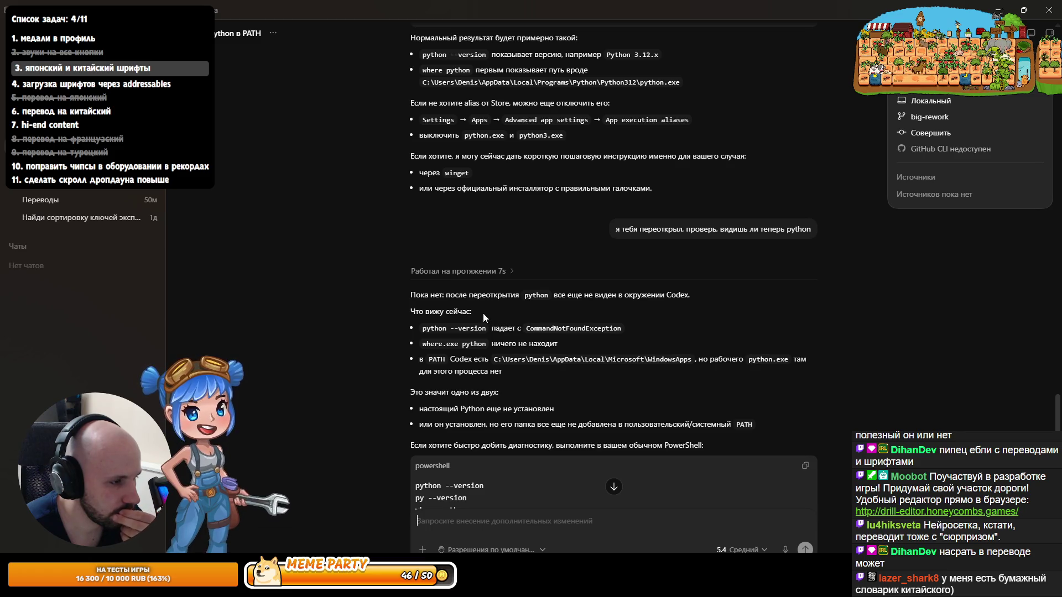
Step: Copy the four python/py diagnostic commands from Codex's reply and run them in PowerShell
scroll(482, 308, "down", 2)
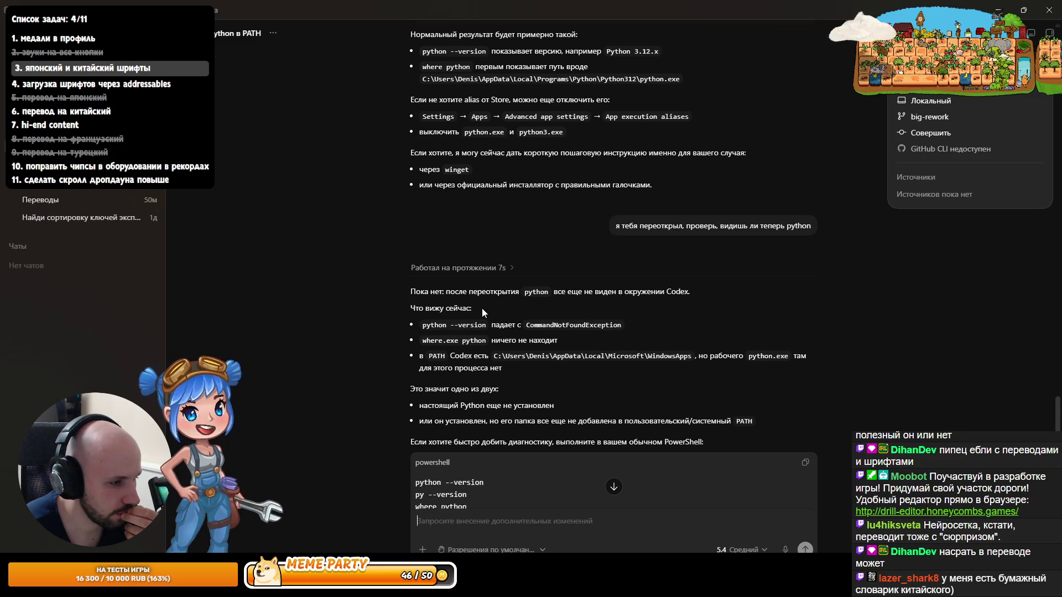
mouse_move(463, 469)
left_mouse_down()
mouse_move(416, 467)
mouse_move(414, 431)
left_mouse_up()
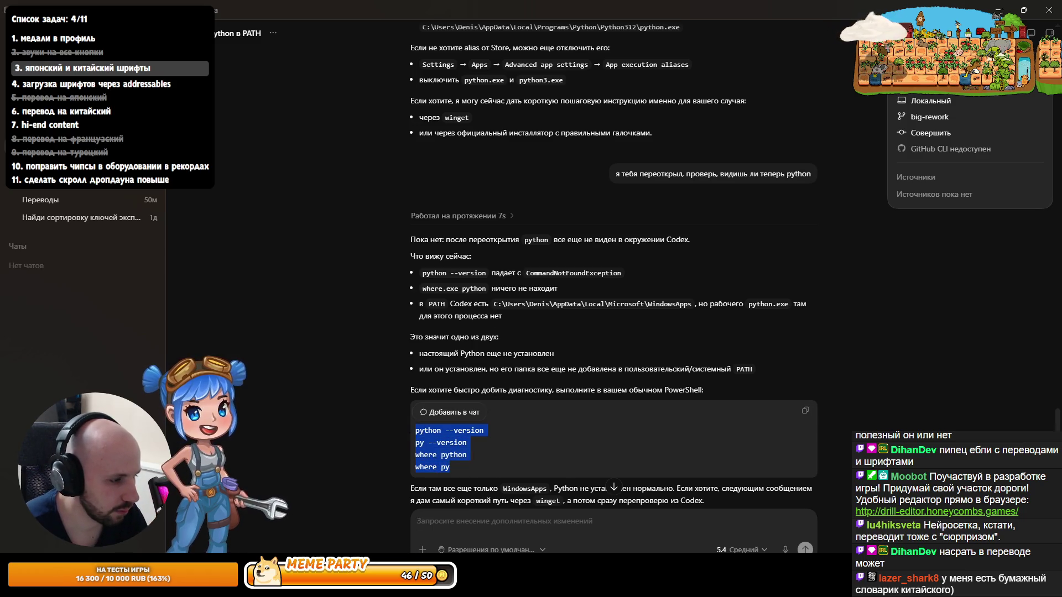
scroll(614, 310, "down", 1)
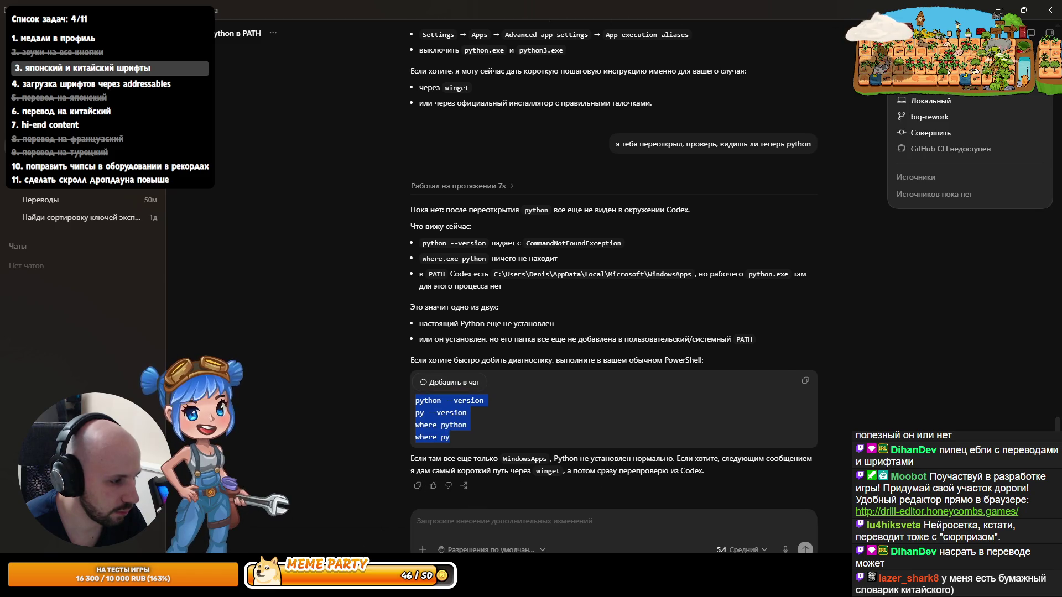
key("alt+Tab")
key("ctrl+v")
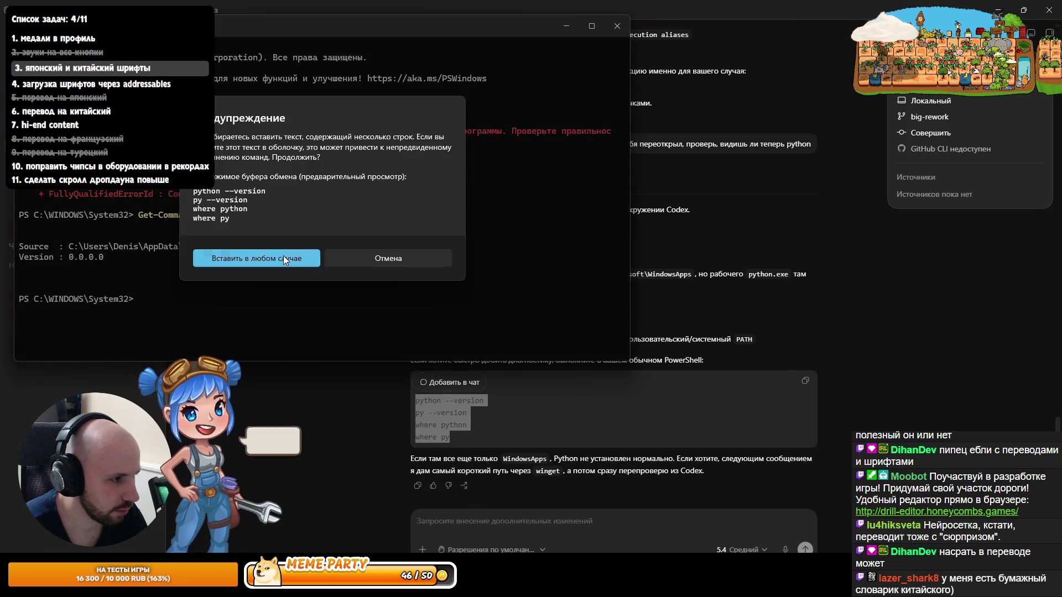
key("Return")
Step: Send the PowerShell results (Python 3.13.13, py unrecognized) back to Codex
left_click_drag(185, 352, 11, 230)
key("ctrl+c")
left_click(532, 524)
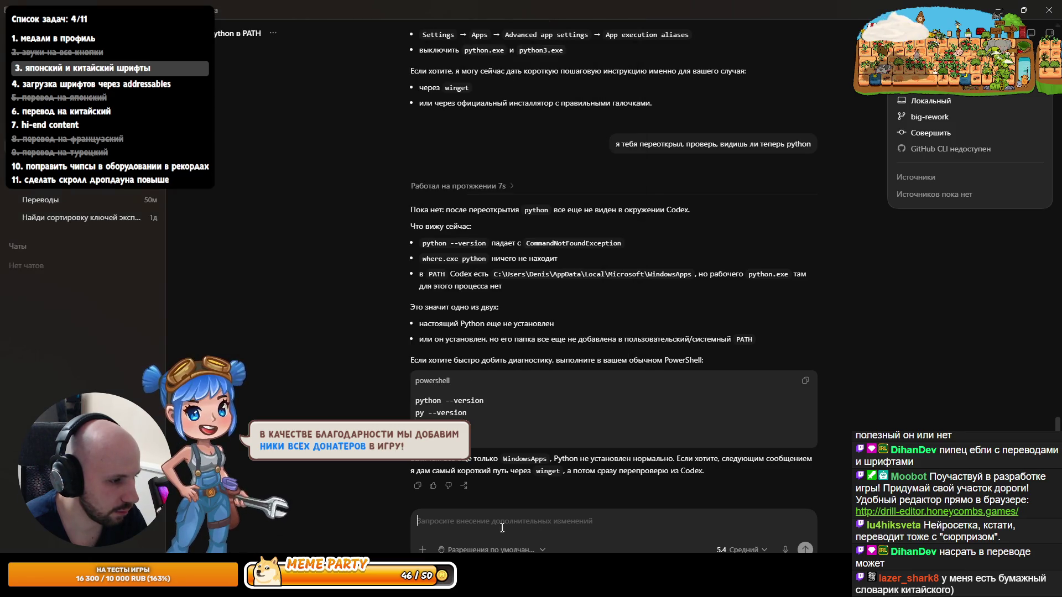
key("ctrl+v")
key("Return")
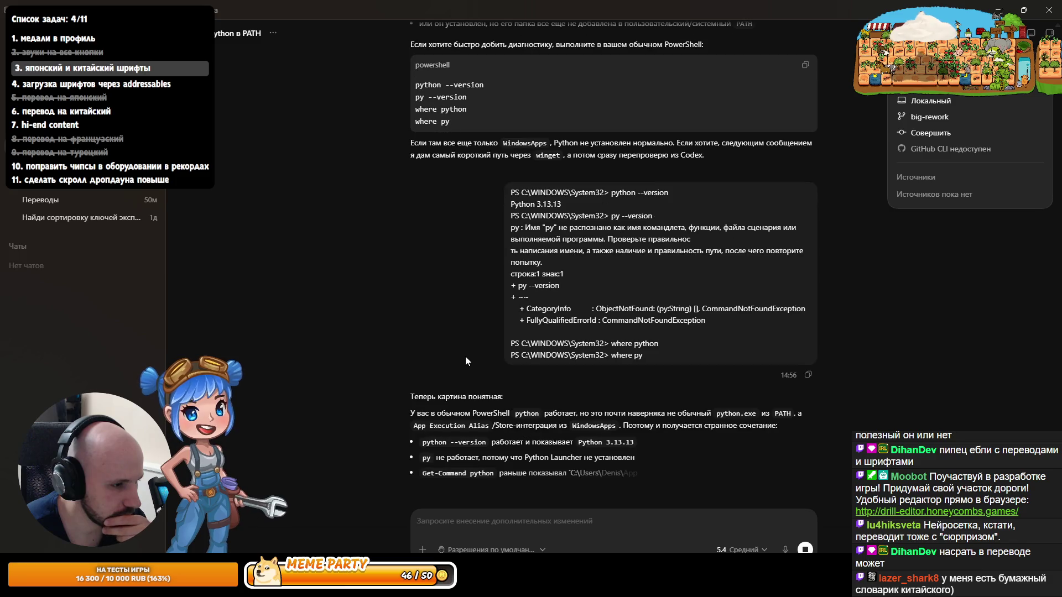
Step: Run the Get-Command python lookup in PowerShell, which resolves only to the WindowsApps alias
scroll(467, 360, "up", 1)
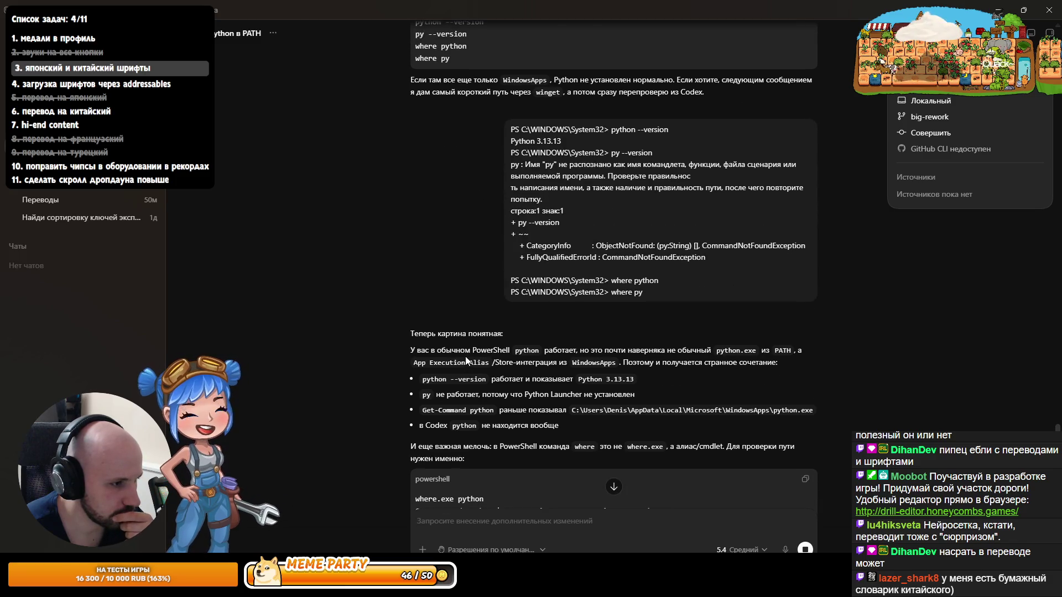
scroll(467, 361, "down", 2)
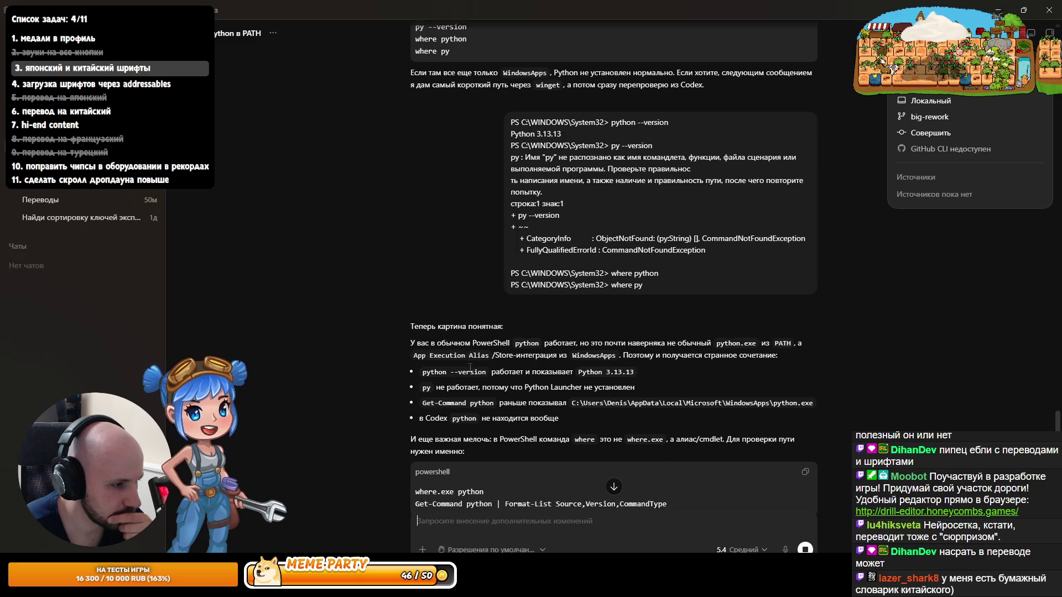
scroll(470, 370, "down", 1)
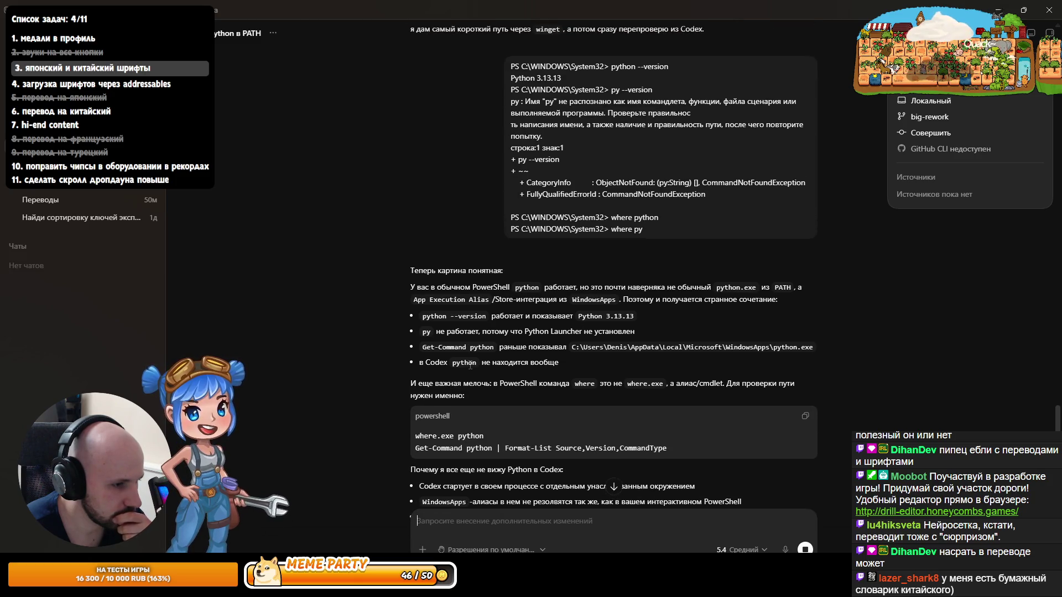
scroll(479, 366, "down", 3)
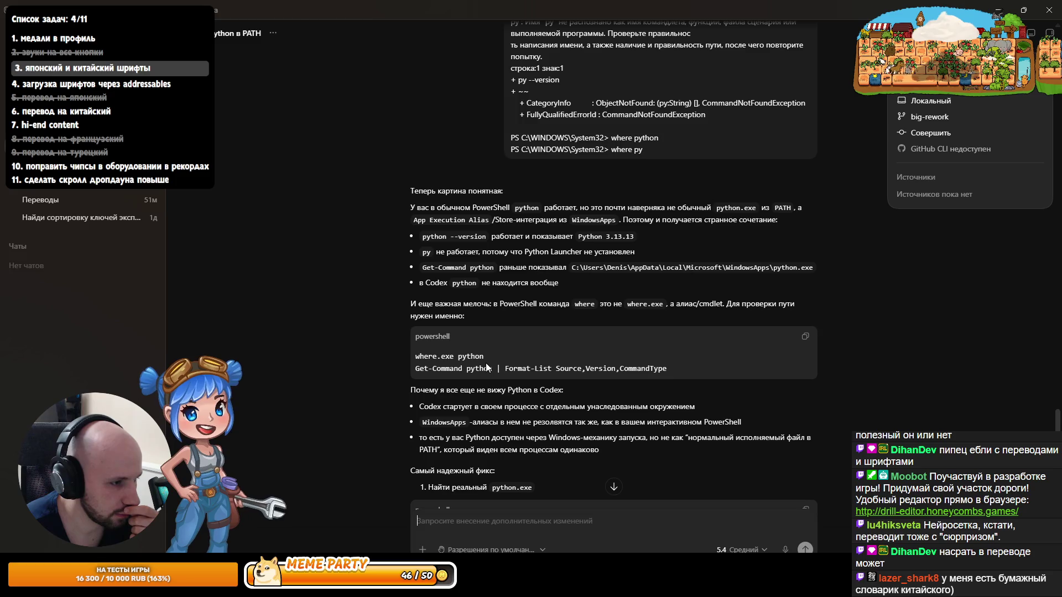
scroll(555, 371, "down", 2)
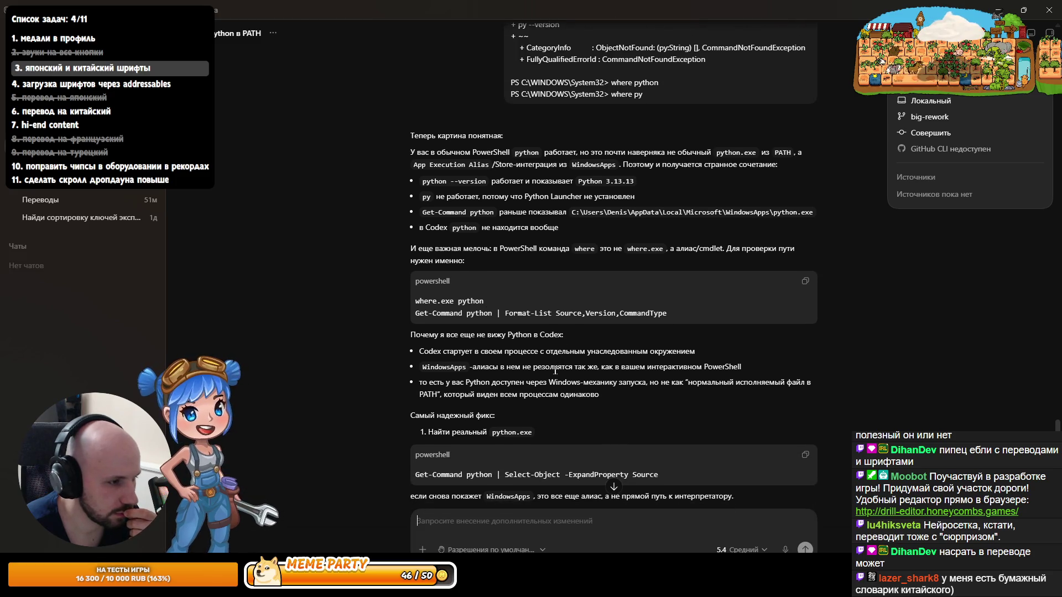
scroll(546, 371, "down", 4)
left_click_drag(674, 368, 397, 365)
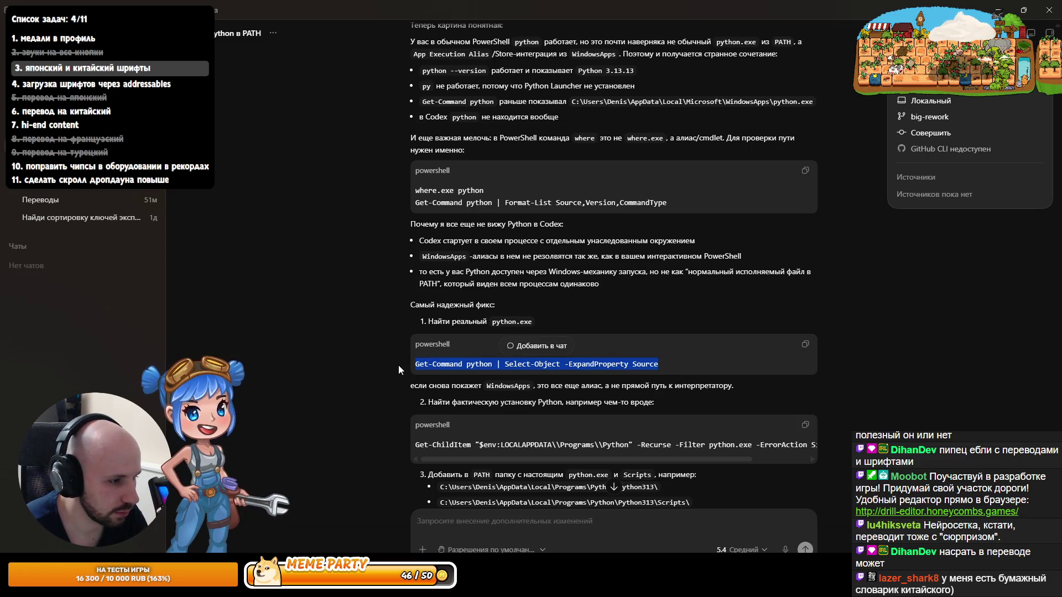
key("alt+Tab")
key("ctrl+v")
key("ctrl+c")
key("ctrl+v")
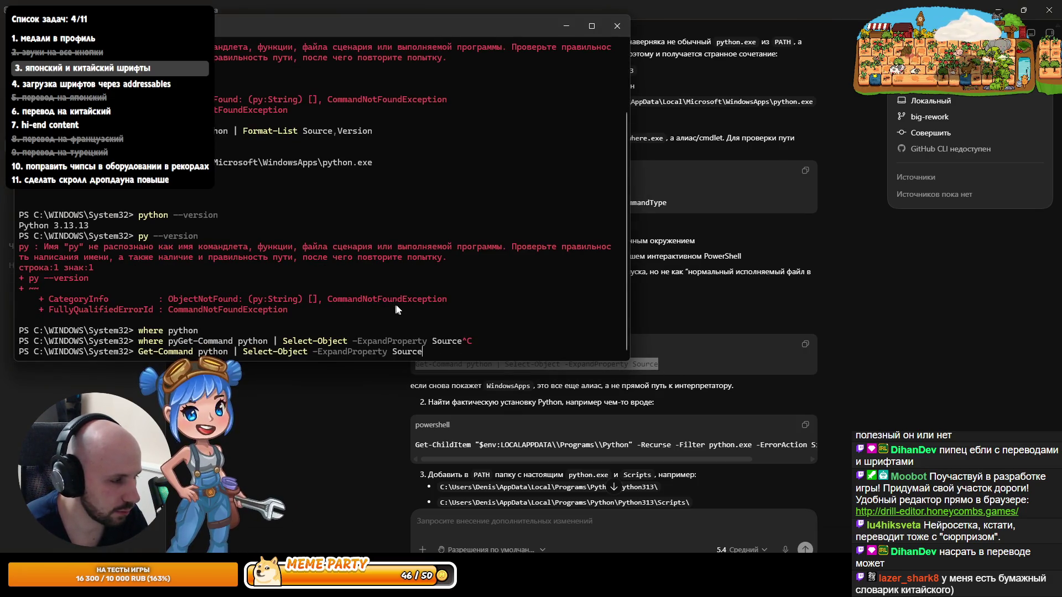
key("Return")
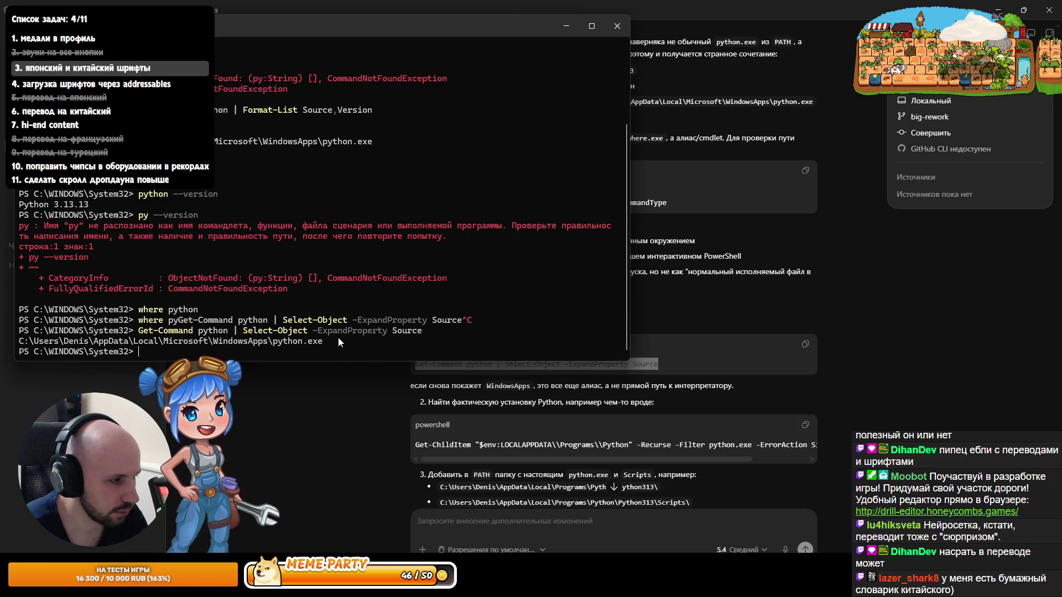
Step: Paste the python path output from PowerShell into the Codex message box
left_click_drag(339, 342, 212, 330)
key("ctrl+c")
left_click(520, 515)
key("ctrl+v")
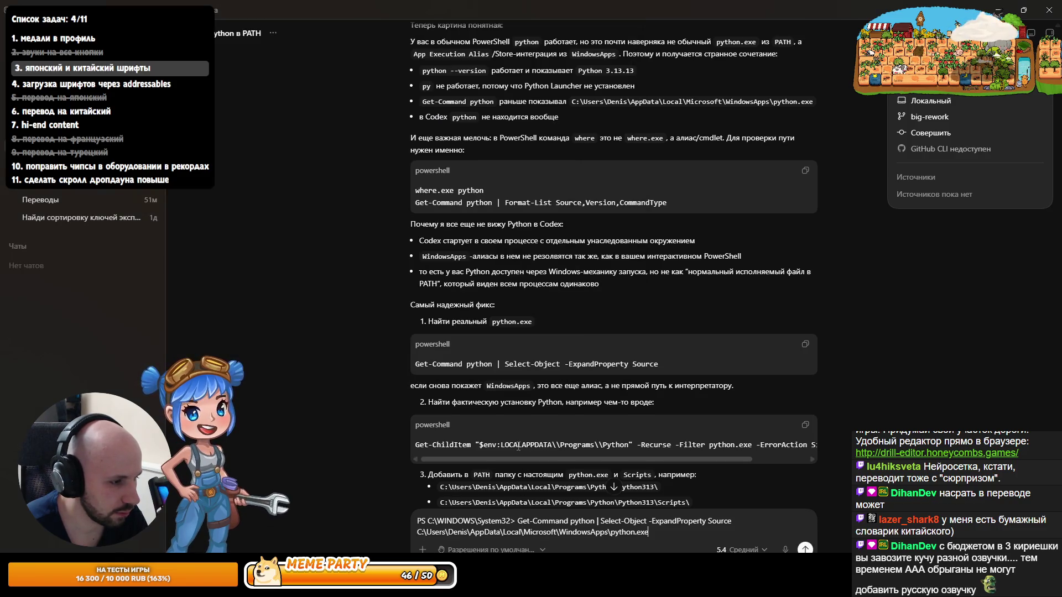
Step: Run the Get-ChildItem search for python.exe under Programs\Python, which finds nothing
scroll(635, 402, "down", 1)
left_click(803, 371)
key("alt+Tab")
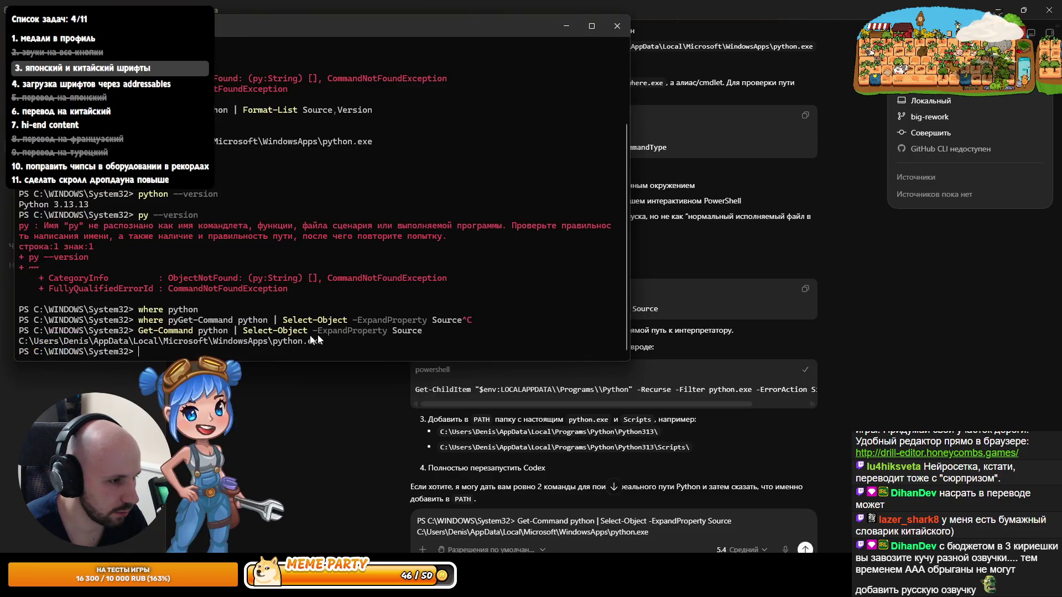
key("ctrl+v")
key("Return")
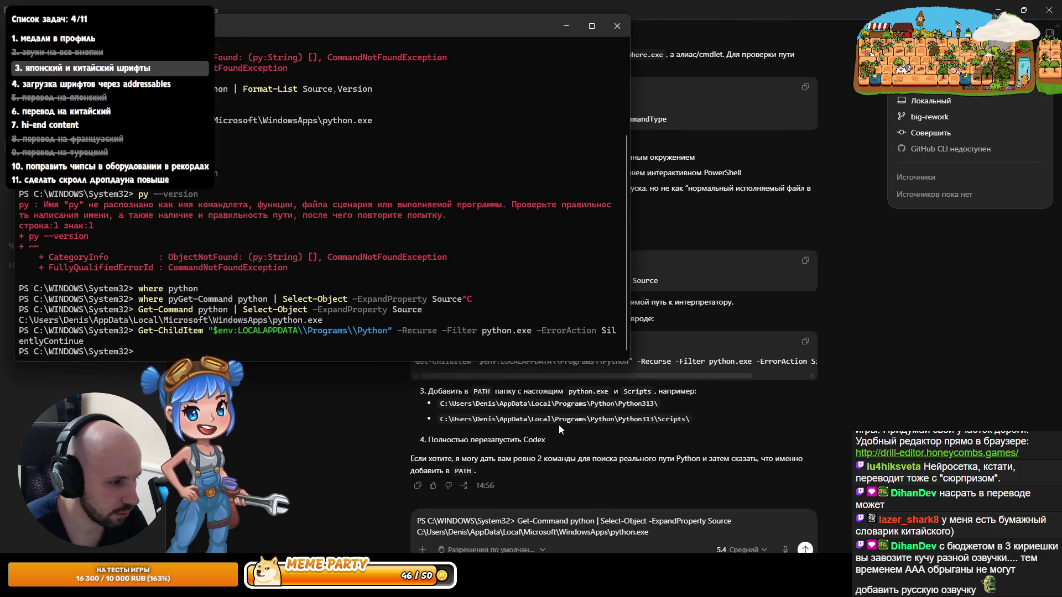
Step: Clear the pasted draft text from the Codex message box
left_click(559, 425)
scroll(559, 425, "down", 1)
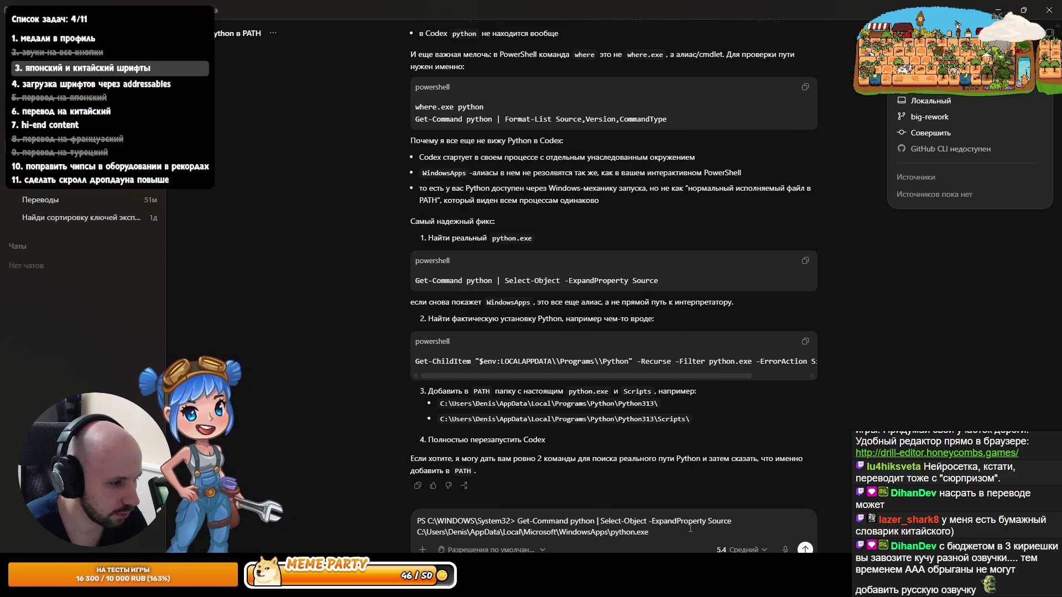
key("ctrl+a")
key("BackSpace")
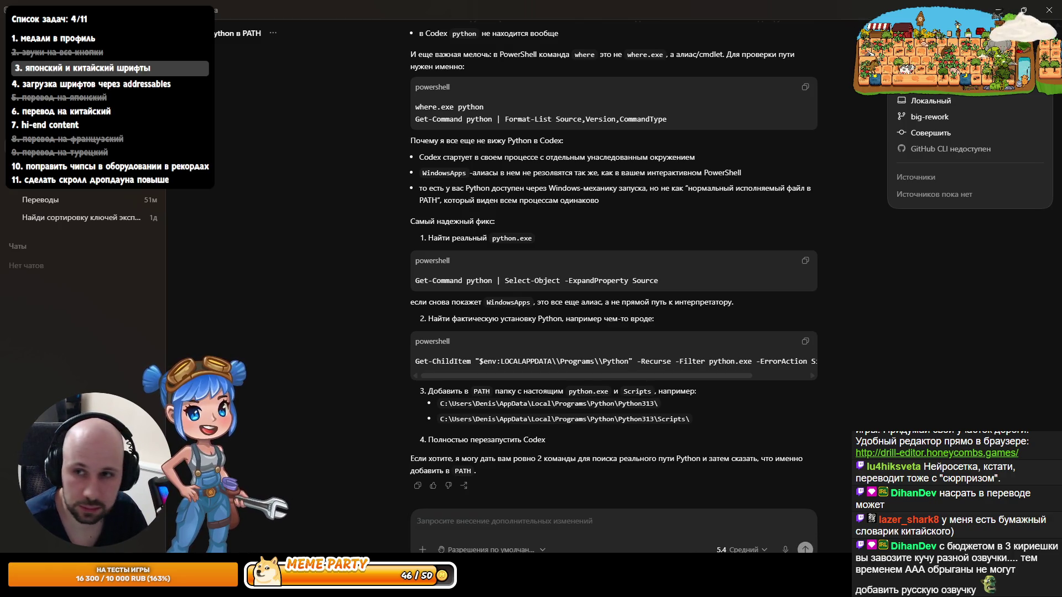
key("alt+Tab")
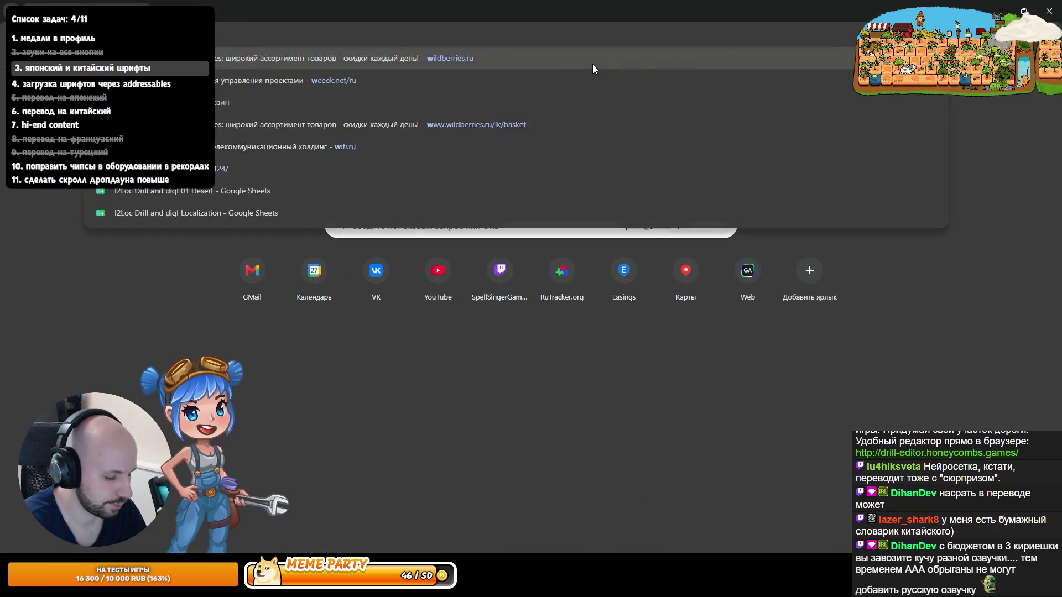
type("windows-10/")
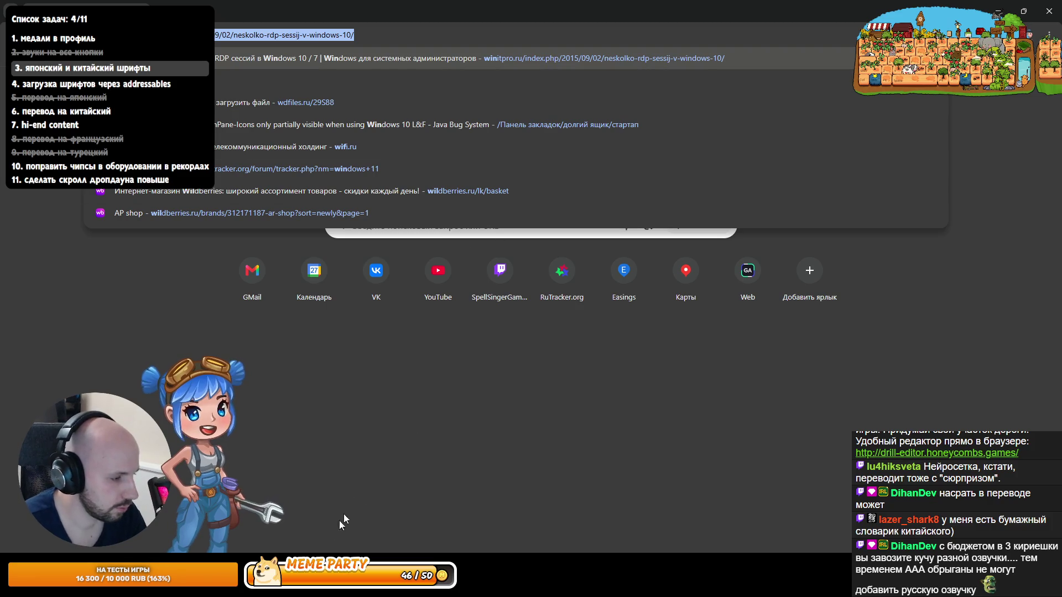
key("super")
type("python")
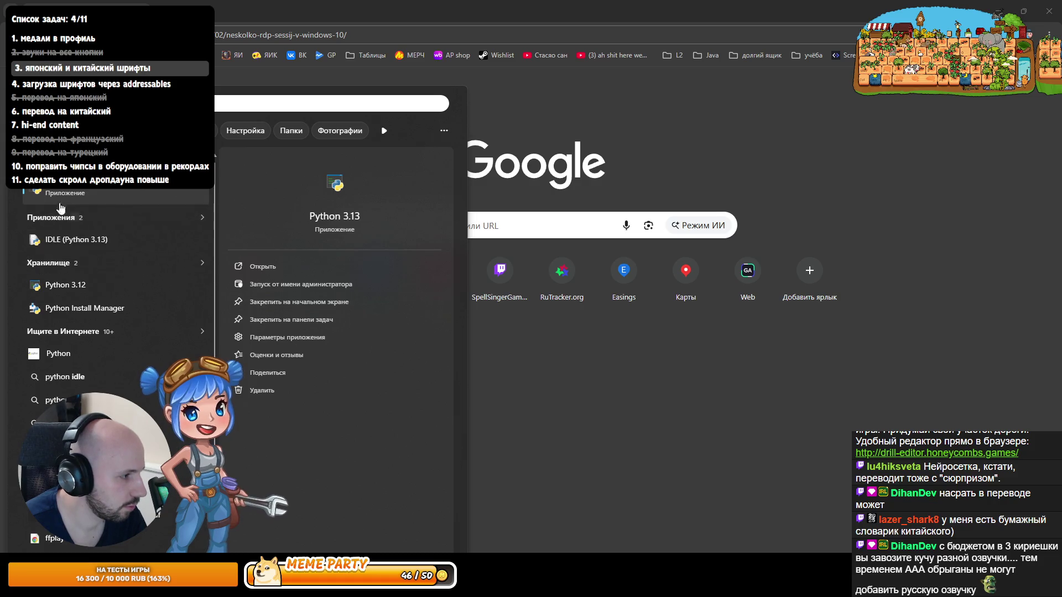
right_click(77, 188)
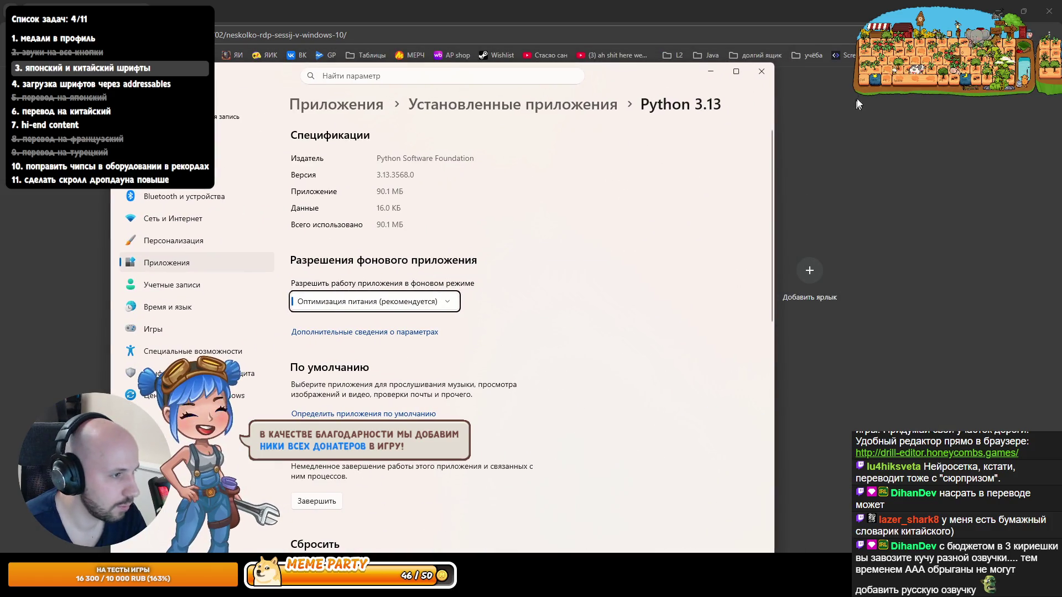
left_click(755, 80)
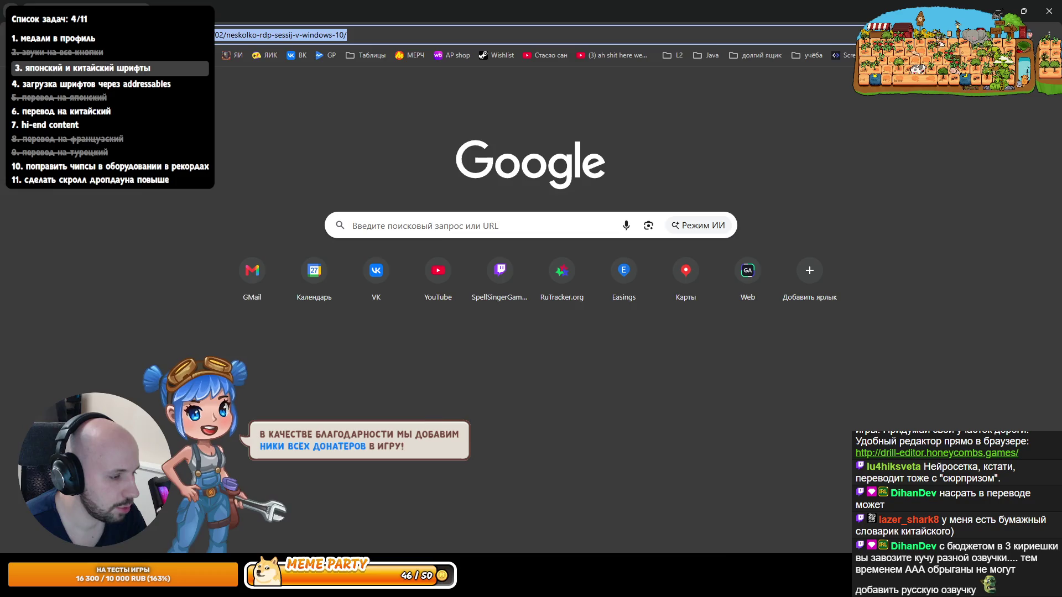
key("alt+Tab")
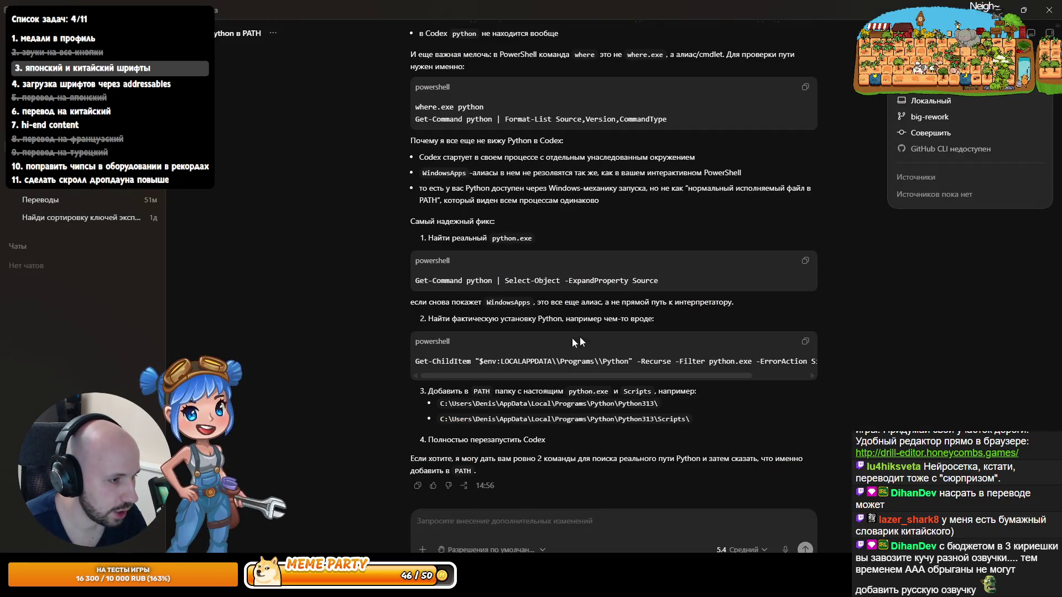
Step: Open the WindowsApps folder in File Explorer by pasting its path into the address bar
key("super")
key("Escape")
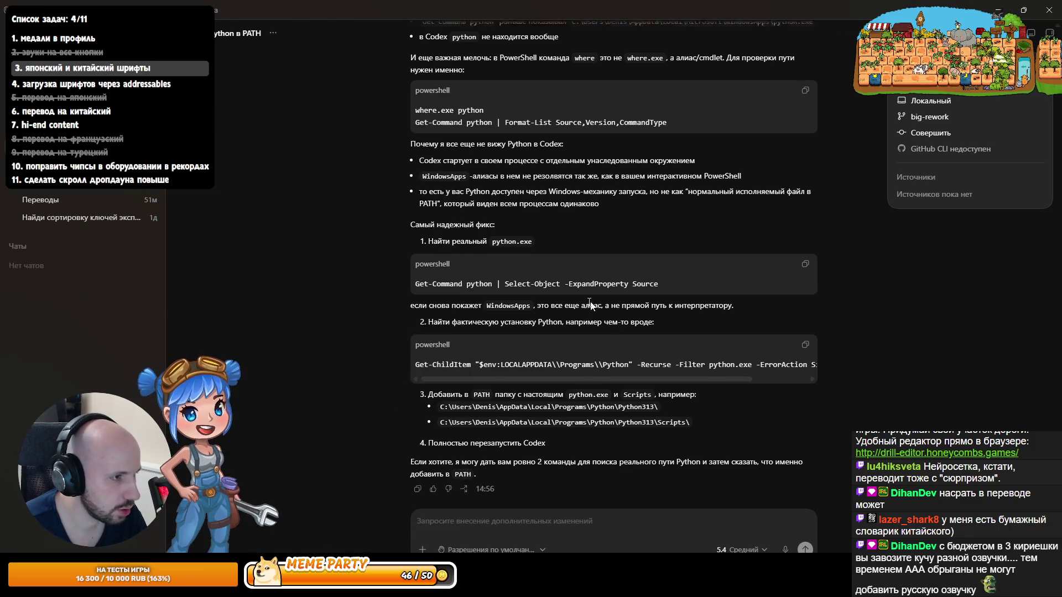
scroll(587, 303, "up", 10)
scroll(653, 317, "up", 4)
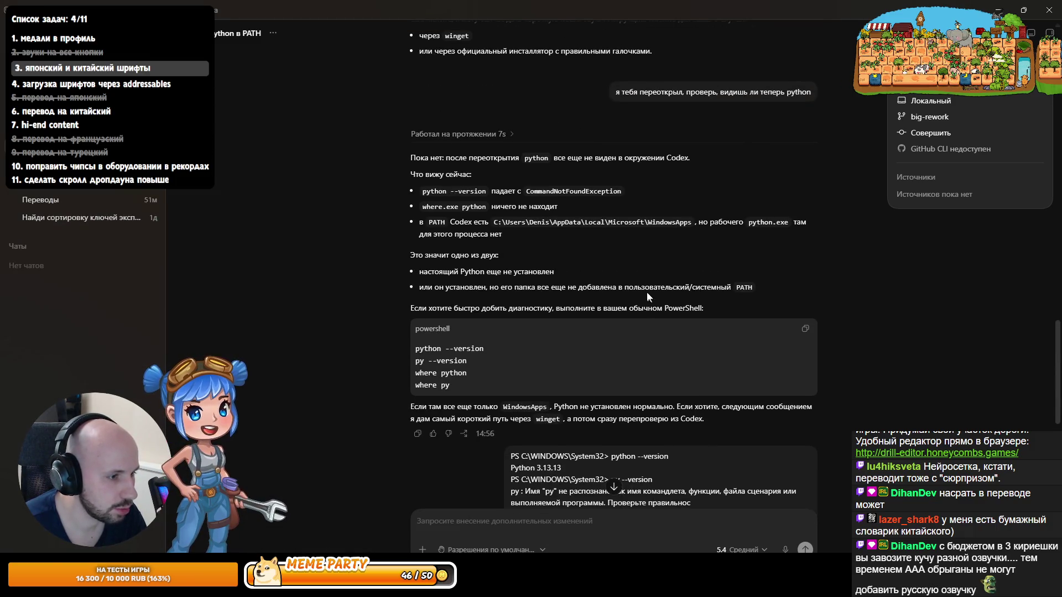
left_click_drag(692, 221, 529, 221)
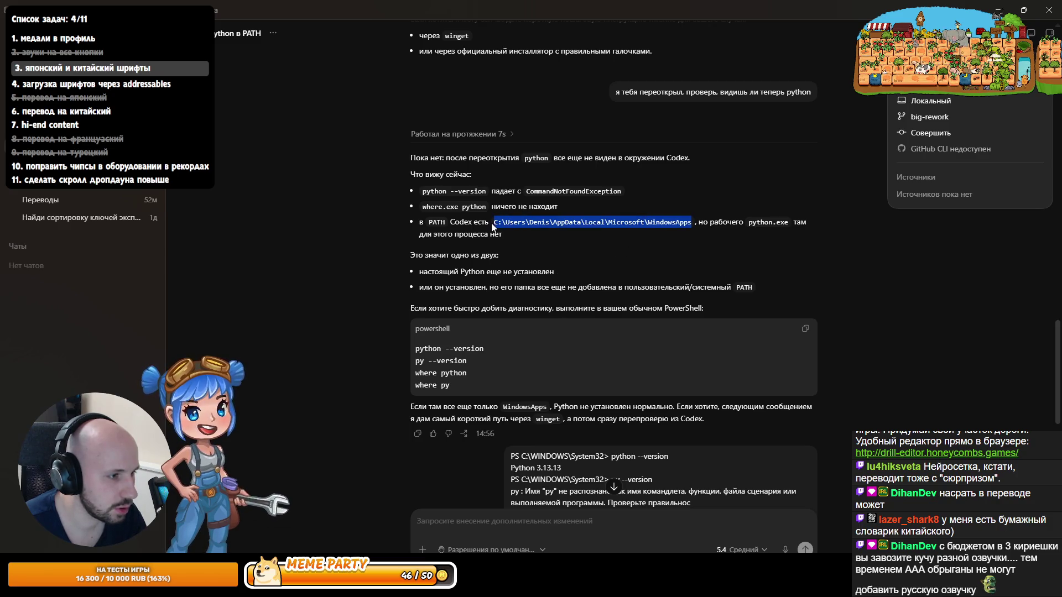
key("alt+Tab")
left_click(782, 149)
key("ctrl+v")
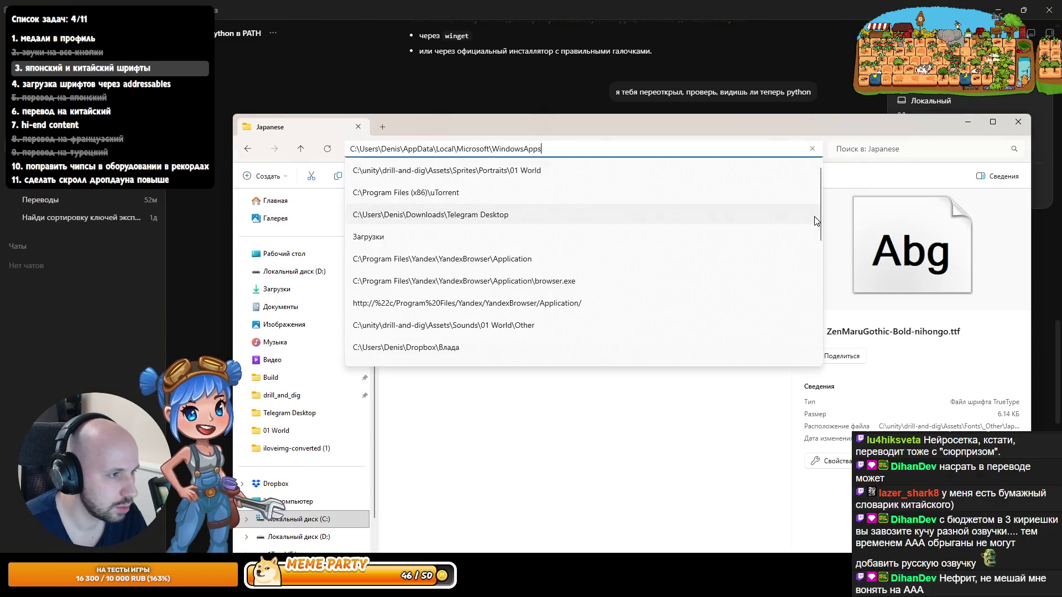
key("Return")
scroll(543, 304, "down", 1)
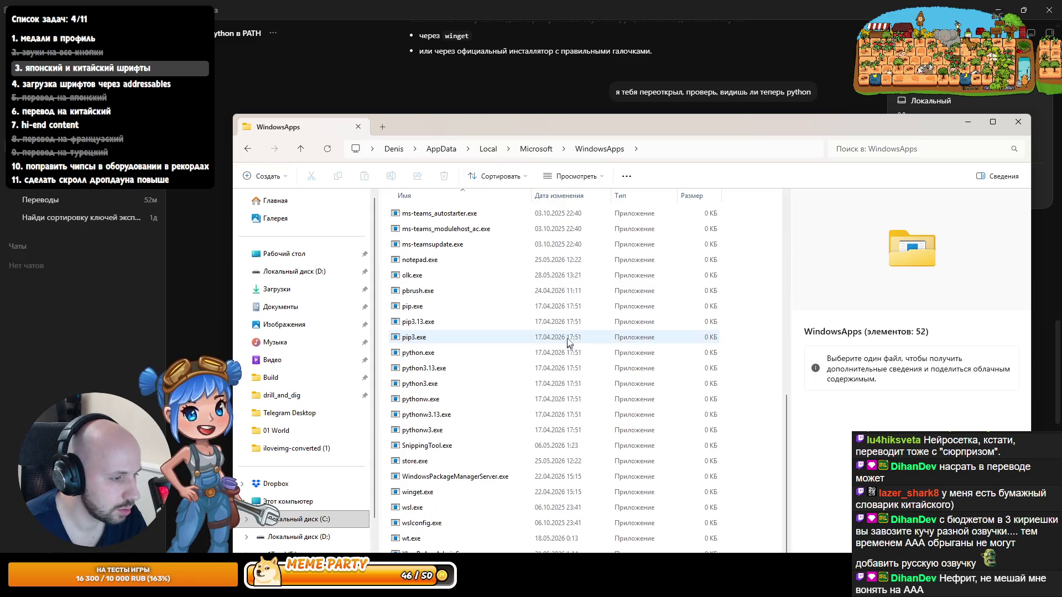
scroll(575, 332, "up", 5)
Step: Send Codex 'вот тут буквально установлен Python' followed by the WindowsApps folder path
left_click(667, 148)
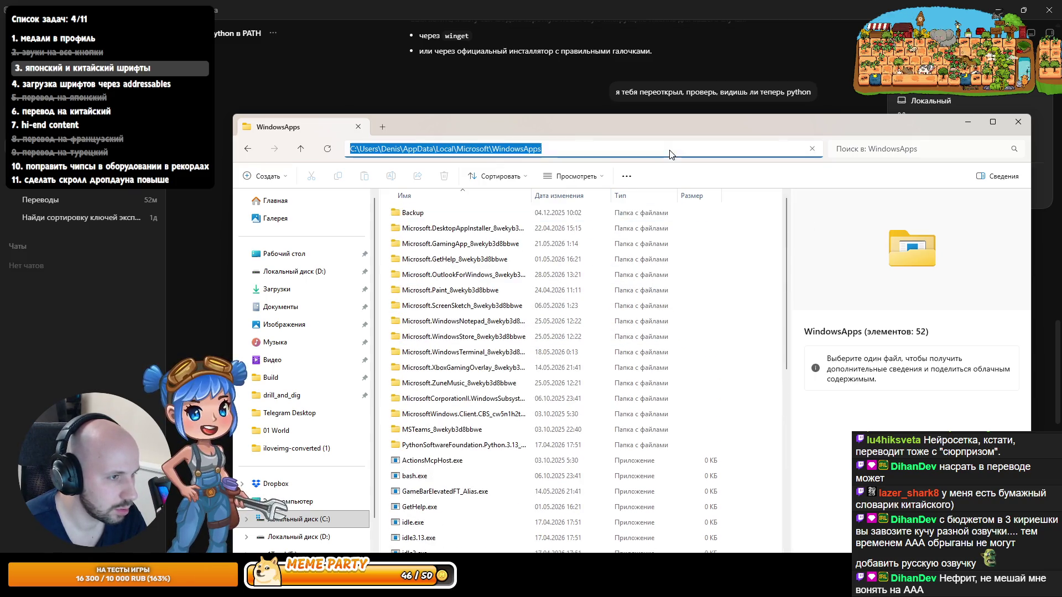
key("alt+Tab")
left_click(486, 528)
type("вот ")
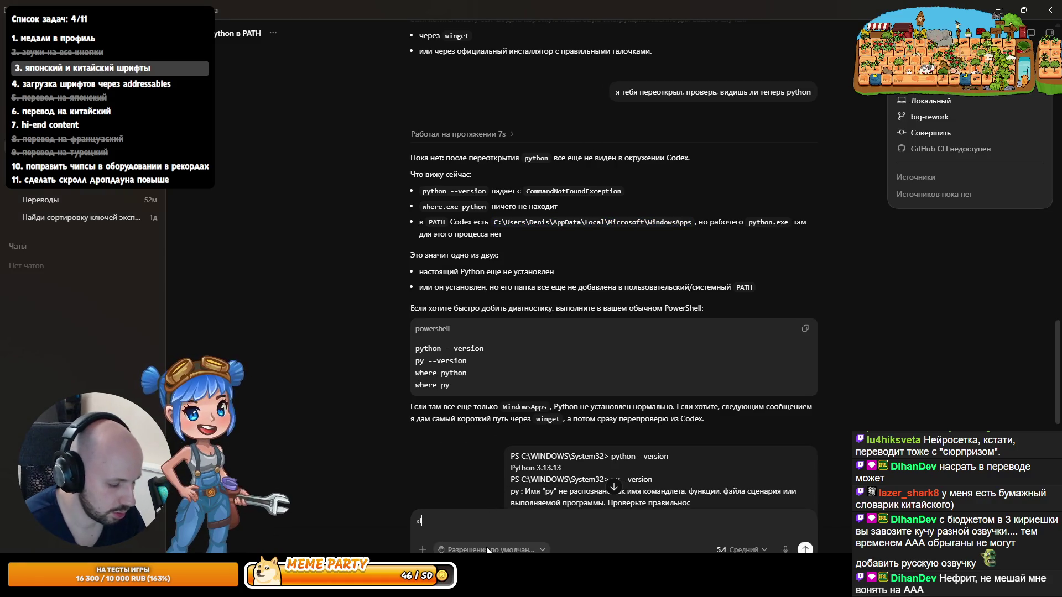
type("тут б")
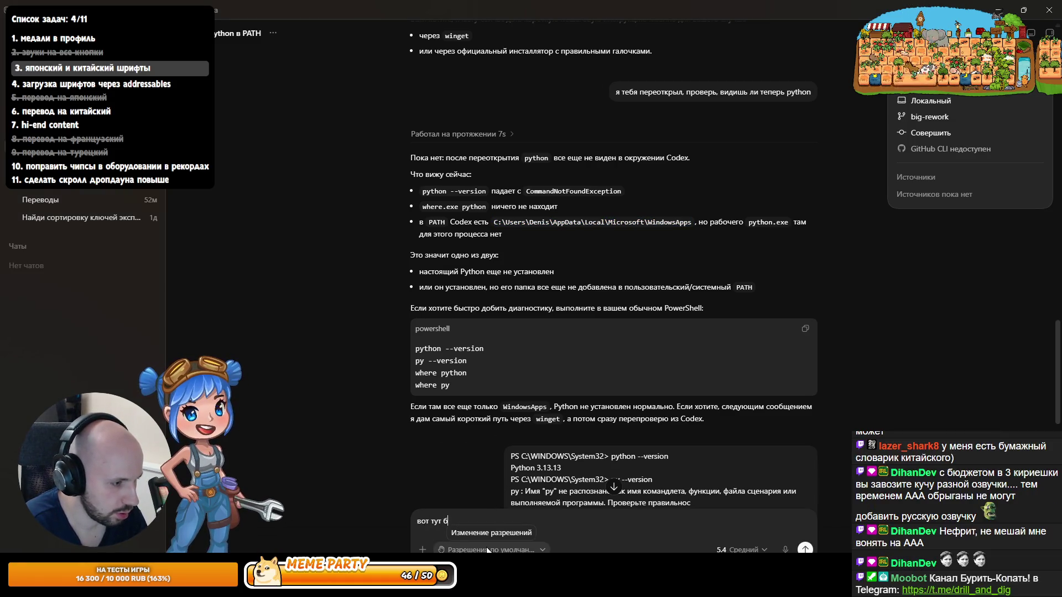
type("уквально установлен Python")
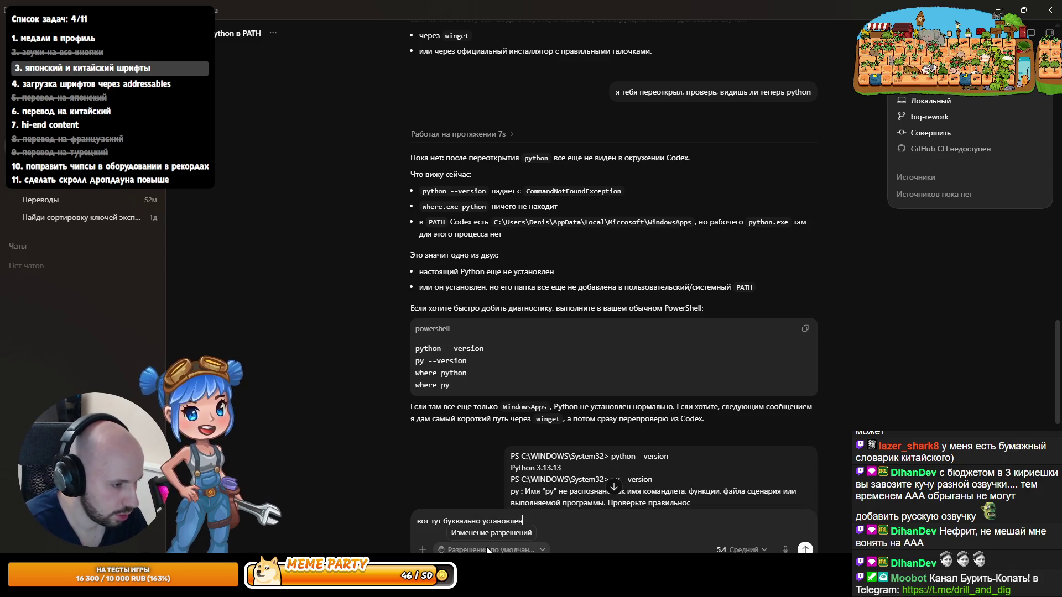
type("C:\\Users\\Denis\\AppData\\Local\\Microsoft\\WindowsApps")
key("Return")
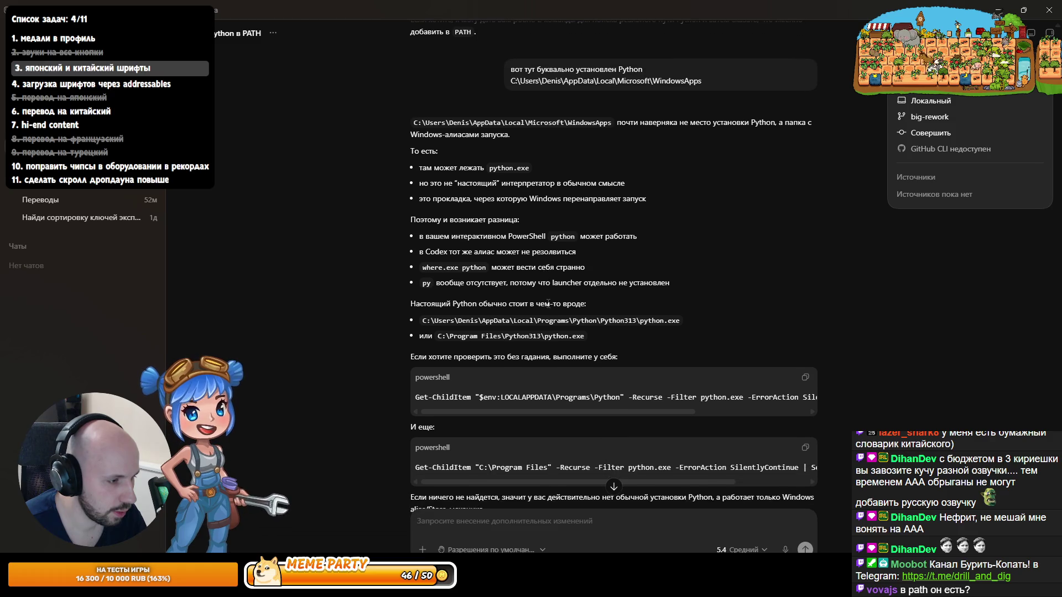
Step: Copy the suggested Program Files python.exe search command from Codex's reply
scroll(663, 348, "down", 1)
left_click(805, 392)
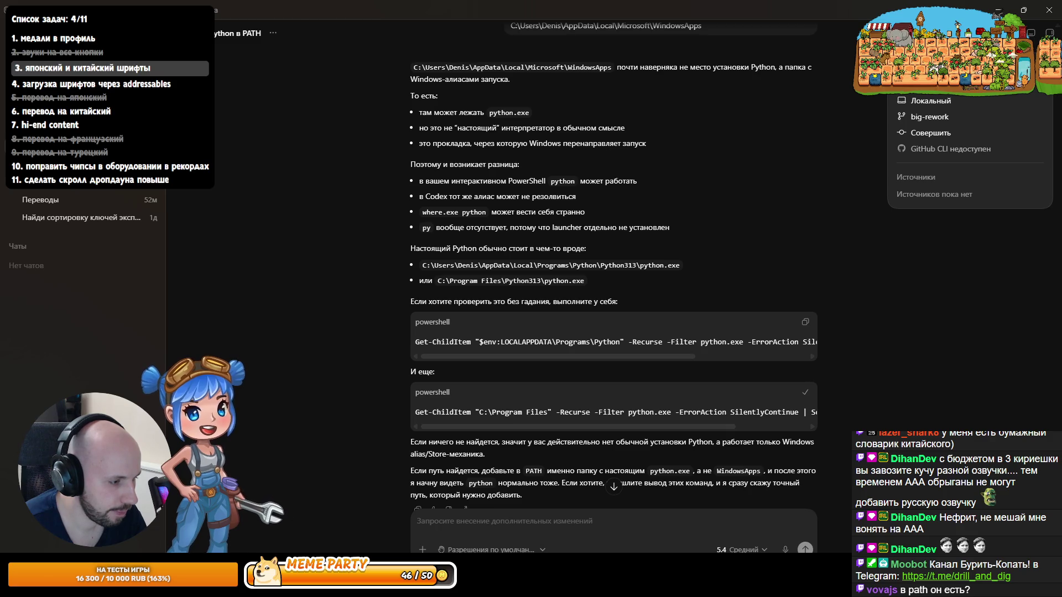
key("super")
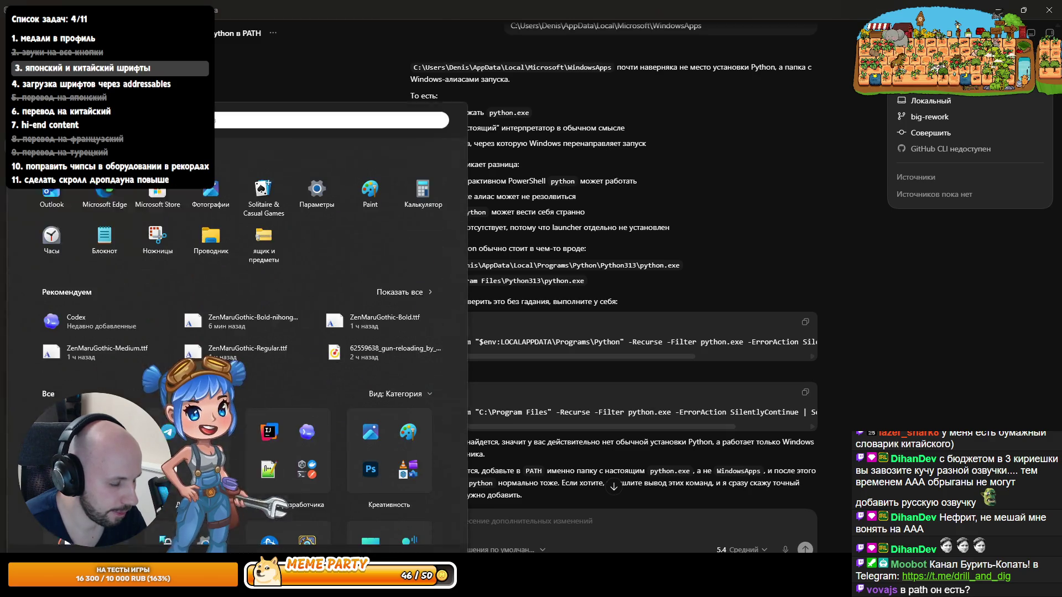
Step: Launch Windows PowerShell and run the Get-ChildItem "C:\Program Files" python.exe search
type("powershell")
key("Return")
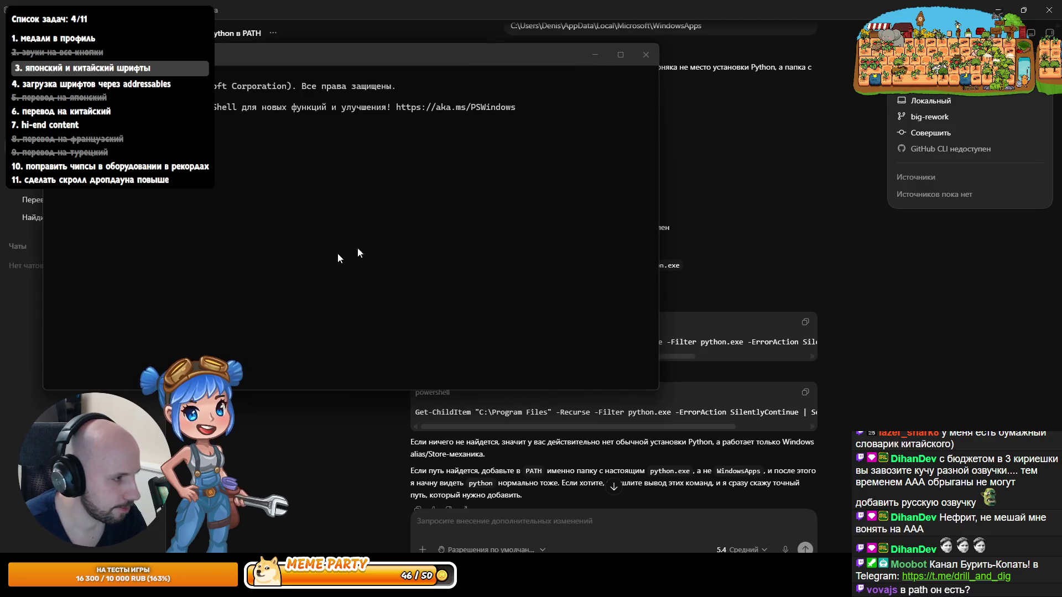
key("ctrl+v")
key("Return")
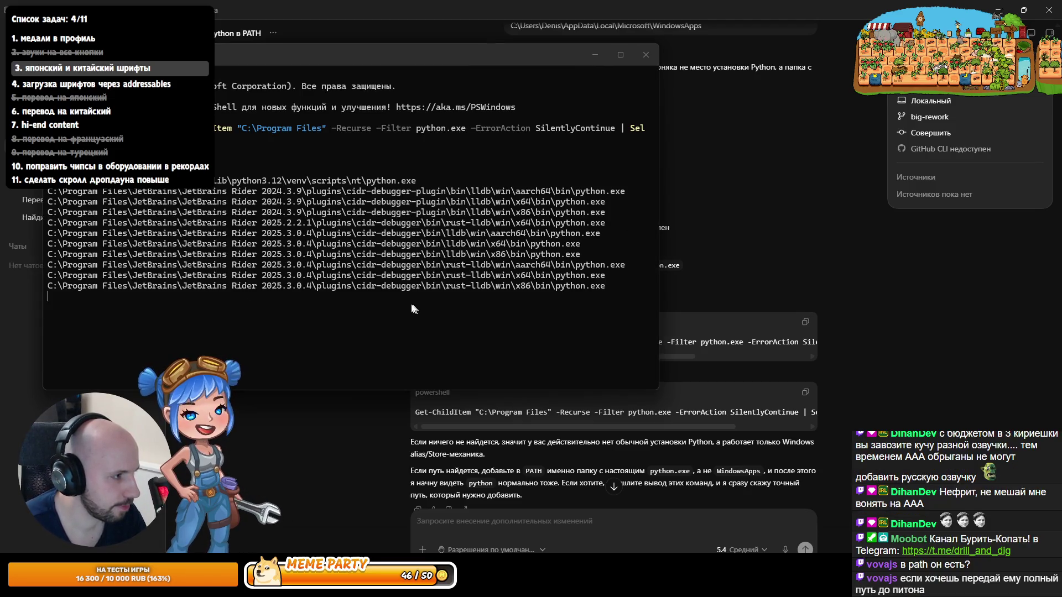
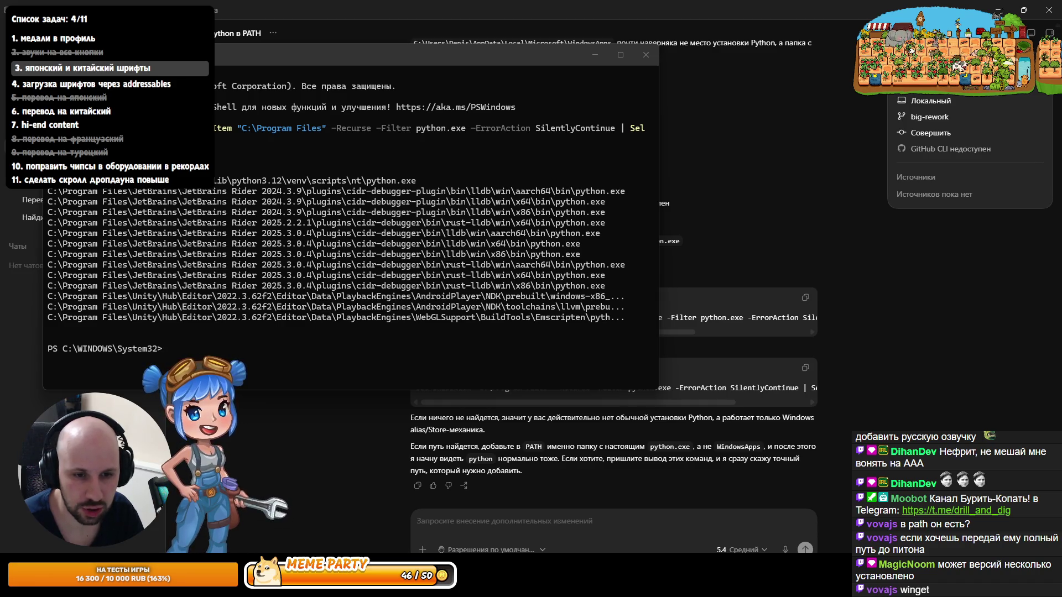
Step: Open a new Command Prompt tab in Windows Terminal
left_click(167, 348)
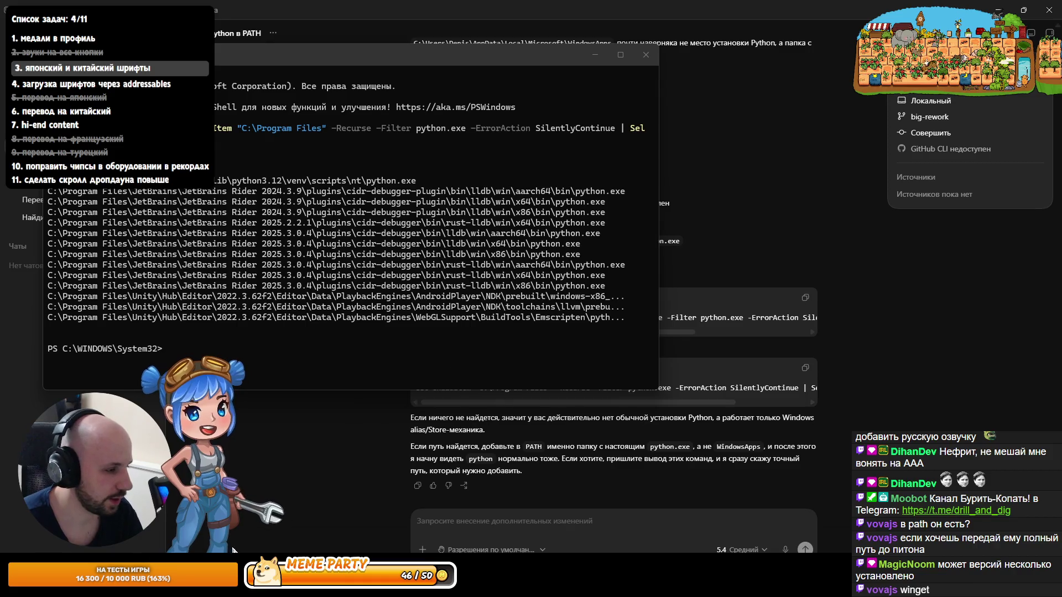
key("super")
key("Escape")
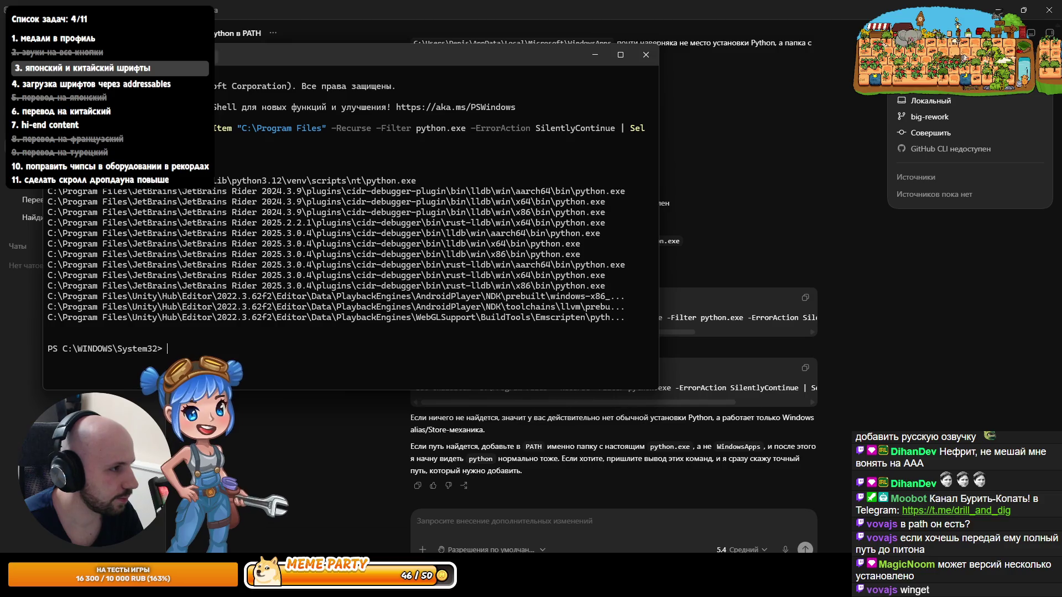
left_click(342, 57)
left_click(249, 99)
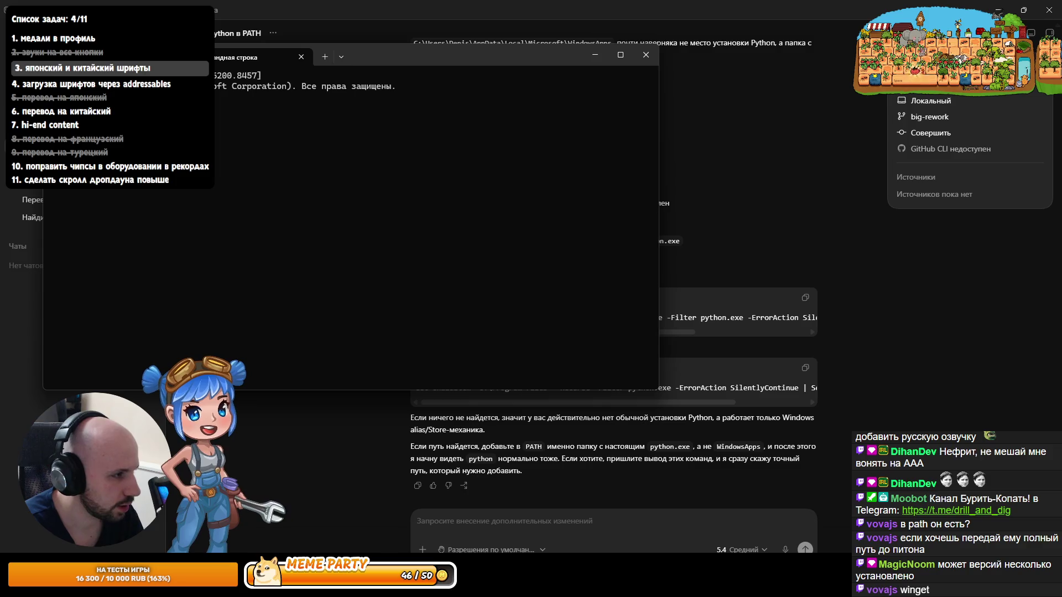
Step: Run python there and see it reported as not recognized
type("python")
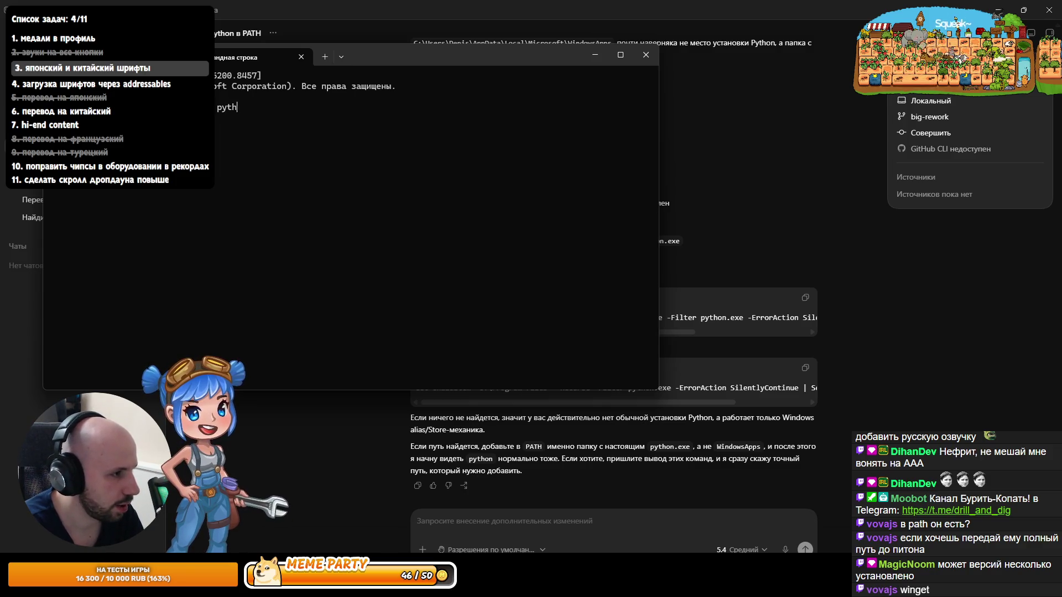
key("Return")
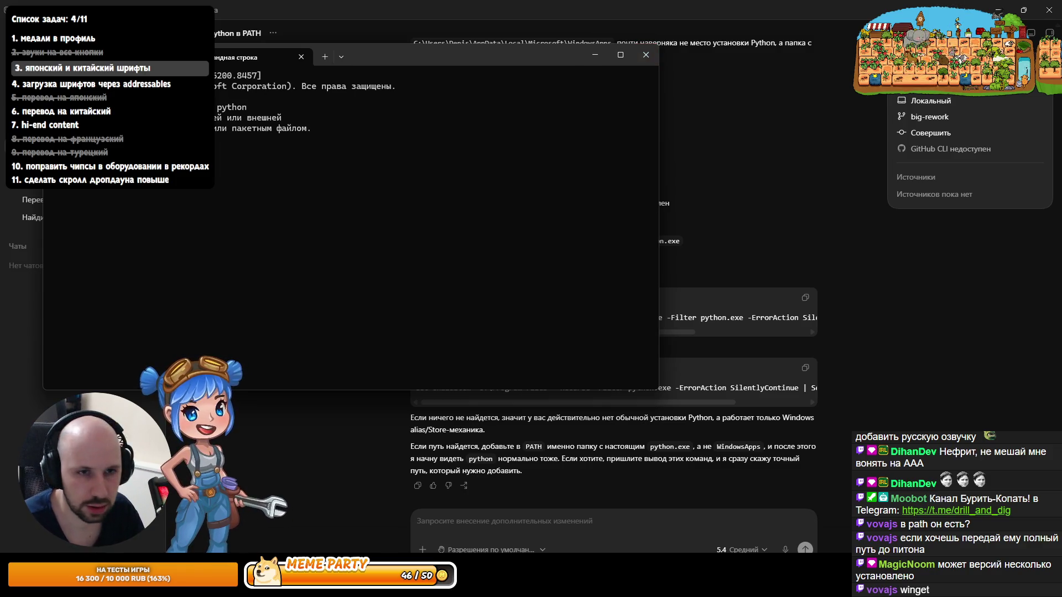
key("alt+Tab")
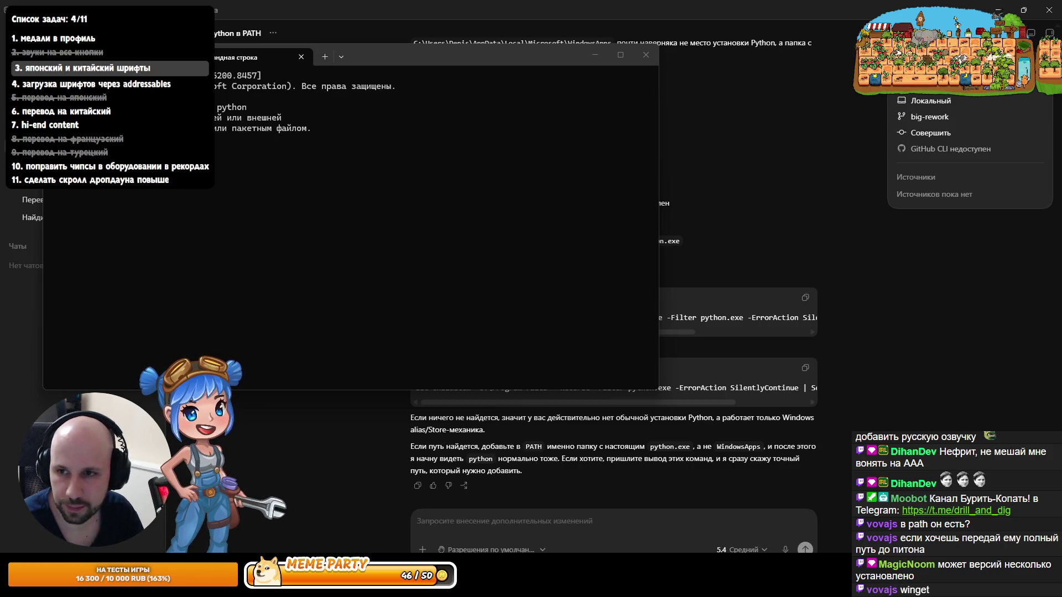
key("super")
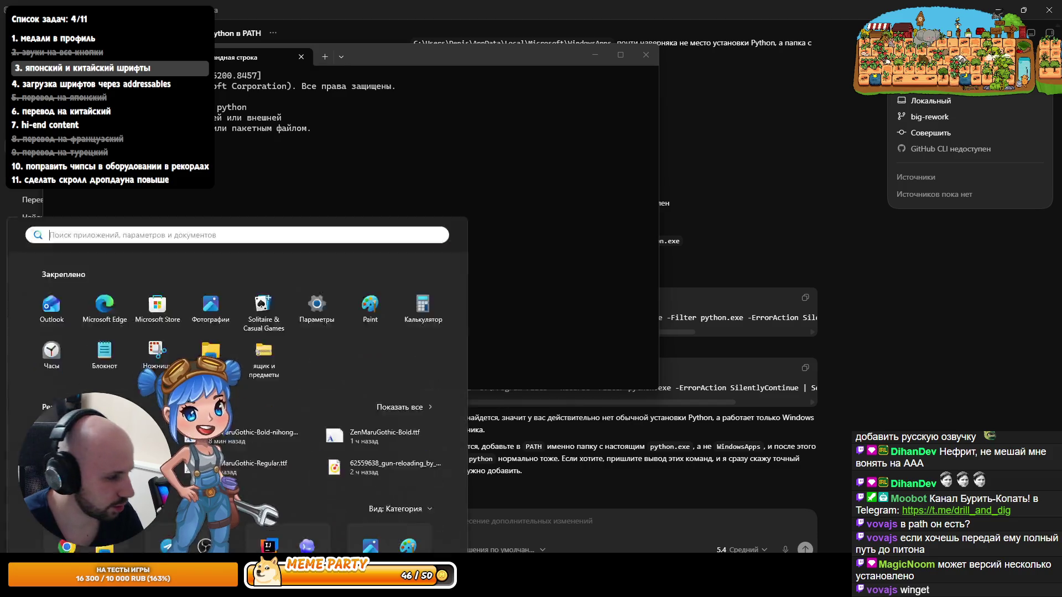
Step: Search Windows for 'choc' to look up Chocolatey, then dismiss the results
type("cho")
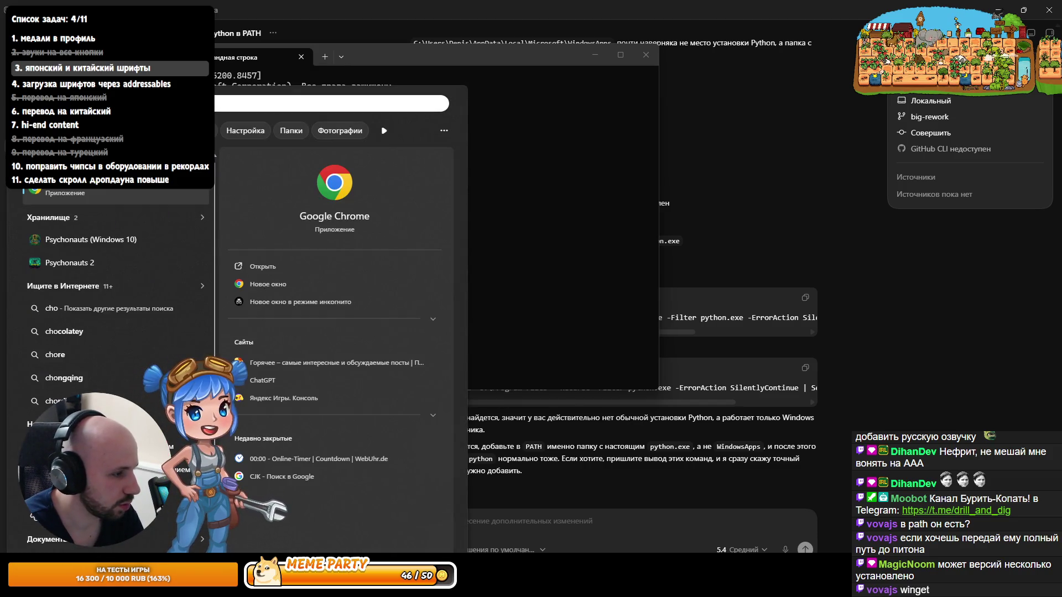
type("c")
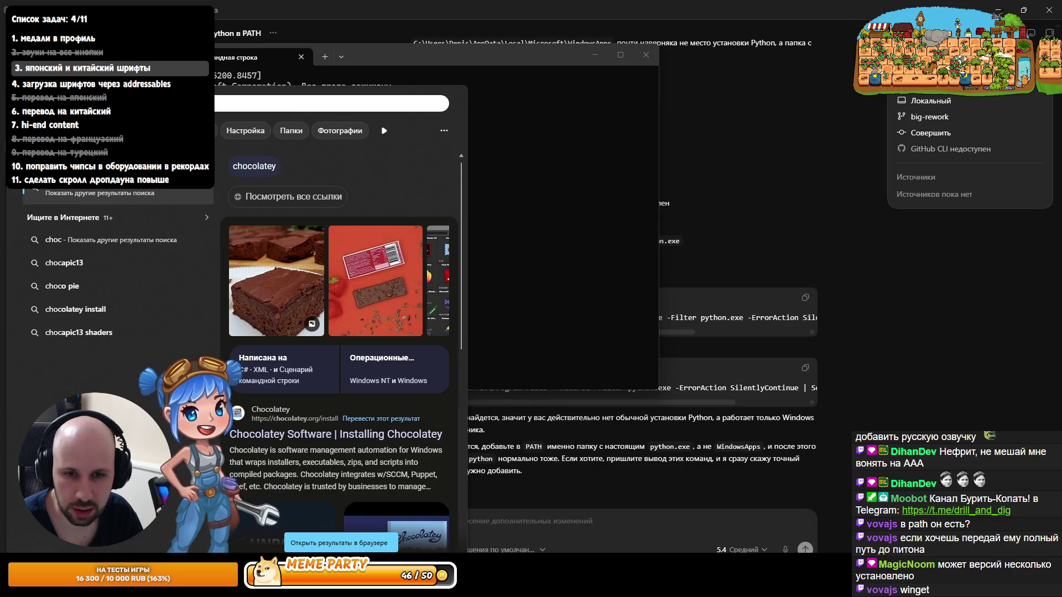
key("Escape")
type("scoo")
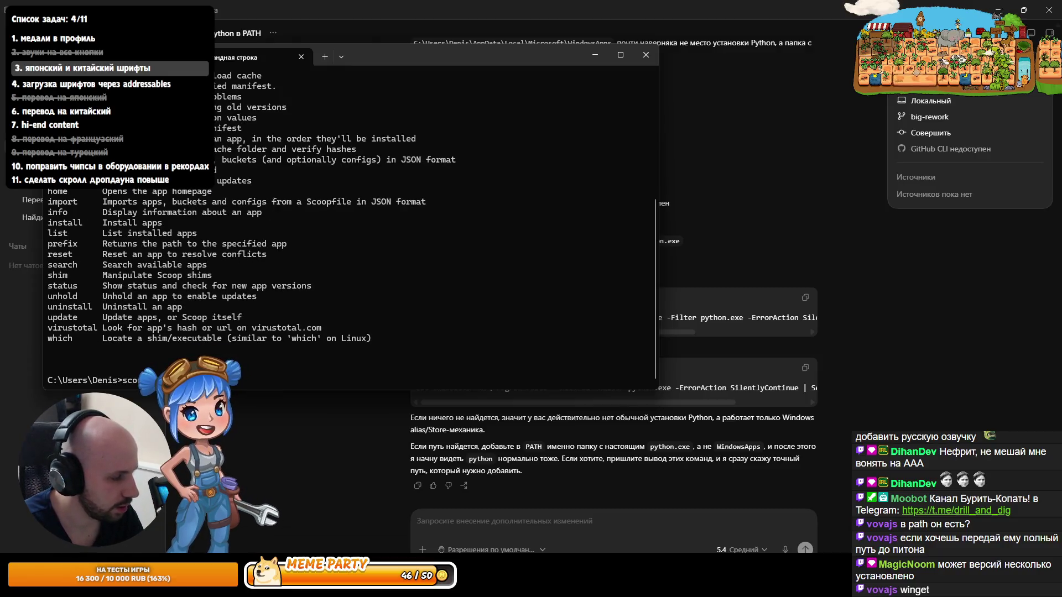
type("p inst")
Step: Run 'scoop install python' and let Python 3.14.5 install with its dark dependency
key("Return")
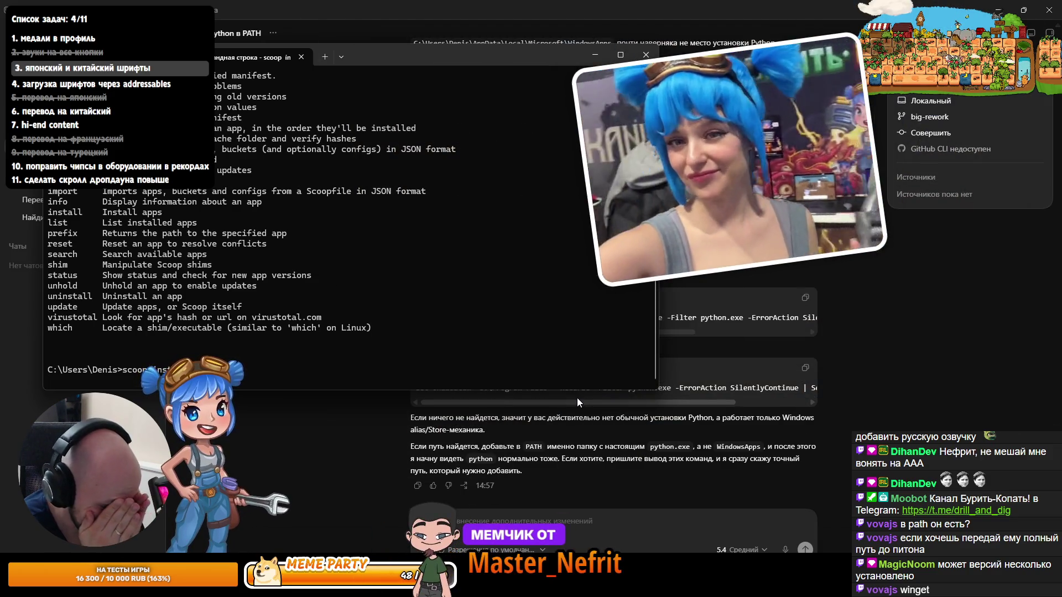
key("Return")
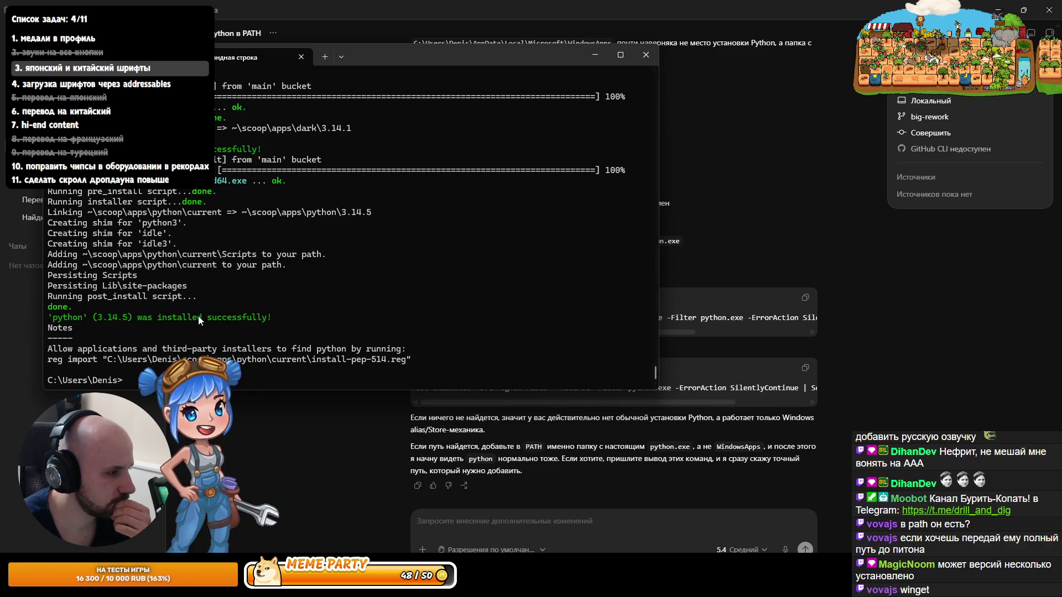
mouse_move(407, 585)
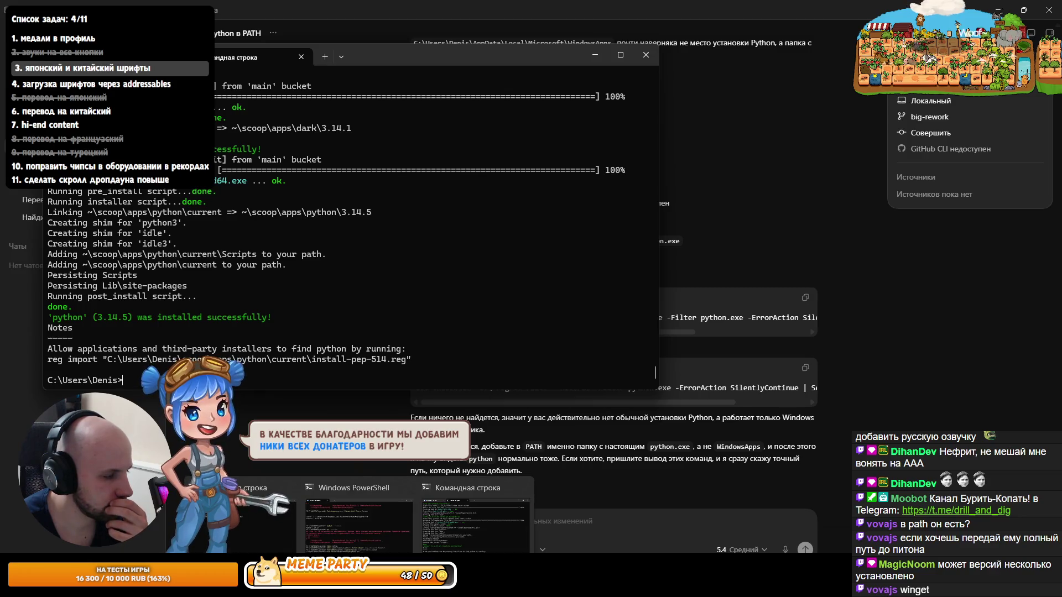
Step: Open a new Command Prompt and run 'where python' to locate the installed copies
key("super")
type("cmd")
key("Return")
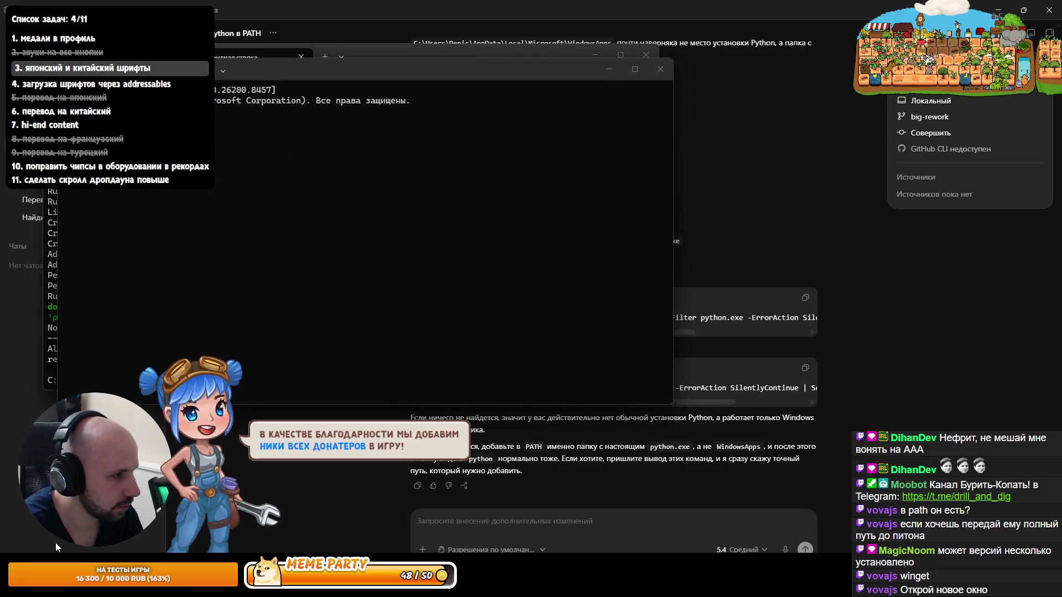
type("where python")
key("Return")
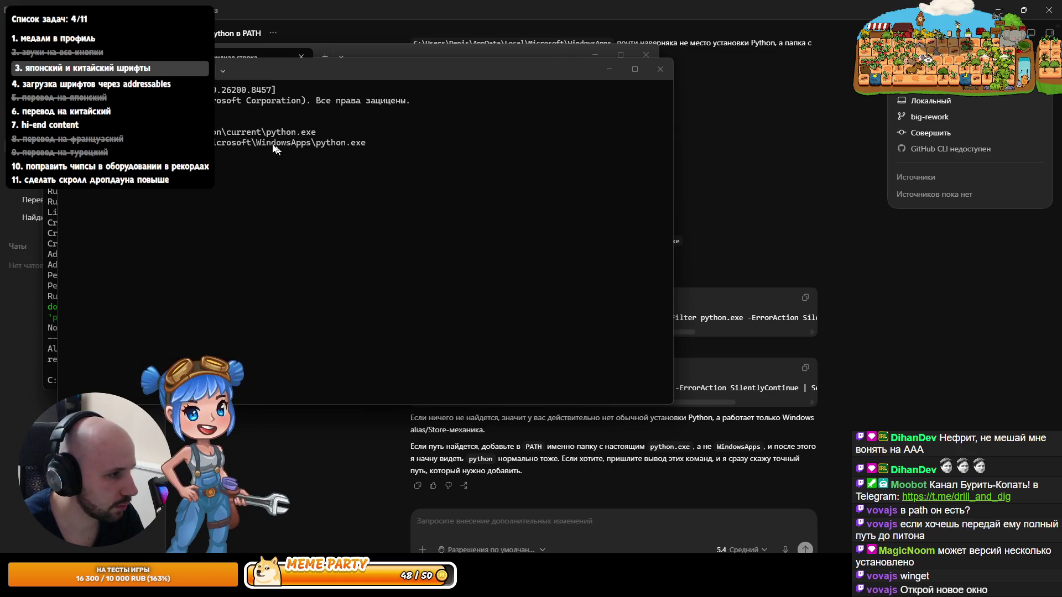
Step: Look over the WindowsApps folder, then launch the Codex app from Start search
left_click(544, 484)
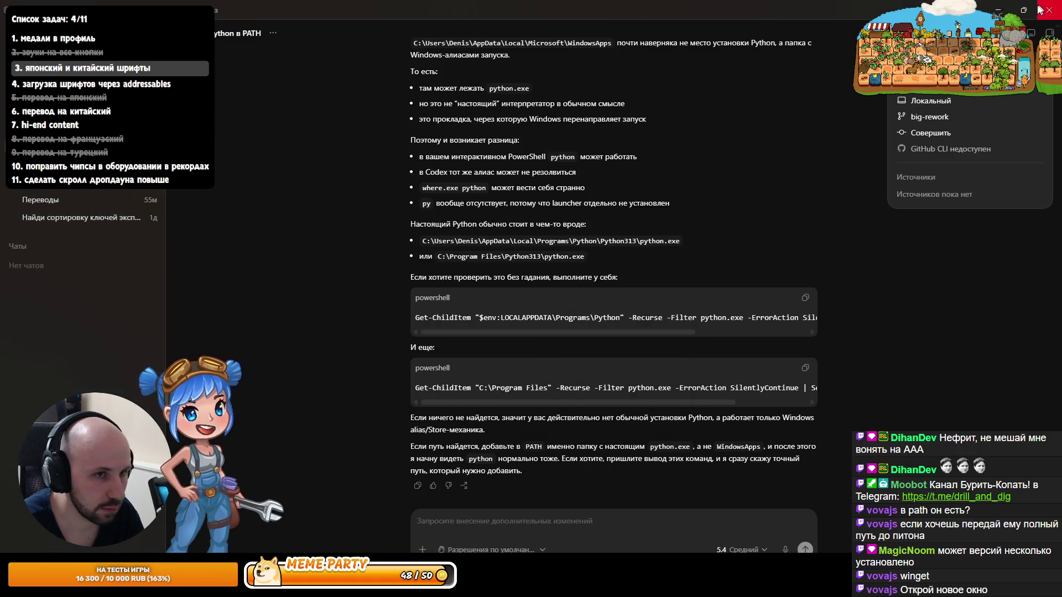
key("alt+Tab")
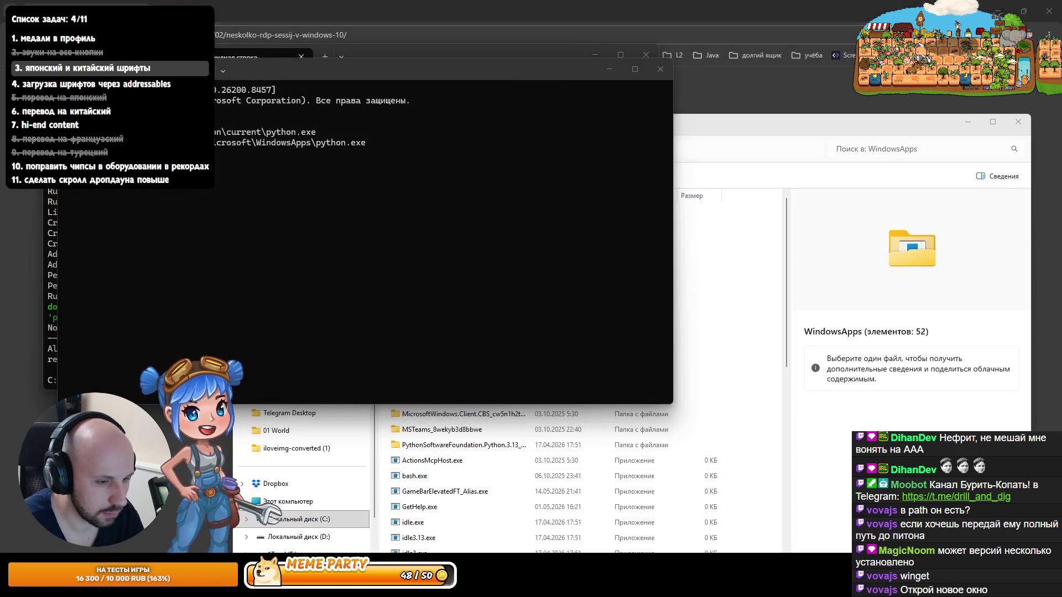
right_click(936, 587)
key("Escape")
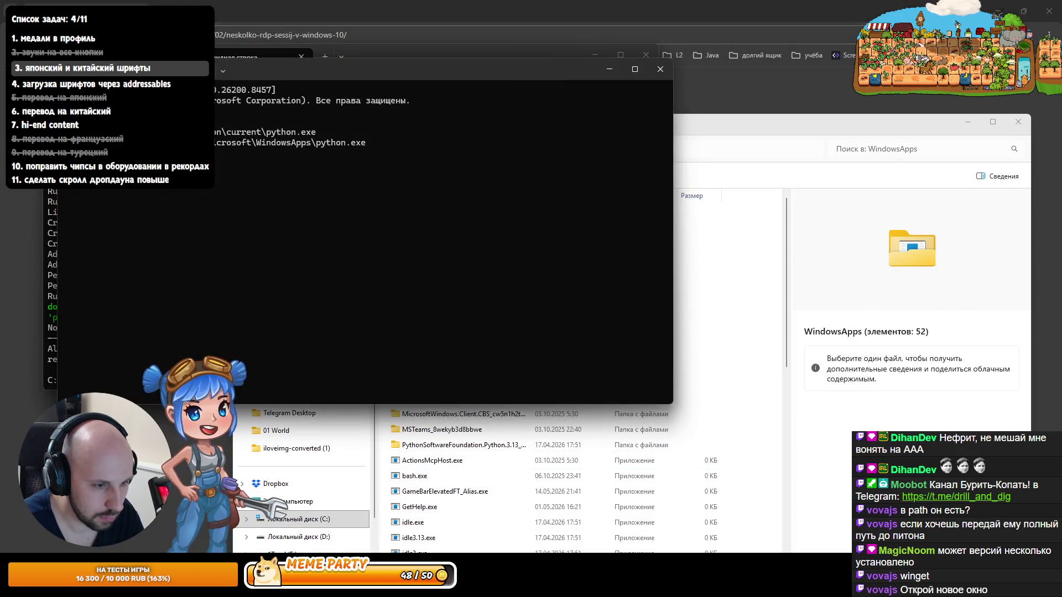
left_click(696, 379)
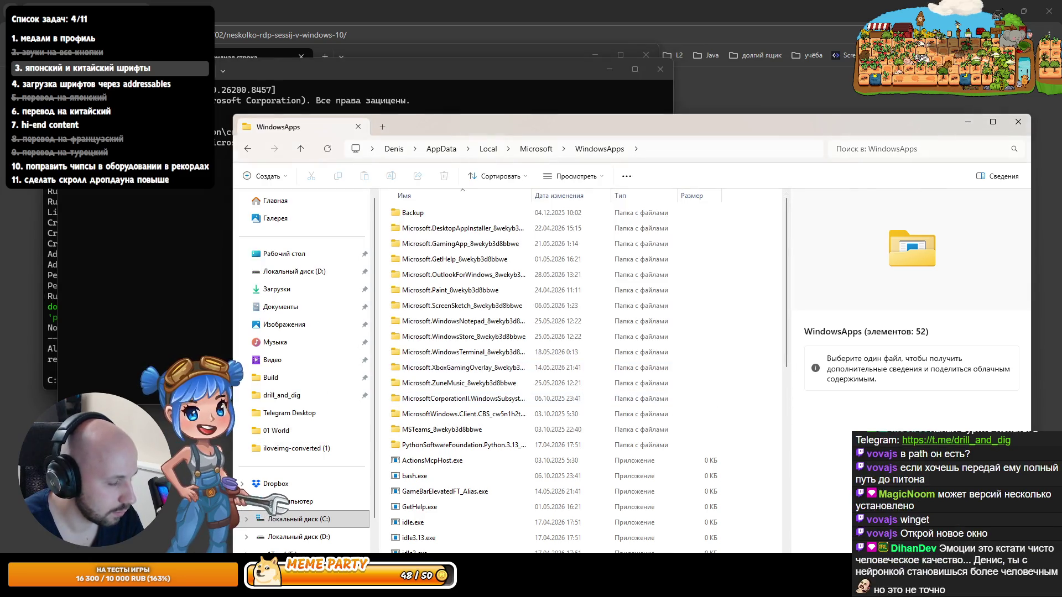
key("super")
type("co")
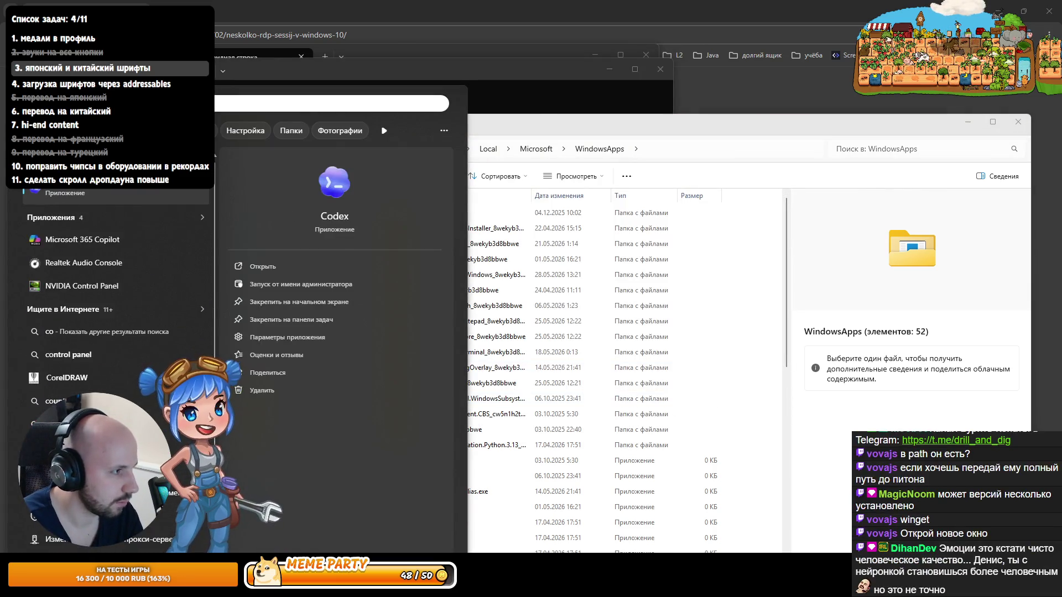
key("Return")
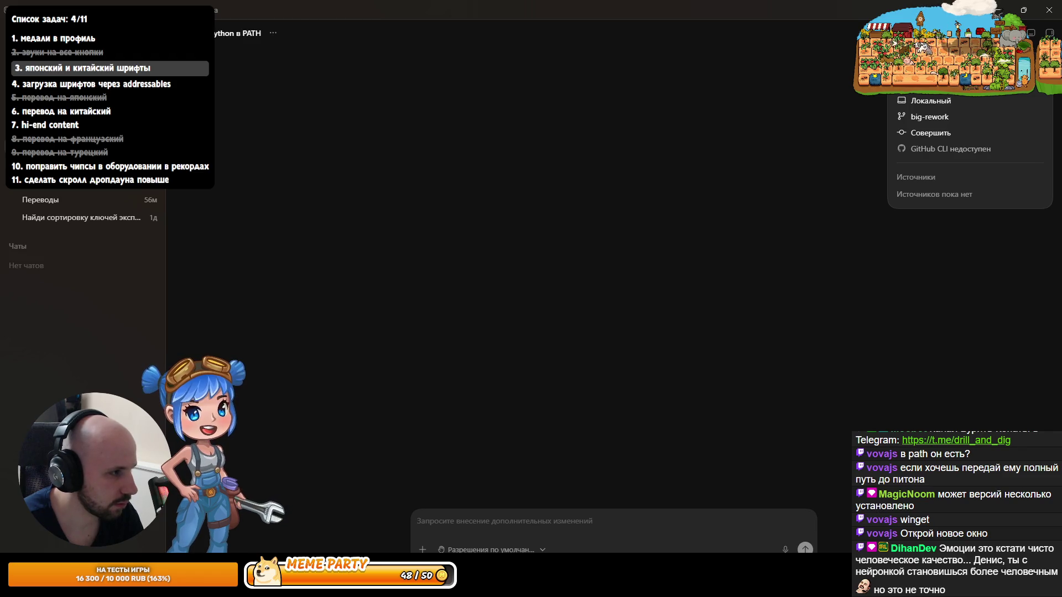
Step: Tell Codex that Python is now installed via Scoop and ask it to recheck
type("я")
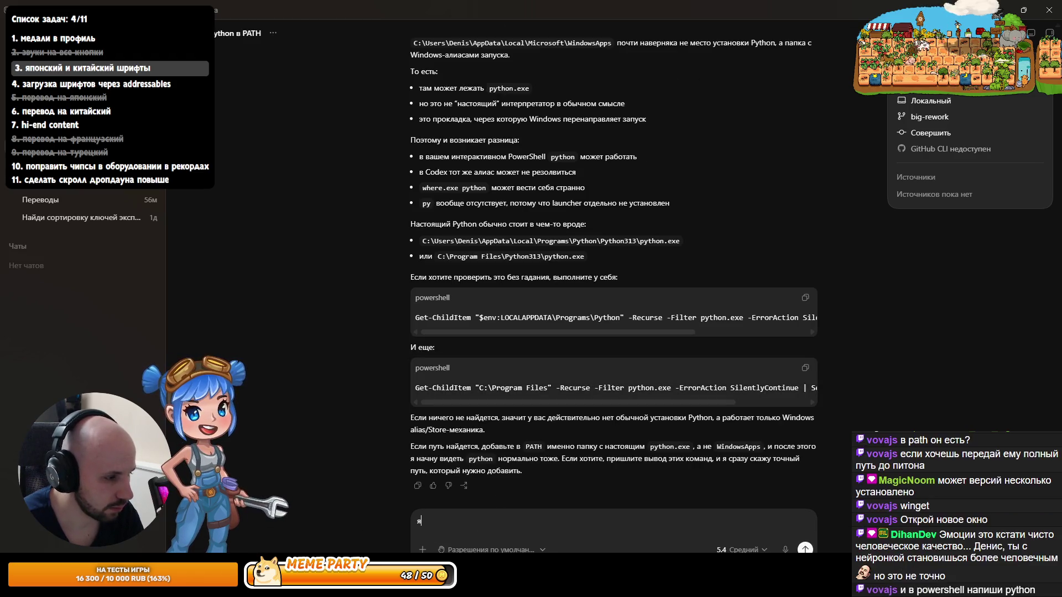
type(" установи")
type("ytho")
type("th")
key("BackSpace")
key("BackSpace")
key("BackSpace")
type("через scoop. ")
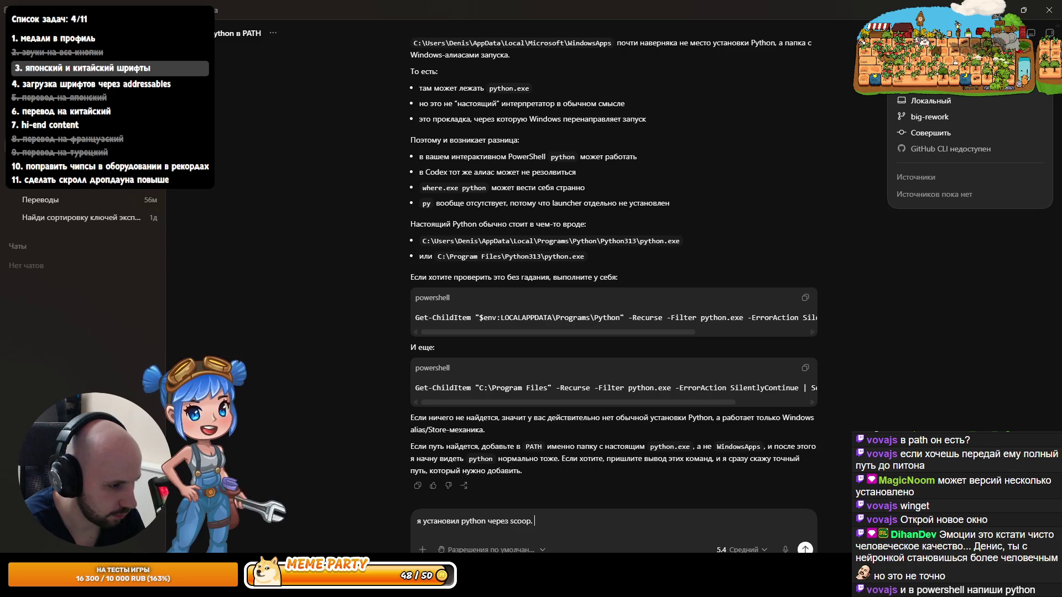
type("перепроверяй")
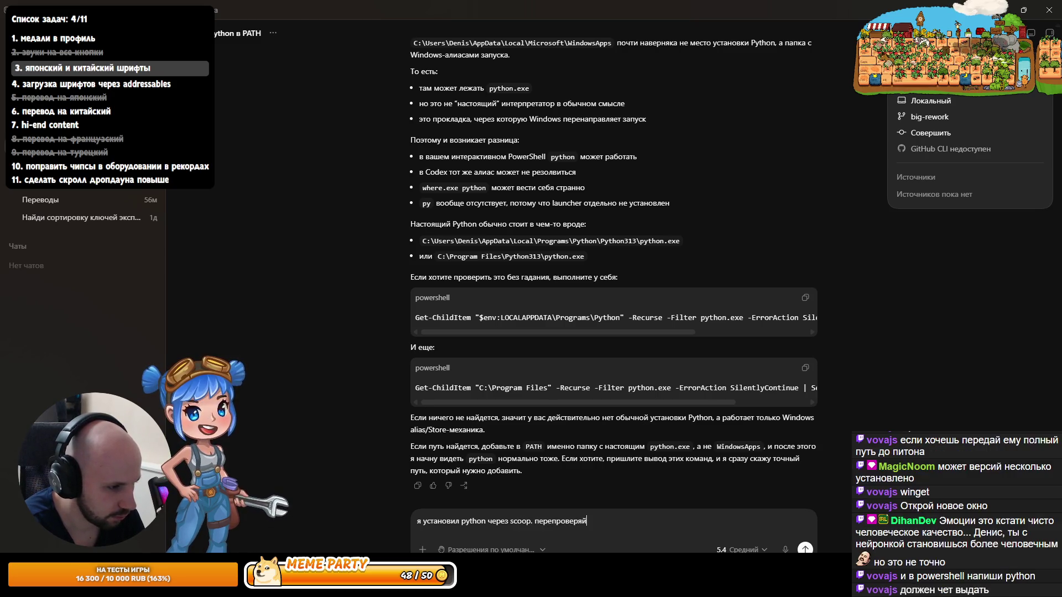
key("Return")
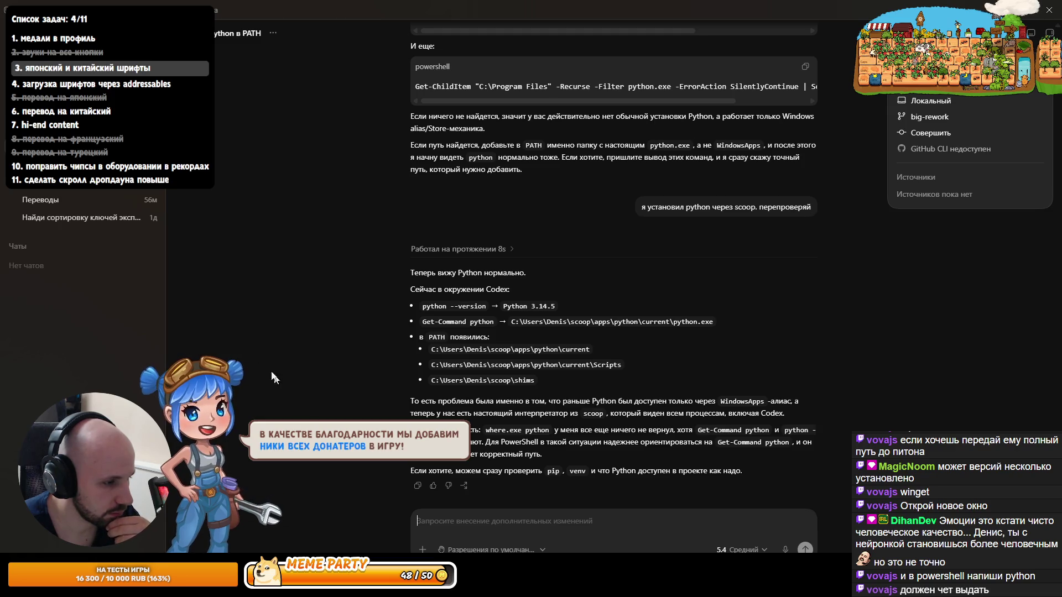
left_click(83, 182)
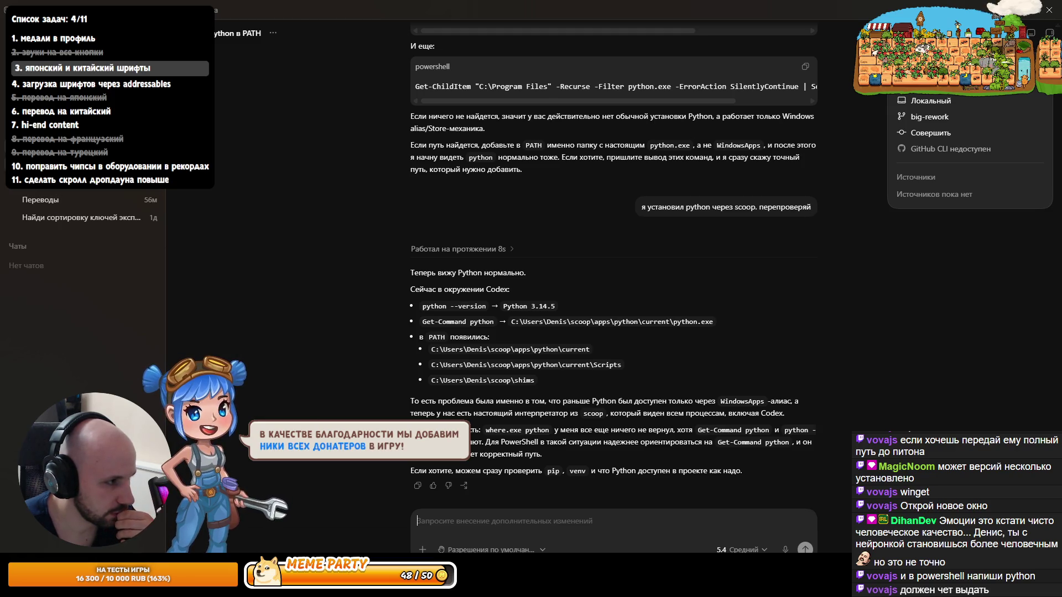
Step: Draft 'я установил python локально. убери его бинар…' asking to remove the Python binaries
left_click(499, 522)
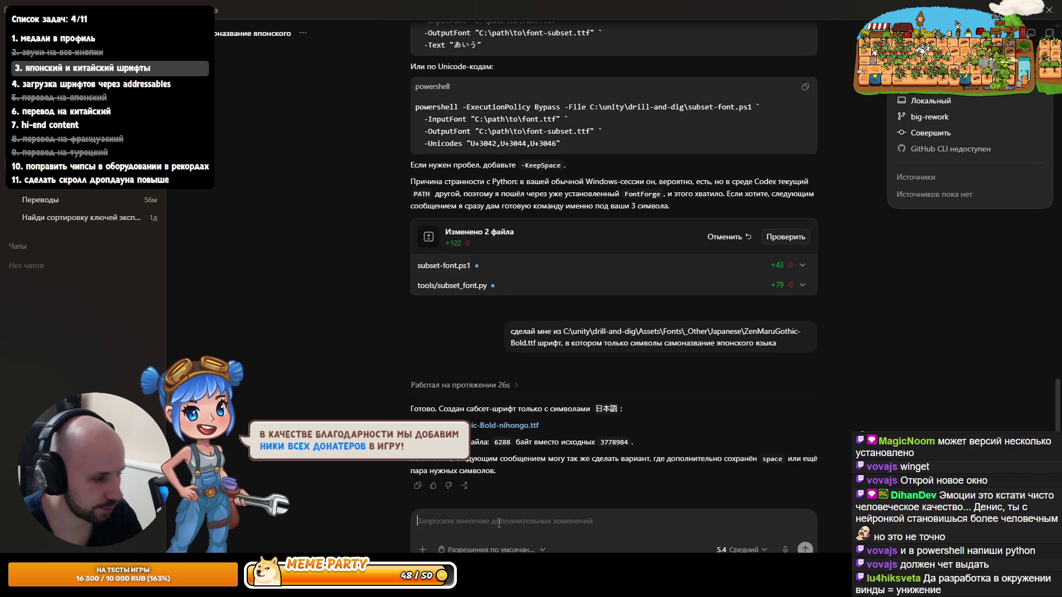
type("я устан")
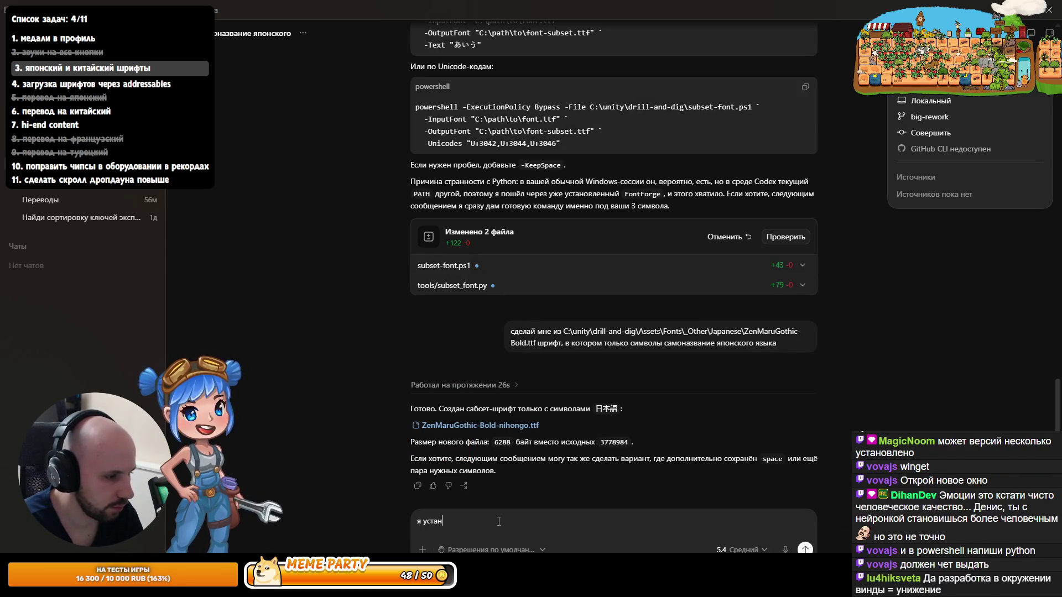
type("овил pyth")
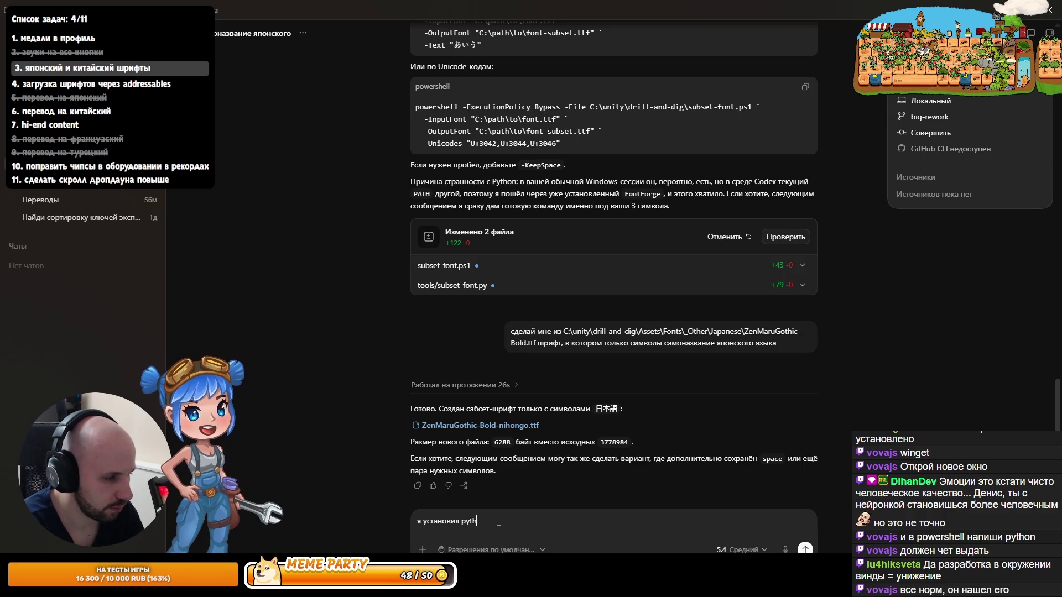
type("on, е,")
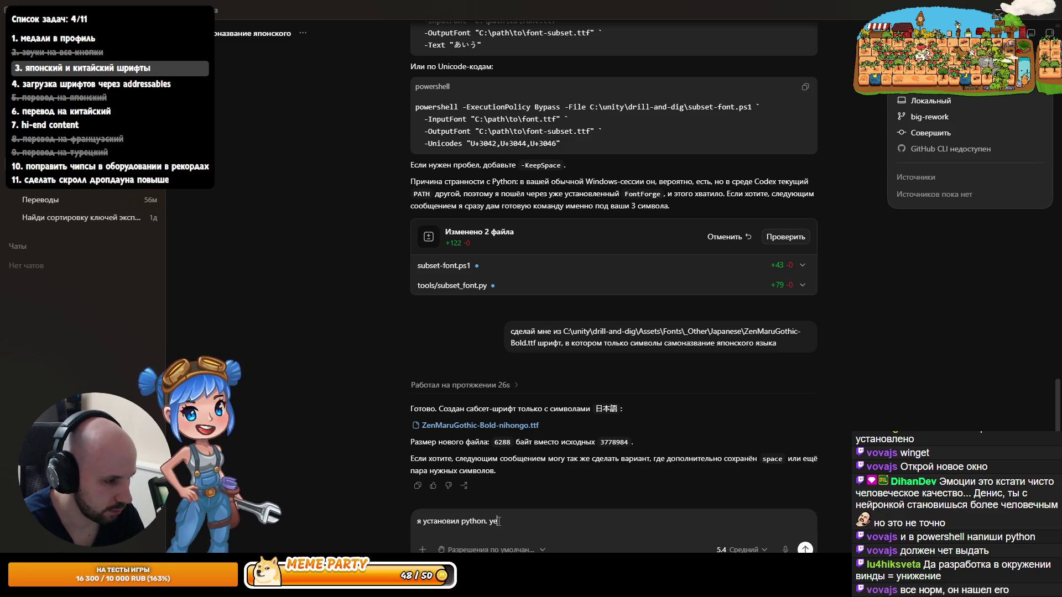
type("ри")
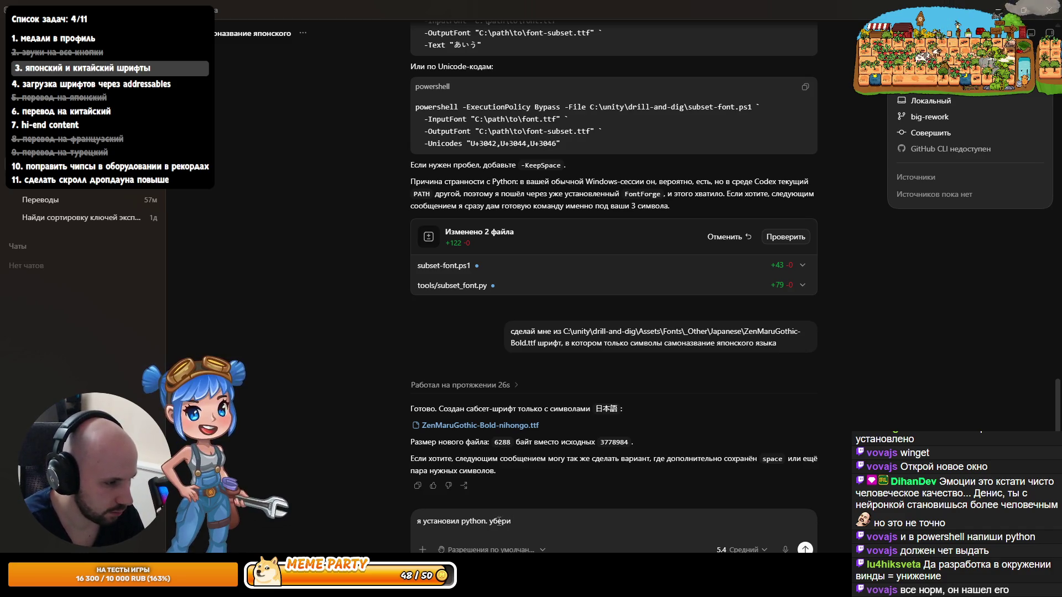
key("BackSpace")
type("локальнор")
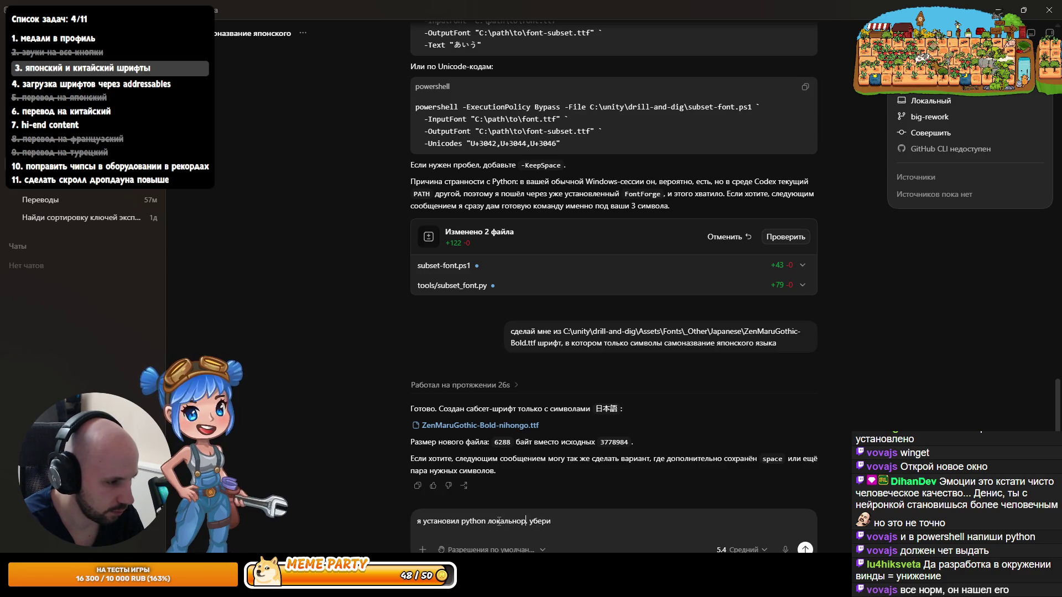
key("BackSpace")
key("End")
type("мусо")
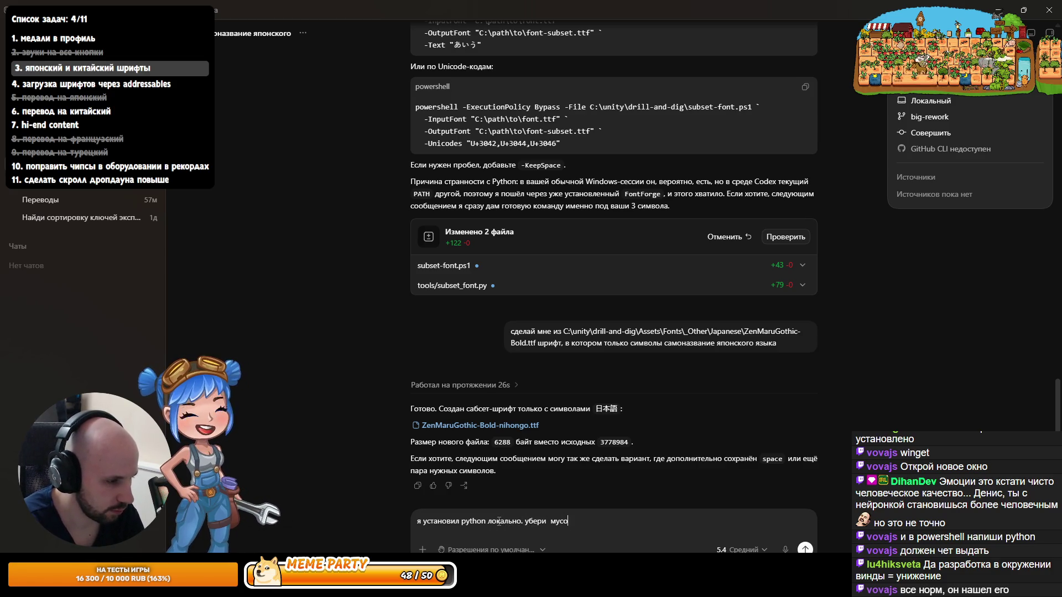
key("ctrl+BackSpace")
type("его и")
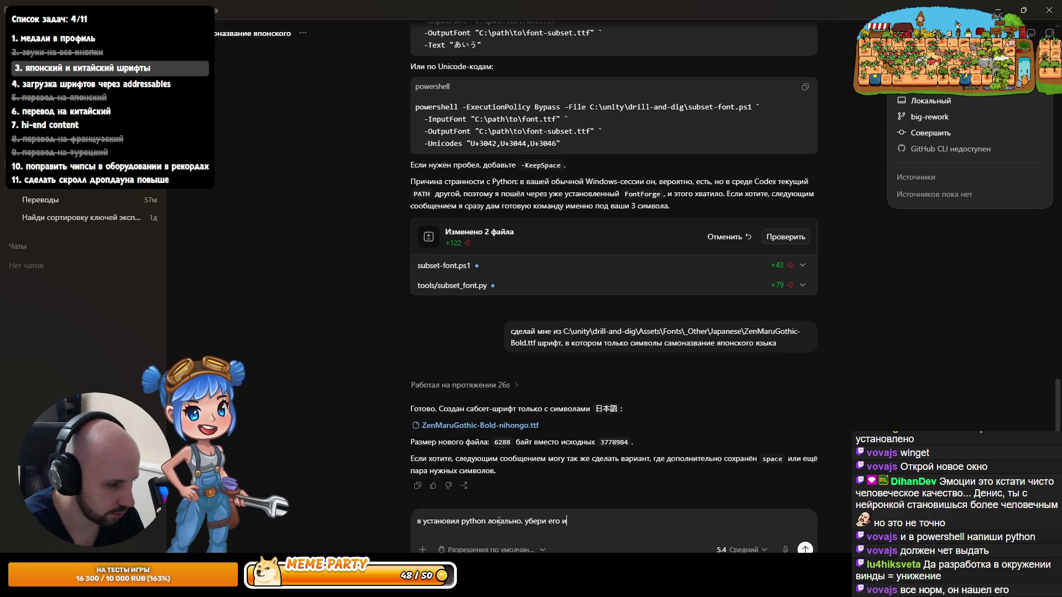
key("BackSpace")
type("му")
key("BackSpace")
key("BackSpace")
type("бинар")
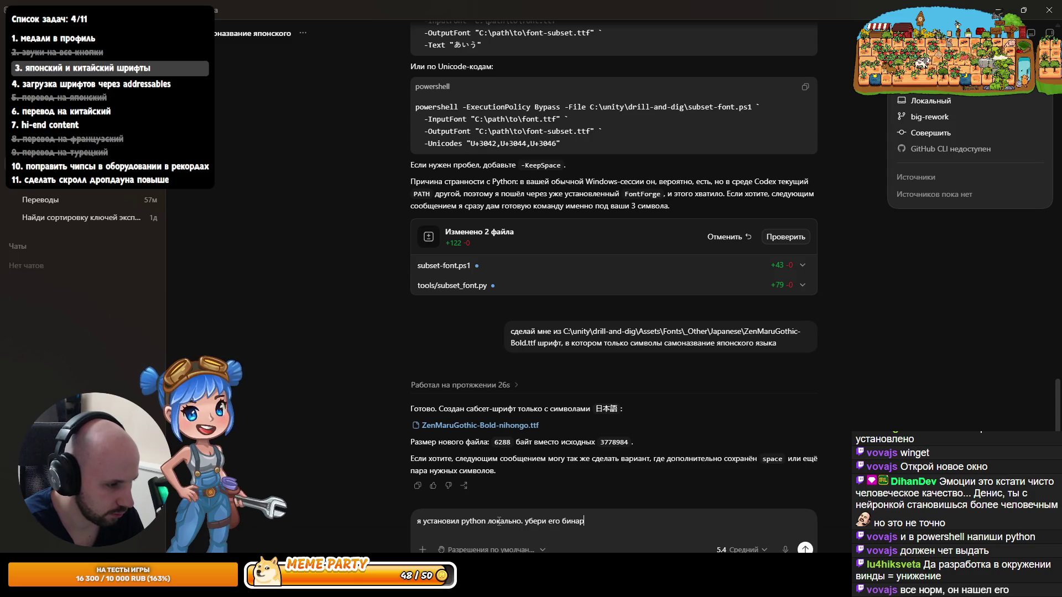
type("ники из ")
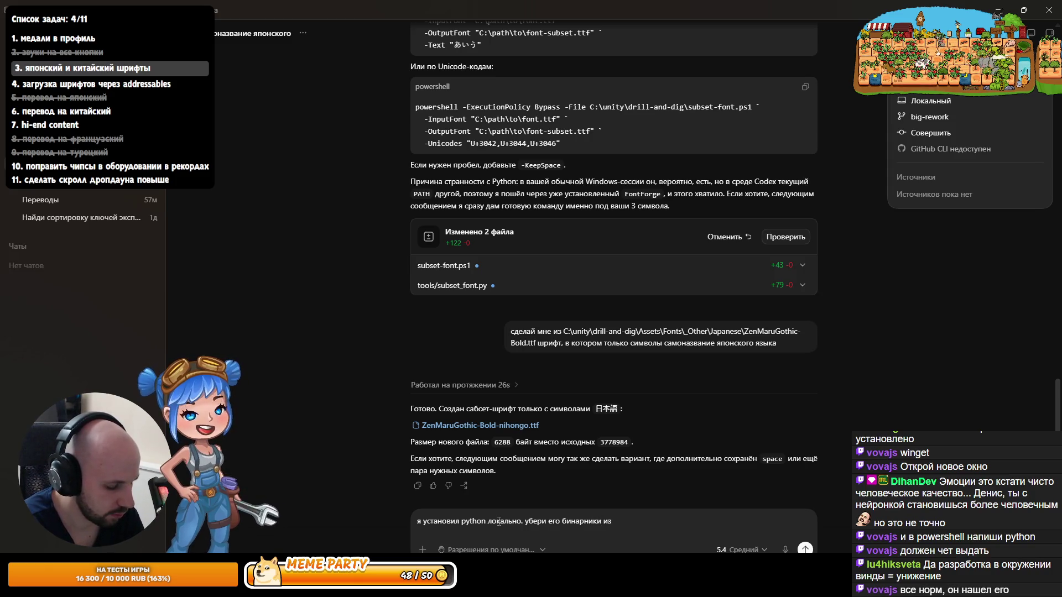
type("nity ghjt")
Step: Finish and send the request to remove Python binaries from the Unity project
key("BackSpace")
key("BackSpace")
key("BackSpace")
type("проекта")
key("Return")
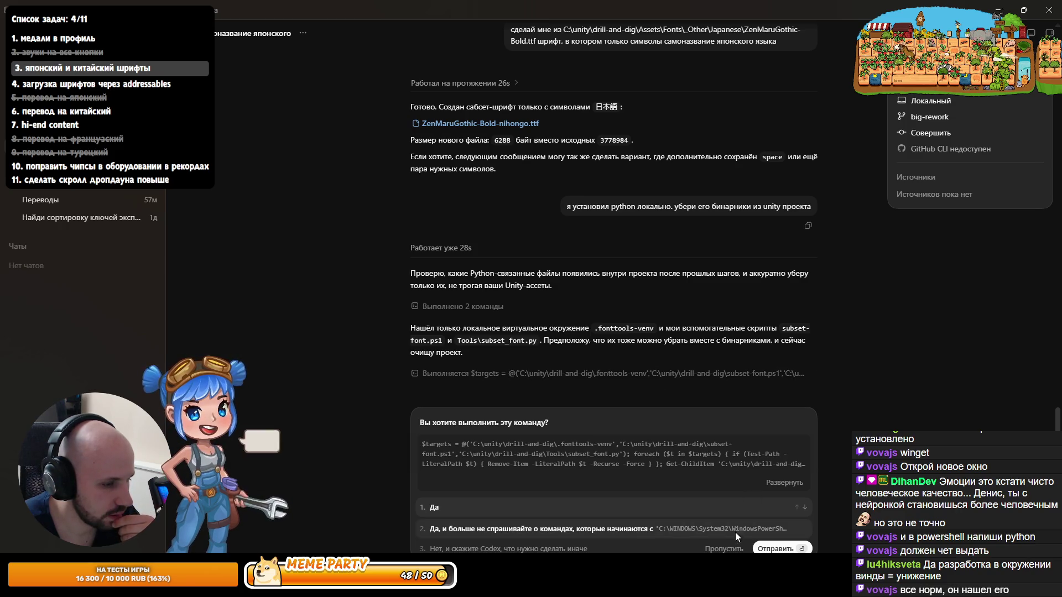
Step: Answer the command prompt with a custom reply: keep the scripts, the venv is probably unneeded
left_click(551, 549)
type("скри")
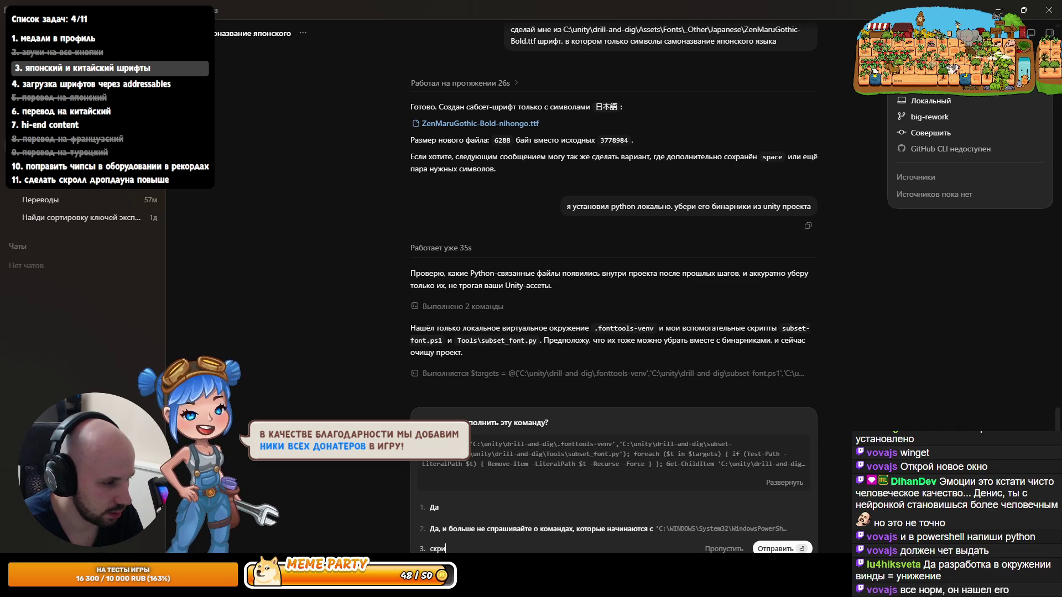
type("пт-то не ")
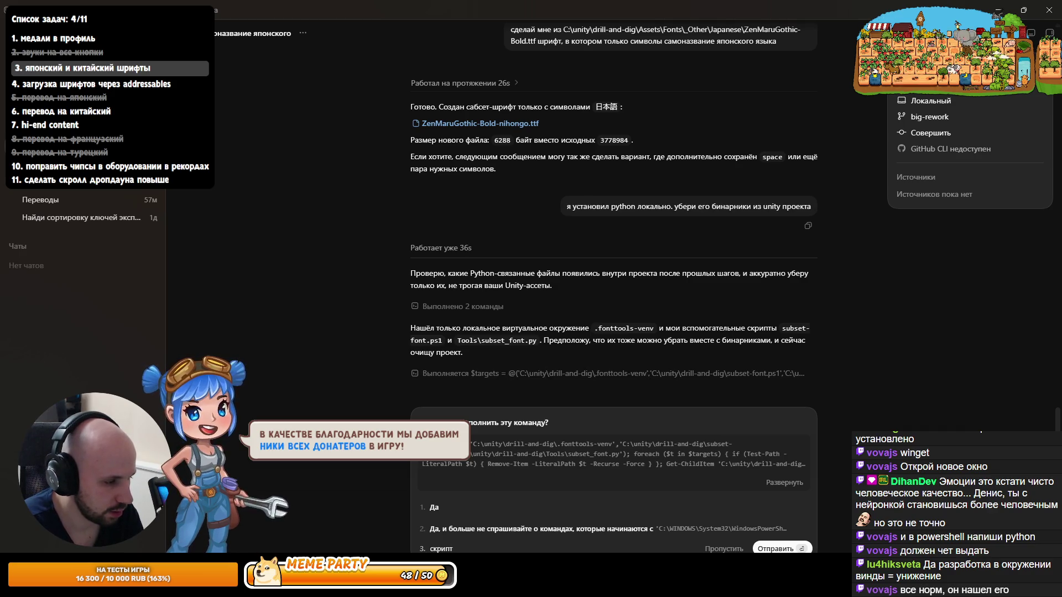
type("удаляй, а вот v")
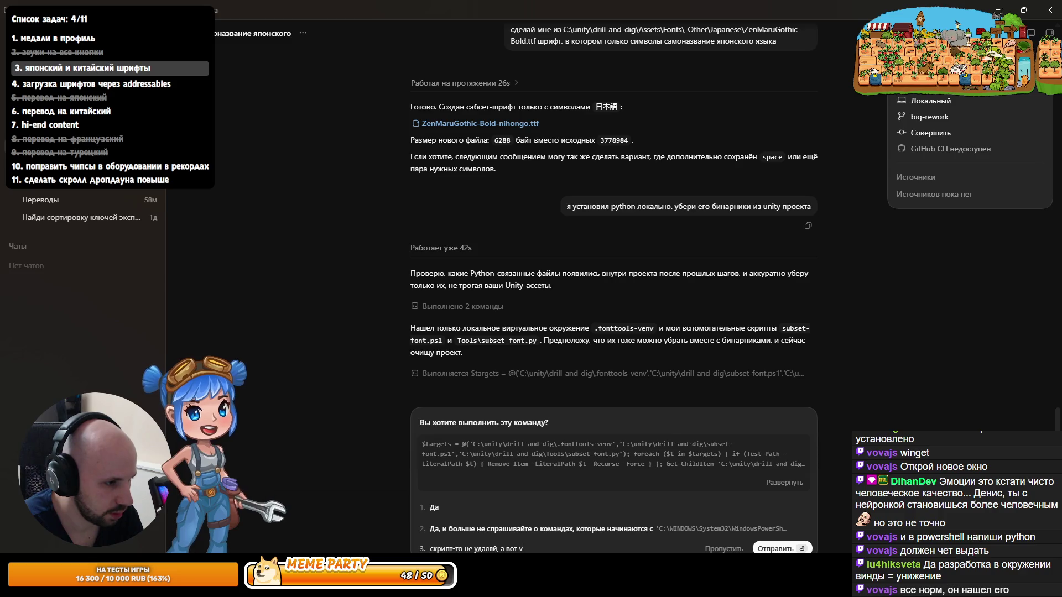
type("env наверняка лишн")
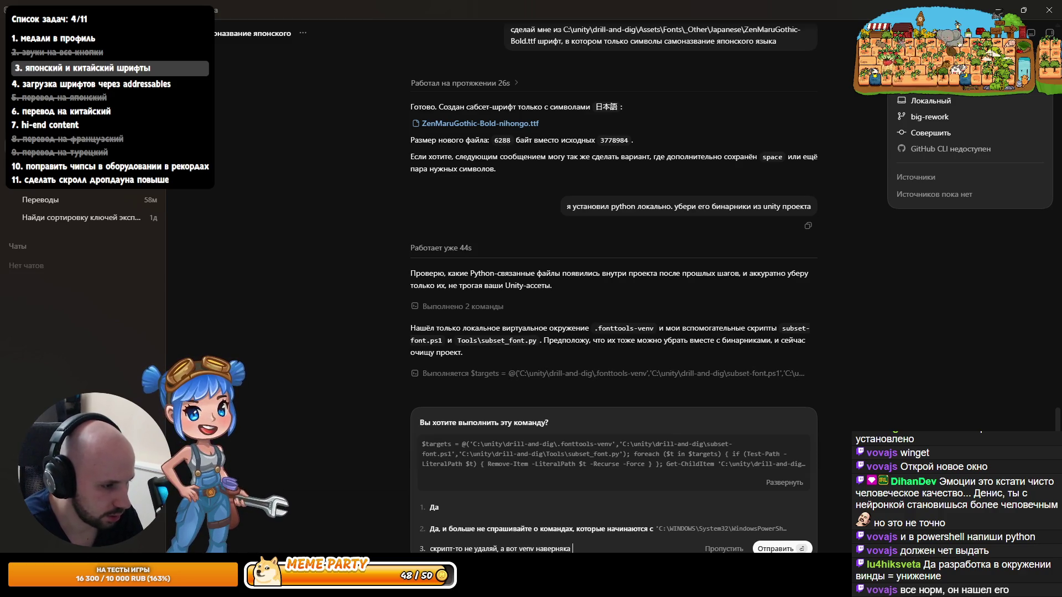
type("ее")
left_click(800, 549)
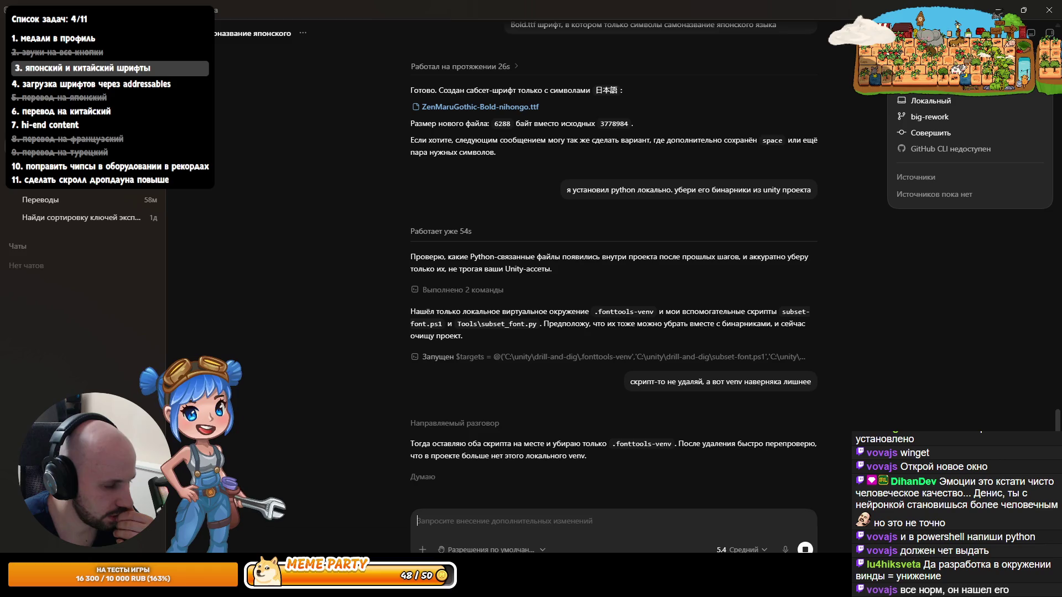
key("alt+Tab")
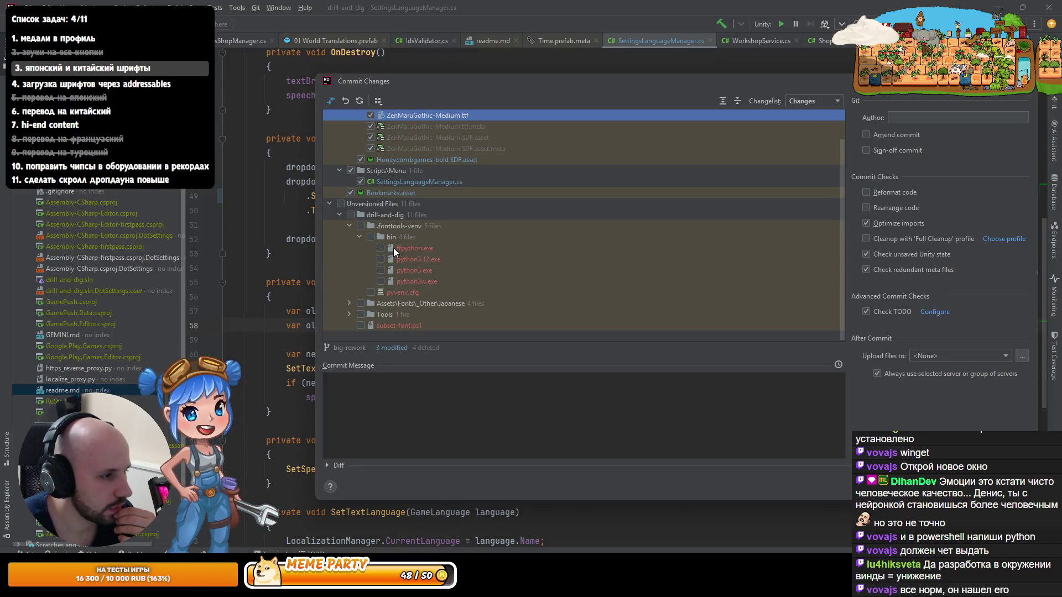
Step: In Rider's commit dialog, view the diffs of Tools/subset_font.py and subset-font.ps1
left_click(349, 314)
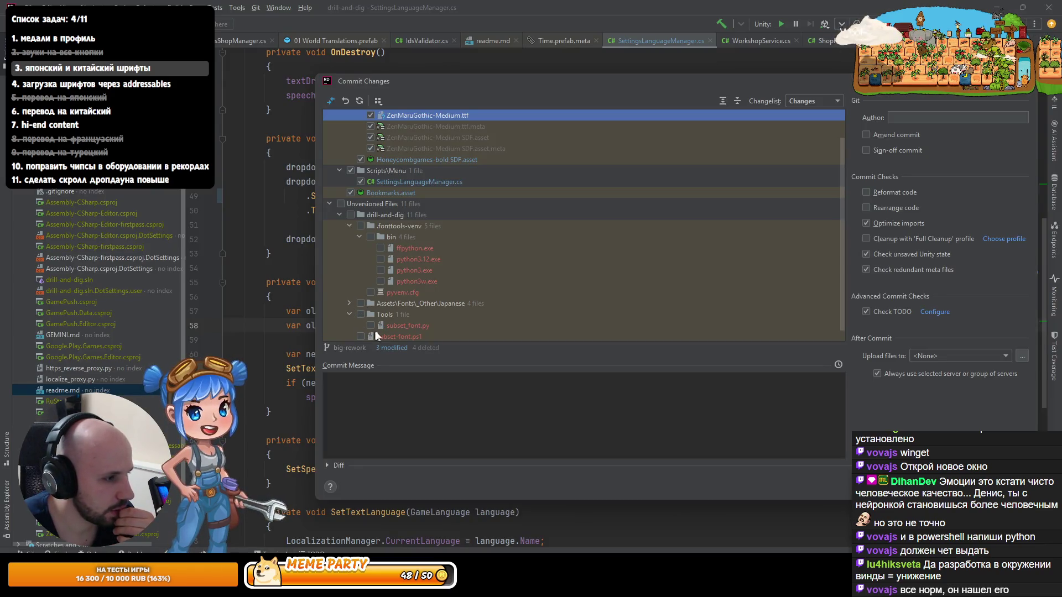
left_click(398, 327)
double_click(439, 330)
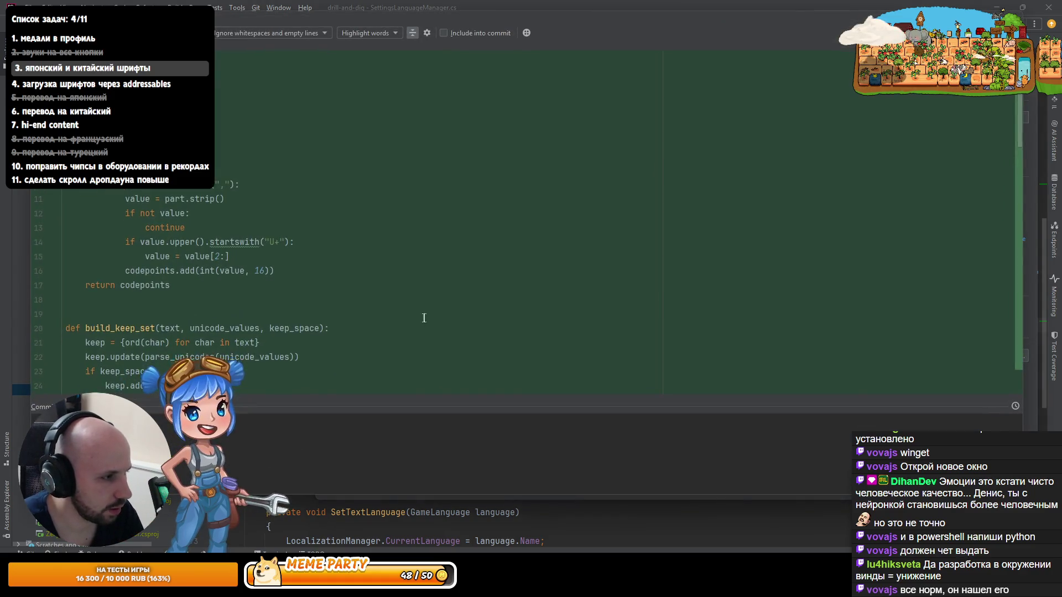
scroll(257, 245, "down", 10)
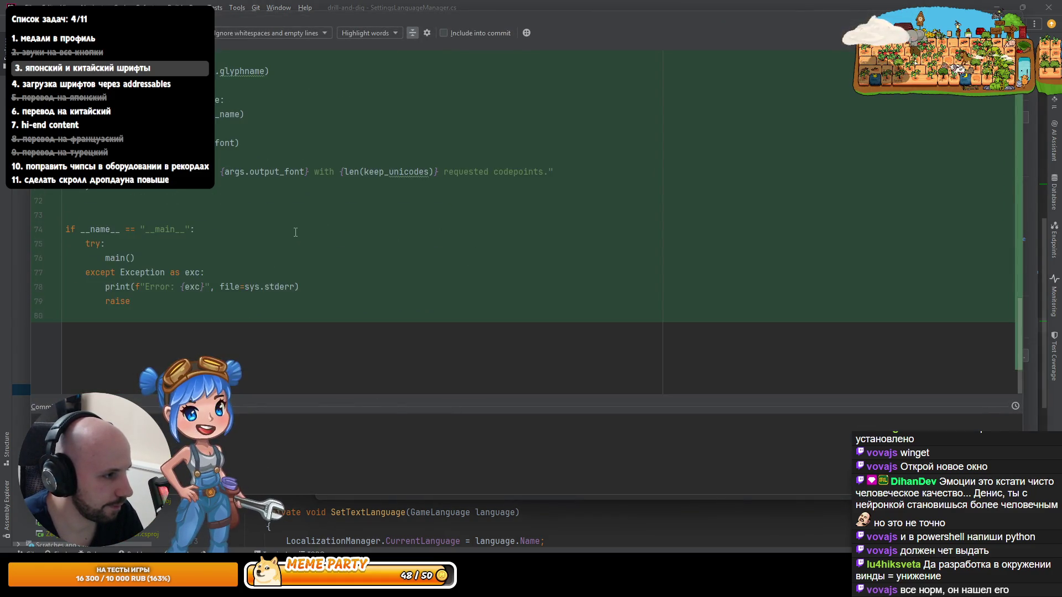
key("Escape")
left_click(392, 337)
double_click(392, 337)
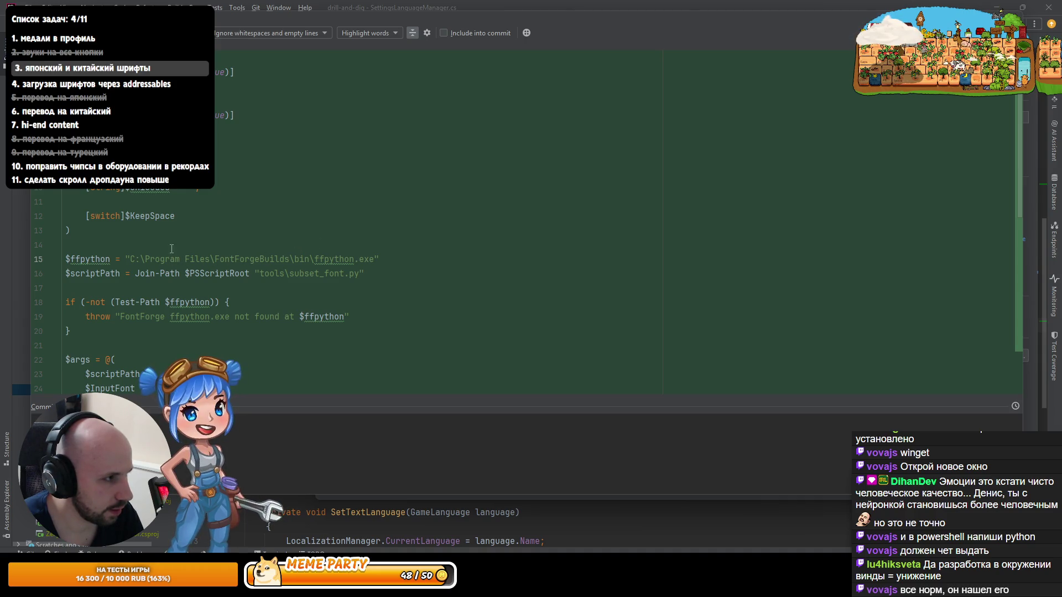
scroll(170, 234, "down", 5)
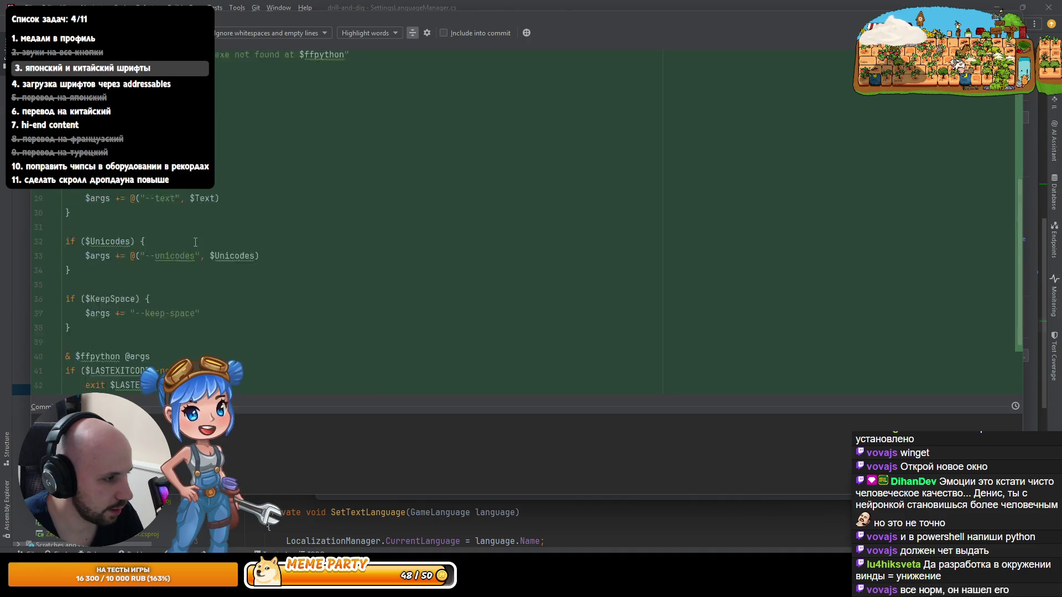
scroll(201, 240, "up", 5)
scroll(202, 240, "up", 1)
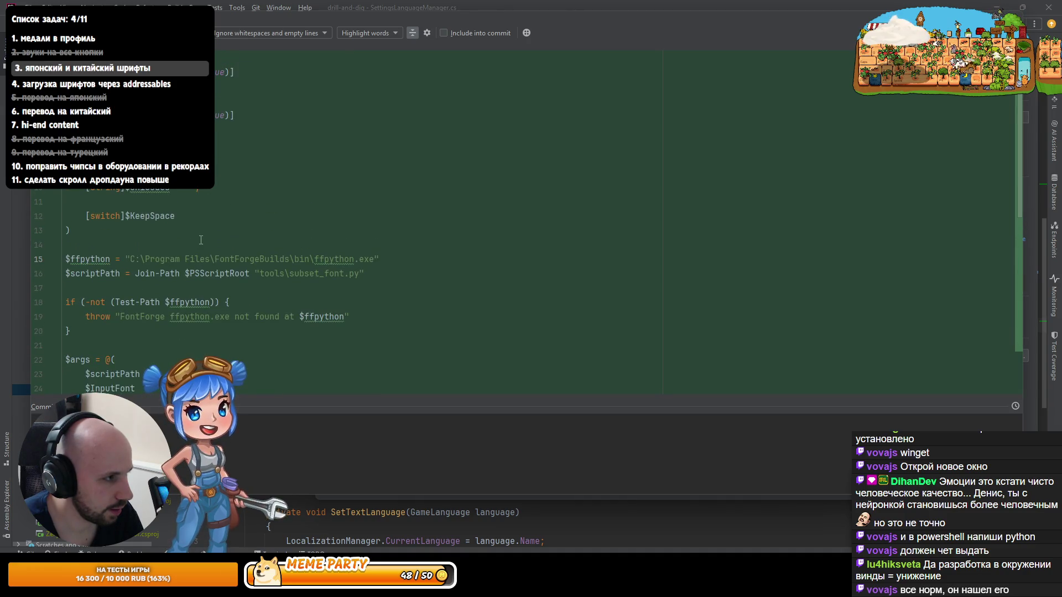
Step: Revisit subset_font.py and subset-font.ps1 from the changed-files list, then close the commit window
left_click(308, 273, "ctrl")
key("Up")
key("Return")
scroll(222, 218, "down", 15)
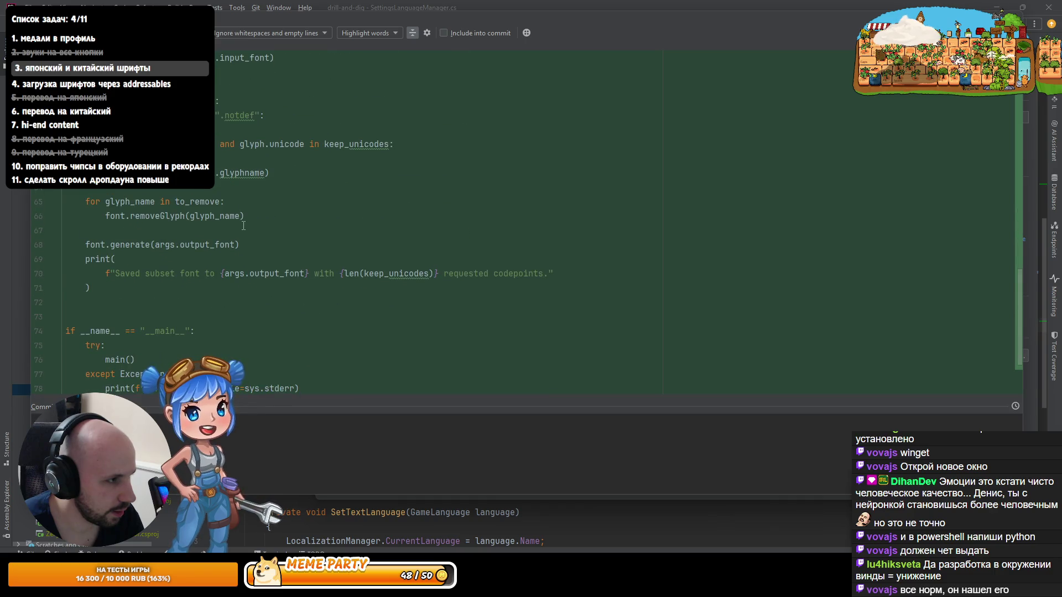
scroll(243, 225, "down", 3)
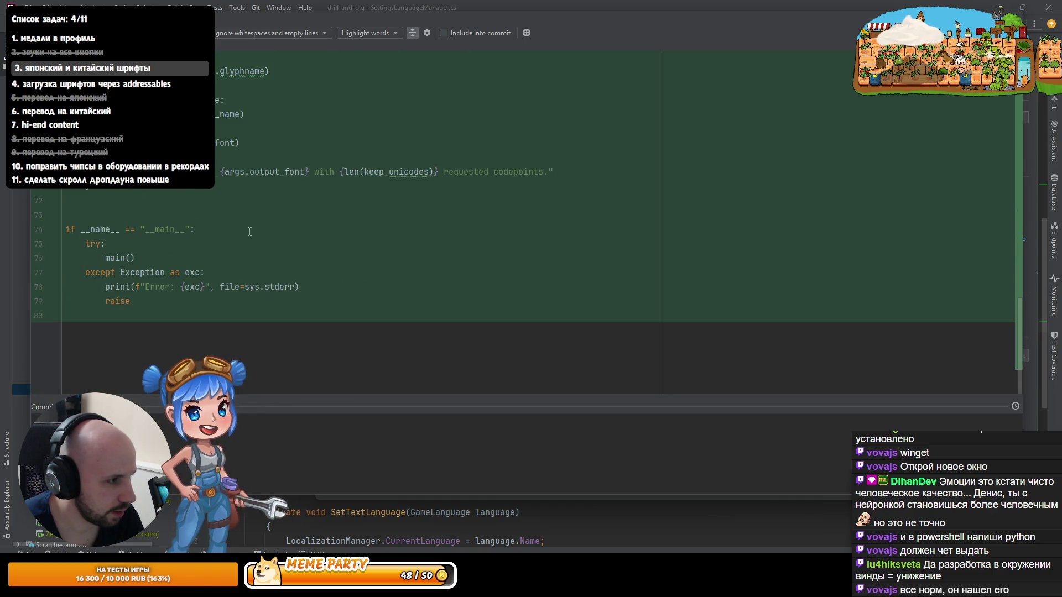
scroll(250, 230, "up", 17)
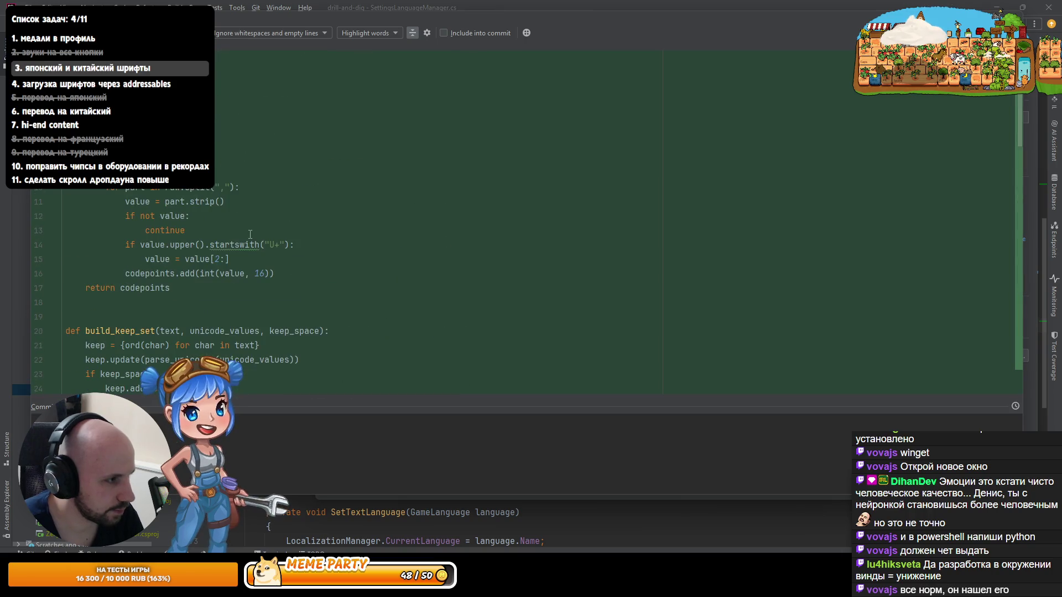
key("Escape")
key("Down")
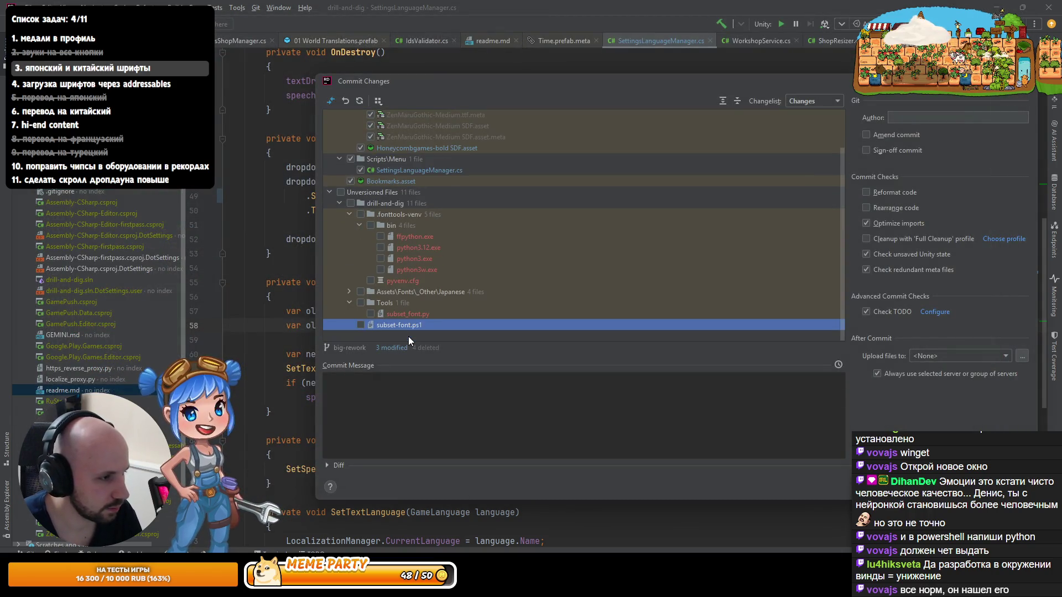
left_click(412, 305)
left_click(410, 324)
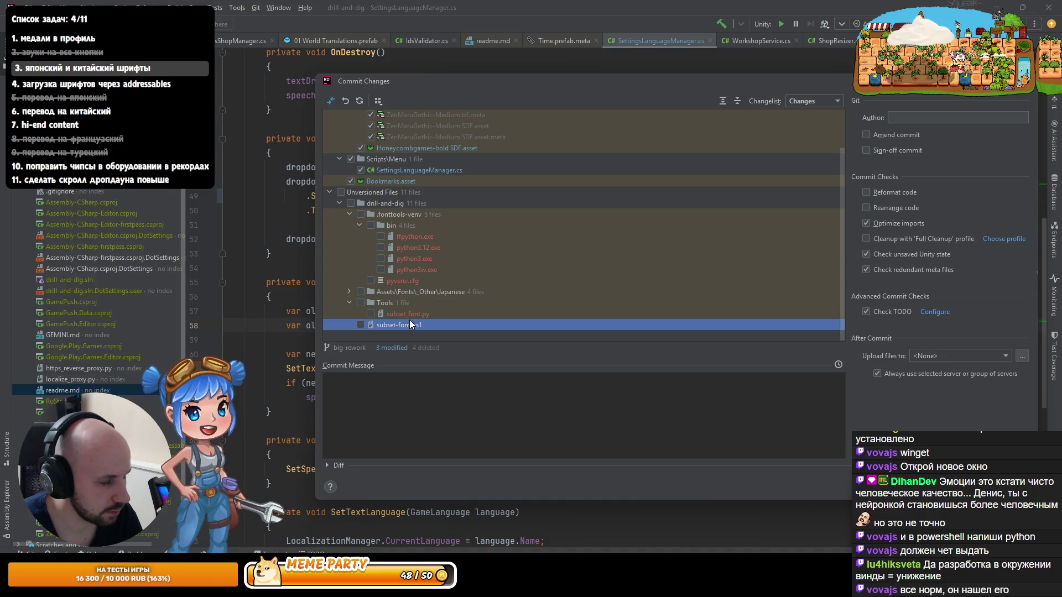
key("Escape")
Step: Reopen pending changes with Ctrl+K and expand Unversioned Files, Tools and .fonttools-venv
key("ctrl+k")
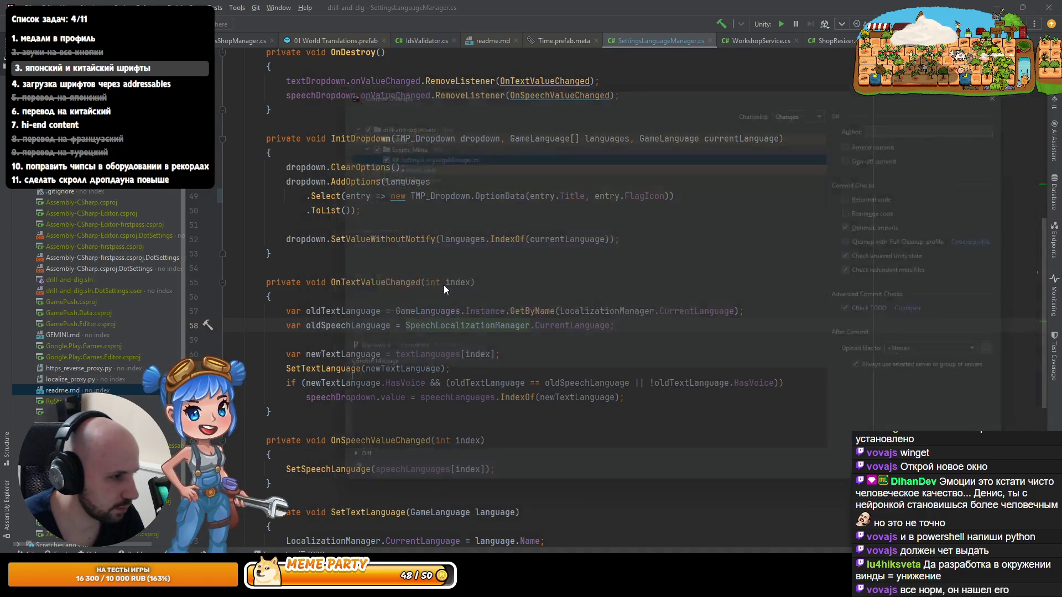
left_click(327, 236)
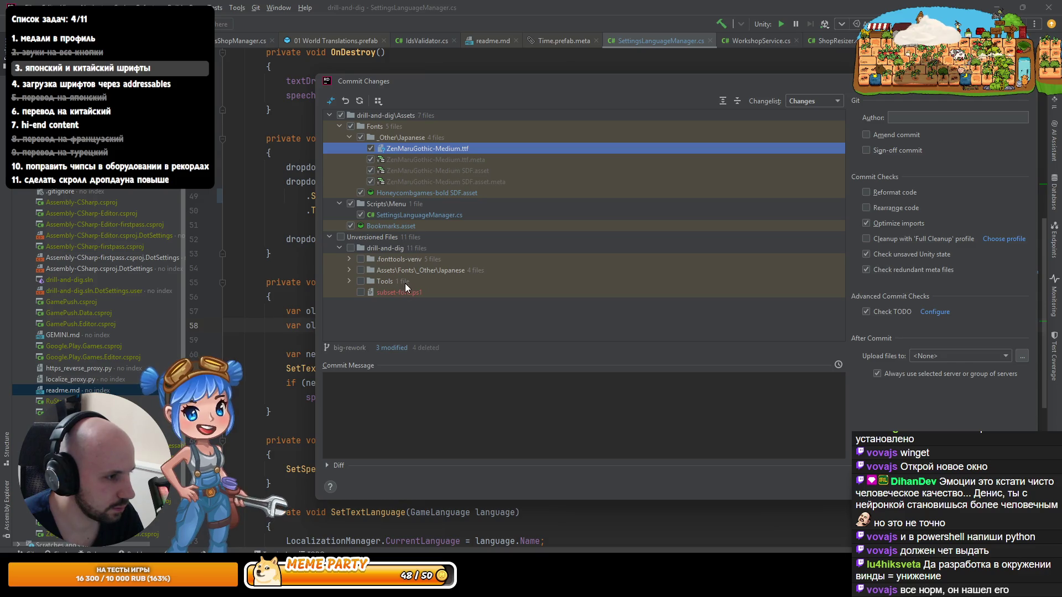
left_click(352, 281)
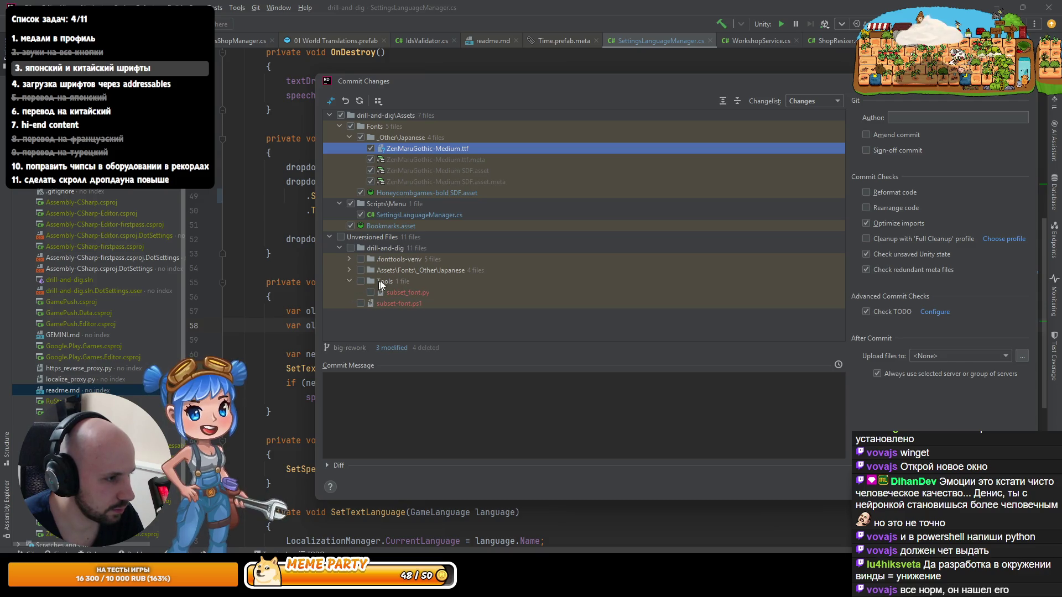
left_click(349, 259)
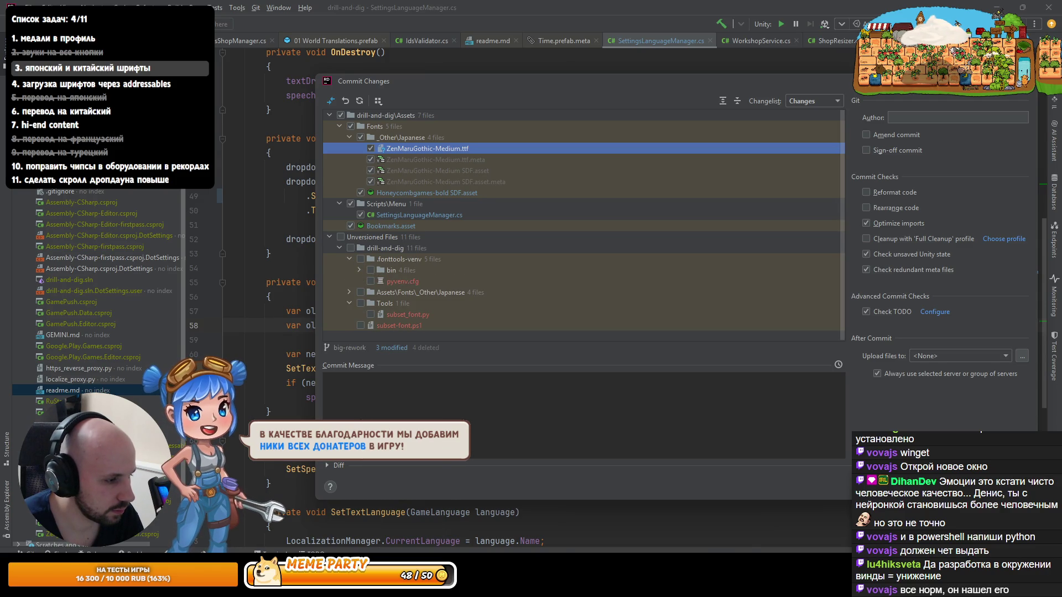
key("alt+Tab")
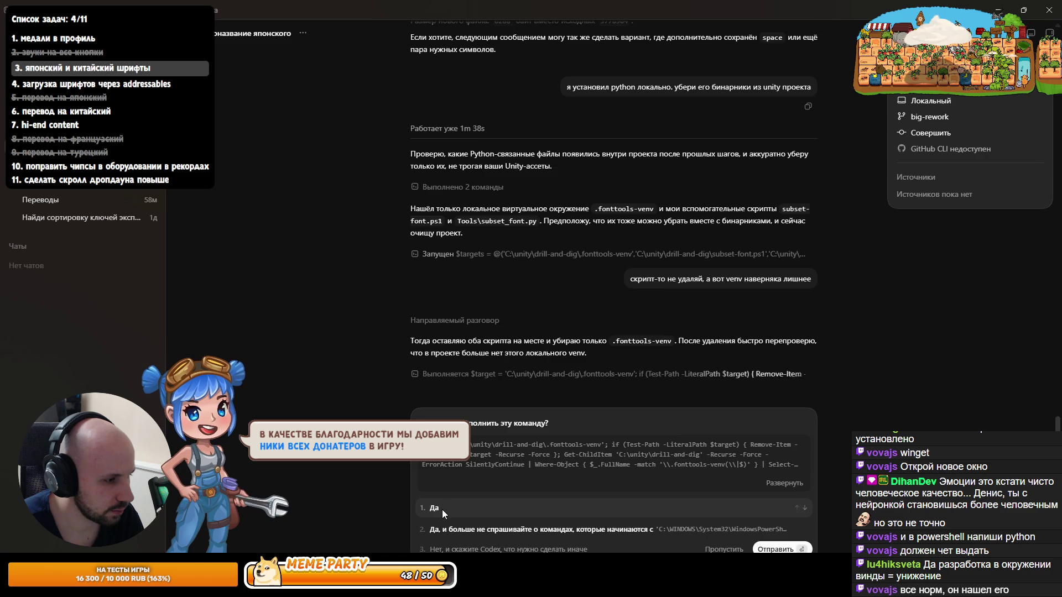
Step: Approve deleting .fonttools-venv, then ask whether the .ps1 script is still needed with Python on PATH
key("Return")
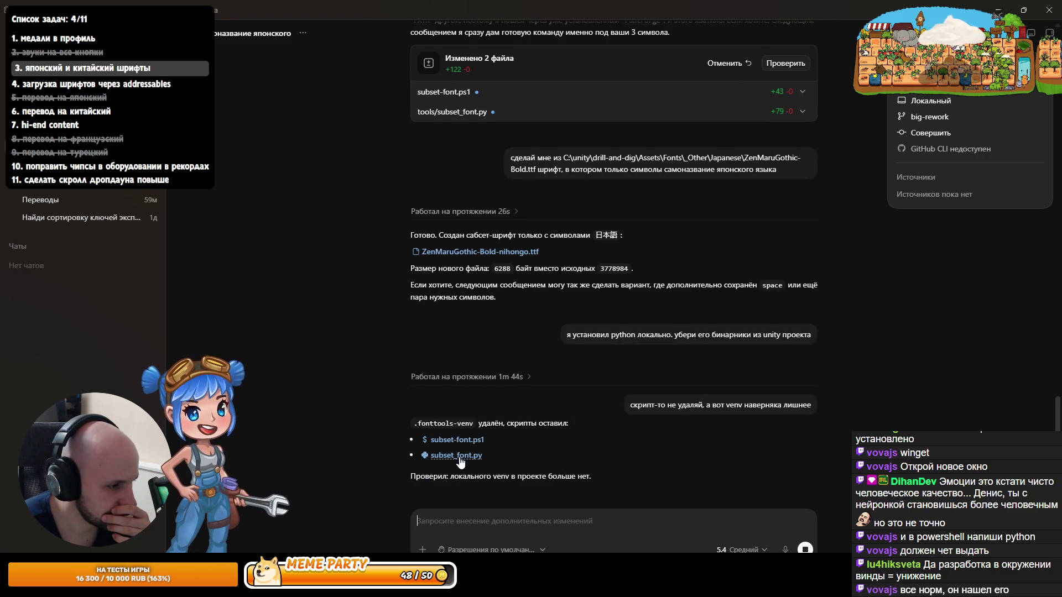
left_click(474, 372)
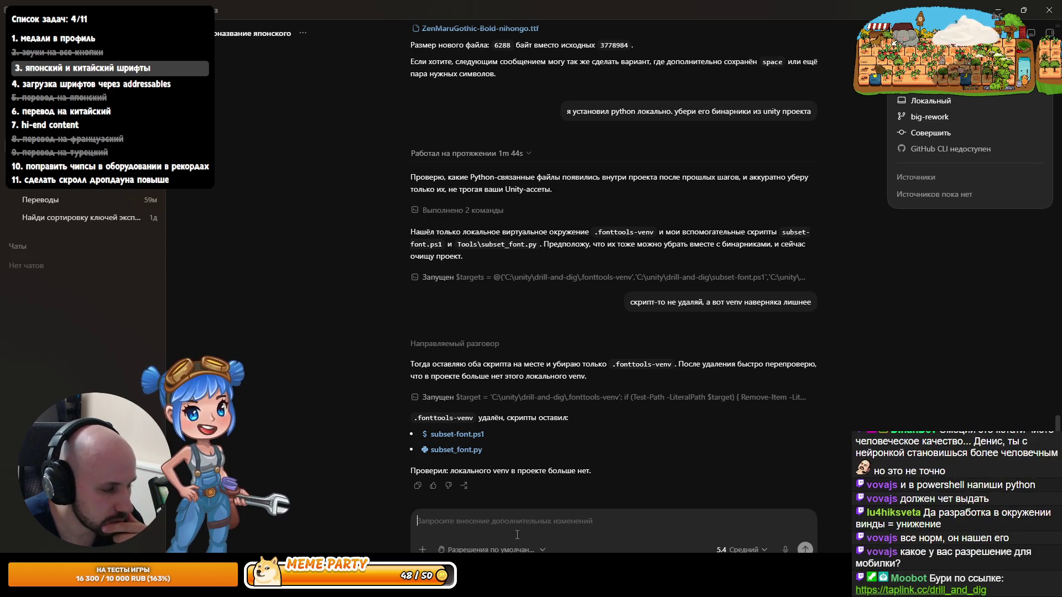
left_click(506, 517)
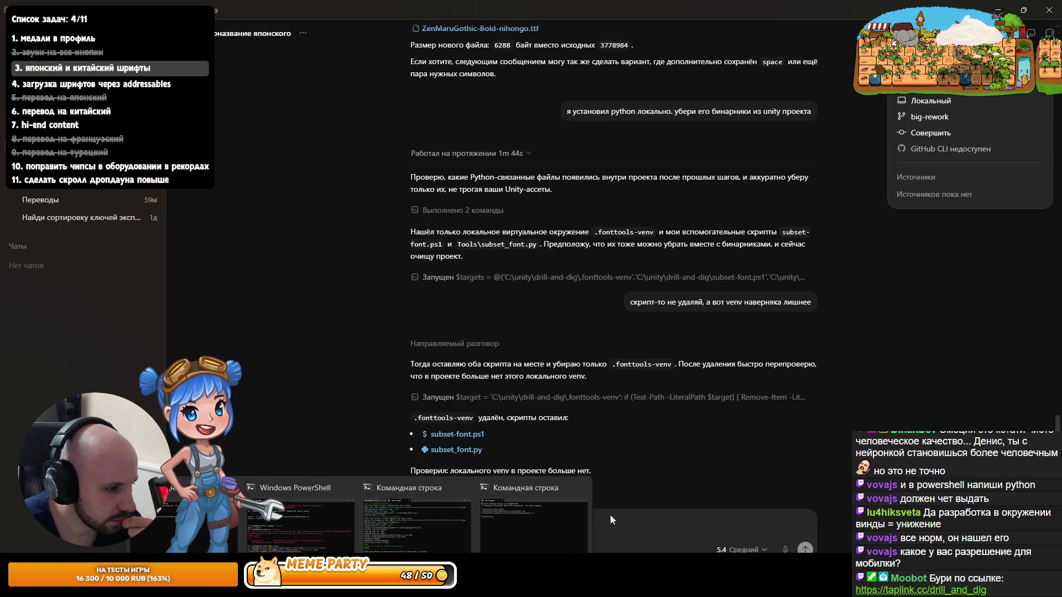
type("если у меня теперь есть python в path, нужен ли мне .ps1 скрипт?")
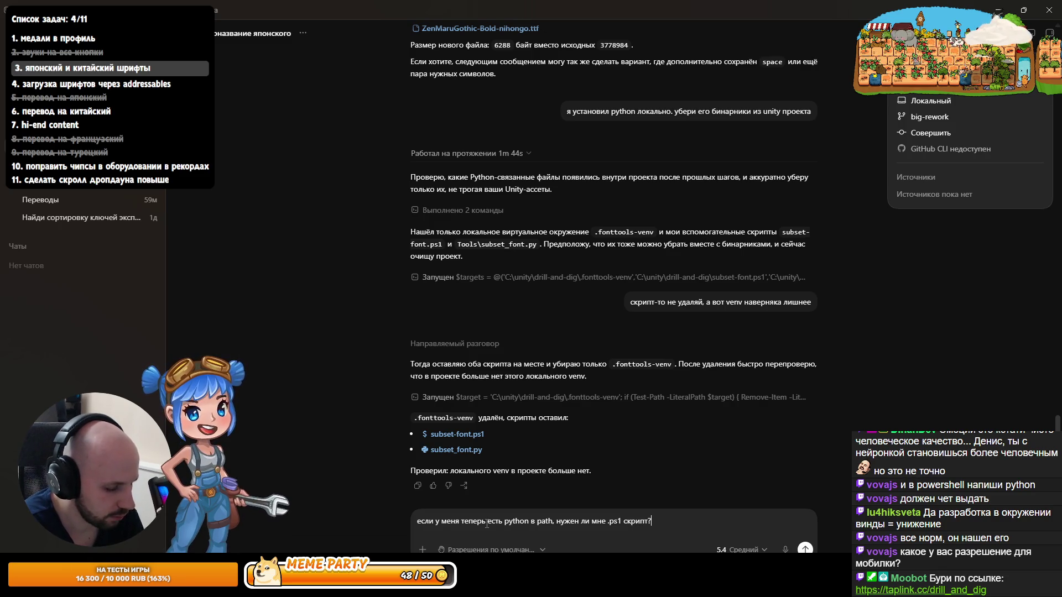
key("Return")
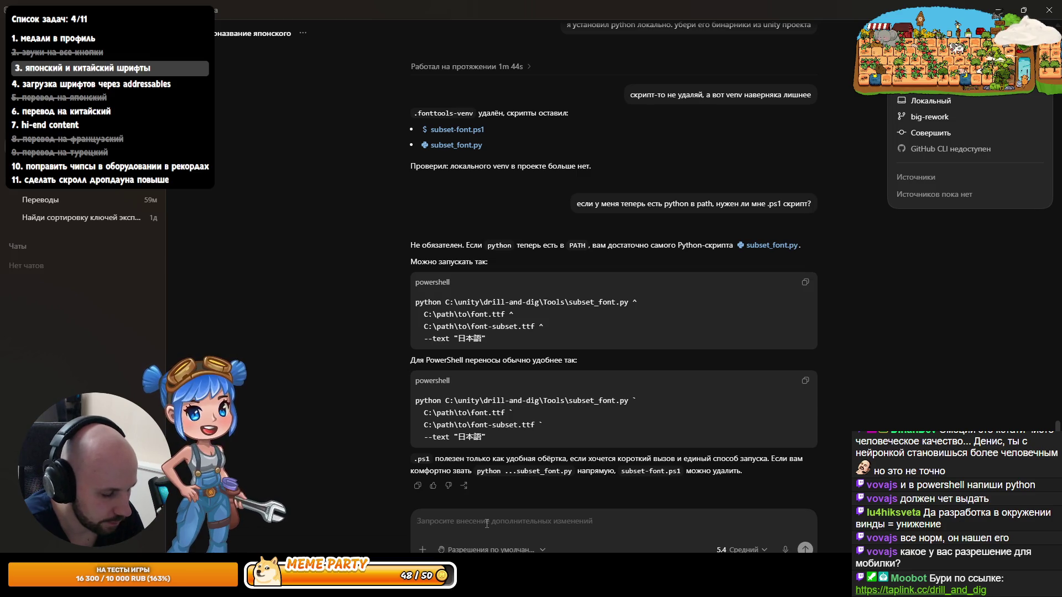
type("Положи мне")
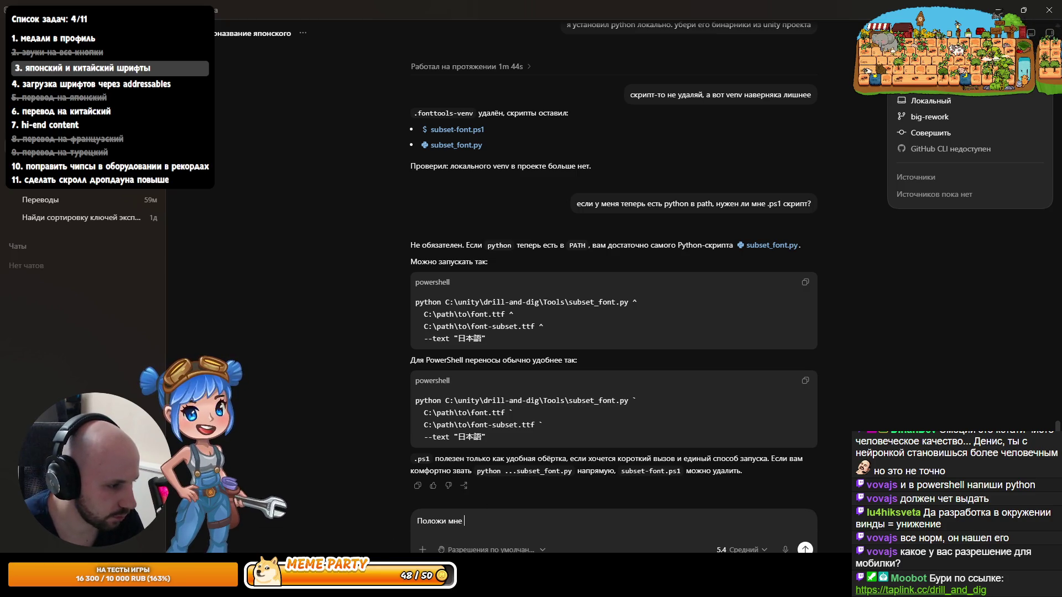
key("alt+Tab")
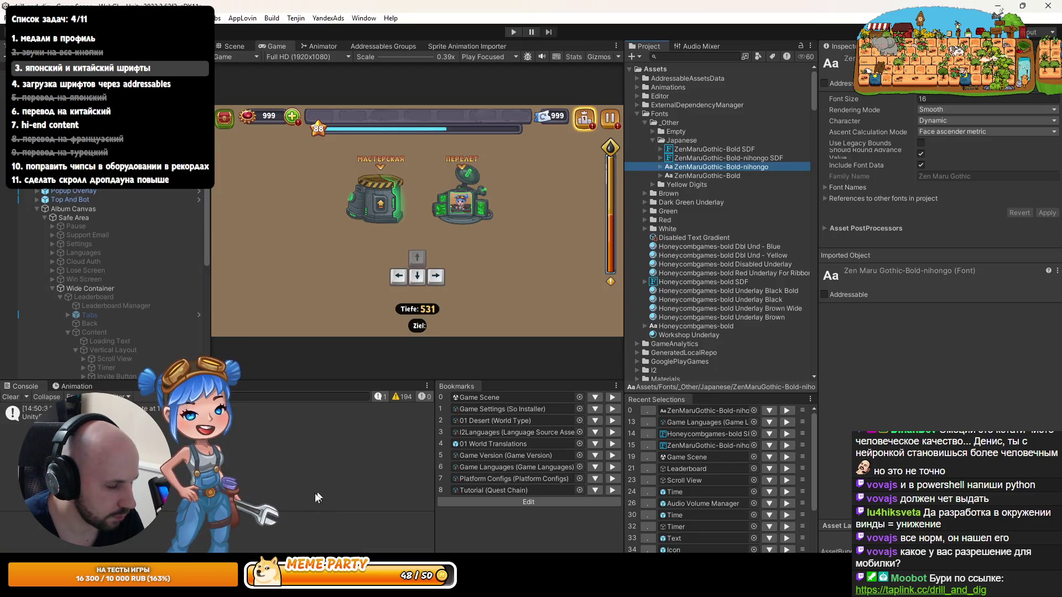
Step: Glance at Rider's pending changes, then check Unity's Game view resolution list without changing it
key("alt+Tab")
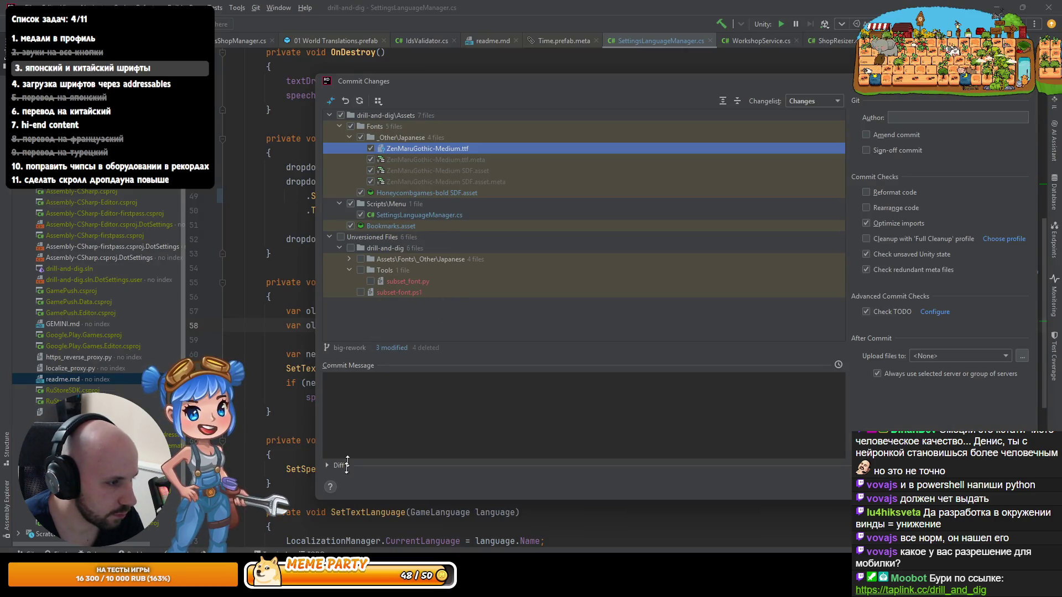
key("alt+Tab")
left_click(331, 58)
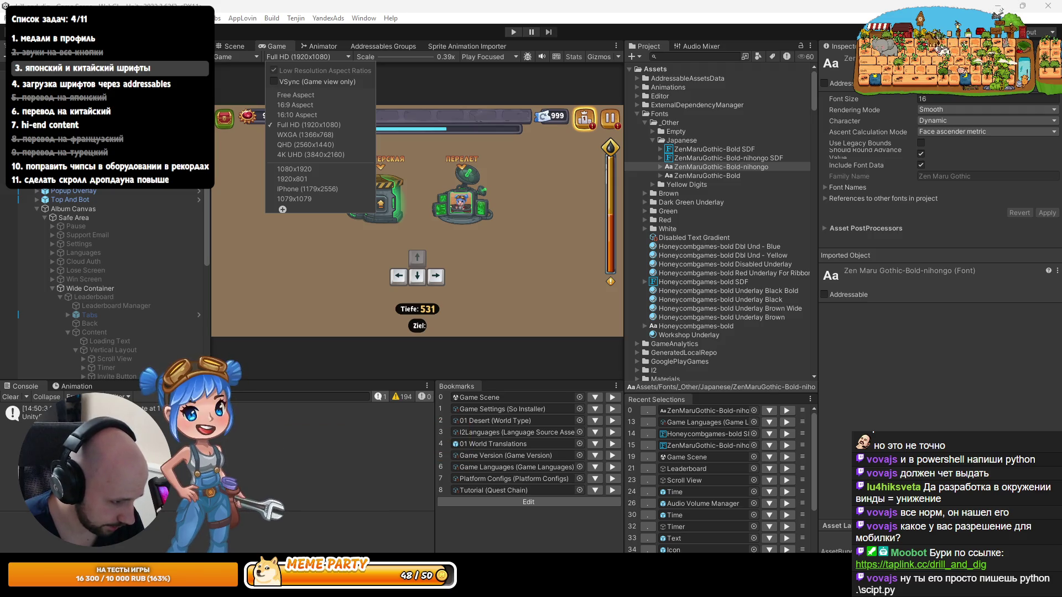
key("Escape")
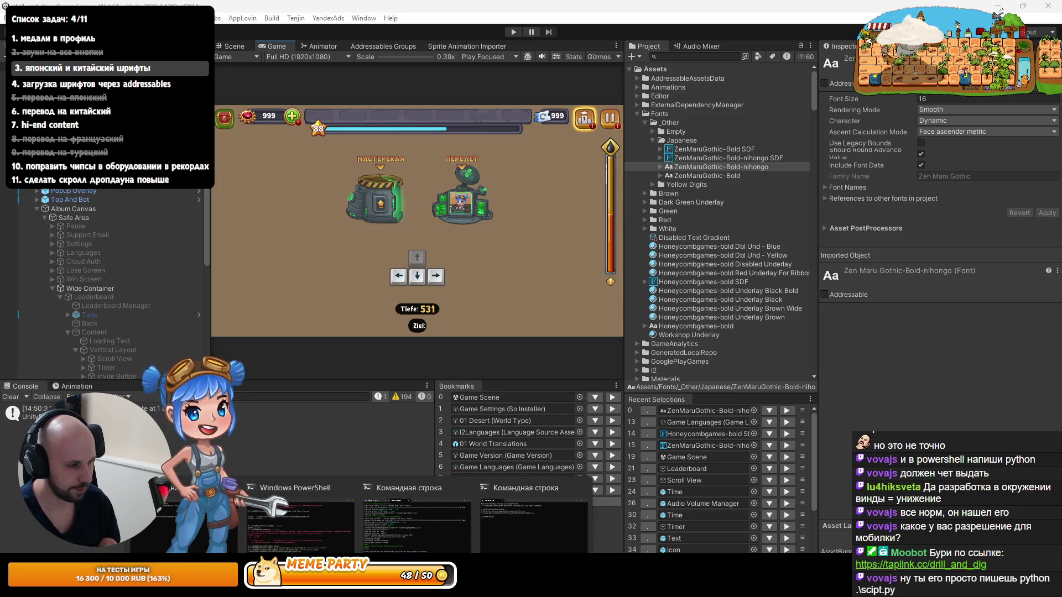
Step: Recheck the unversioned Japanese fonts folder in Rider, then select the 'Положи мне' draft in Codex
left_click(387, 589)
left_click(349, 259)
left_click(349, 259)
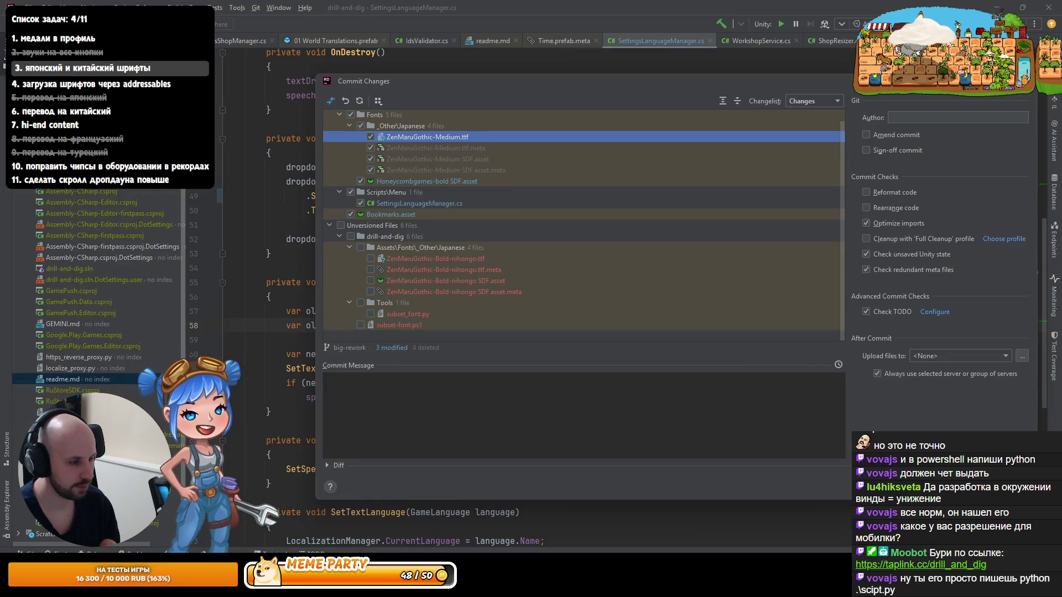
mouse_move(383, 589)
left_click(383, 514)
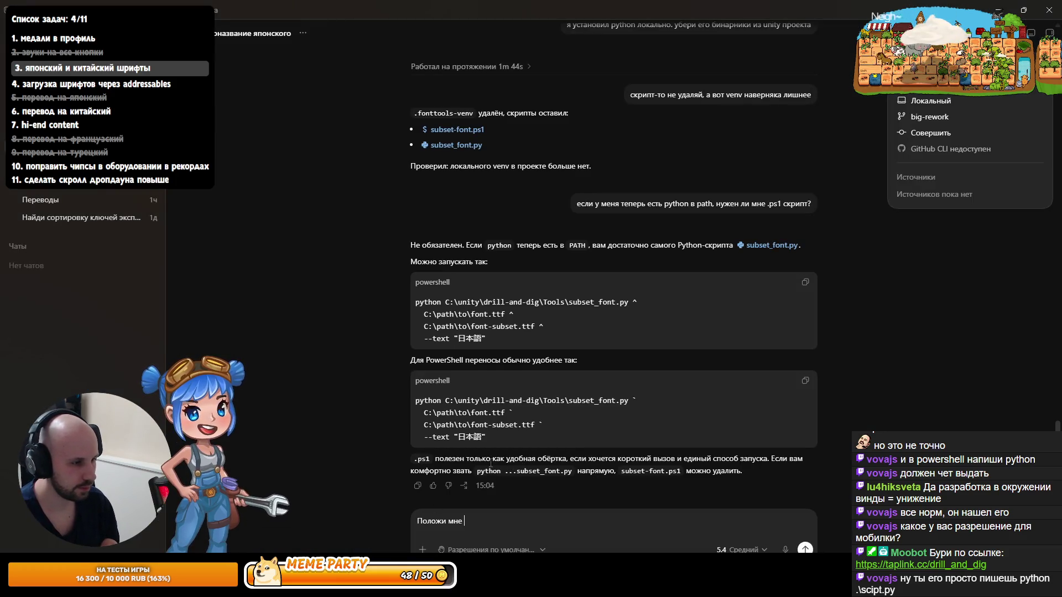
key("ctrl+a")
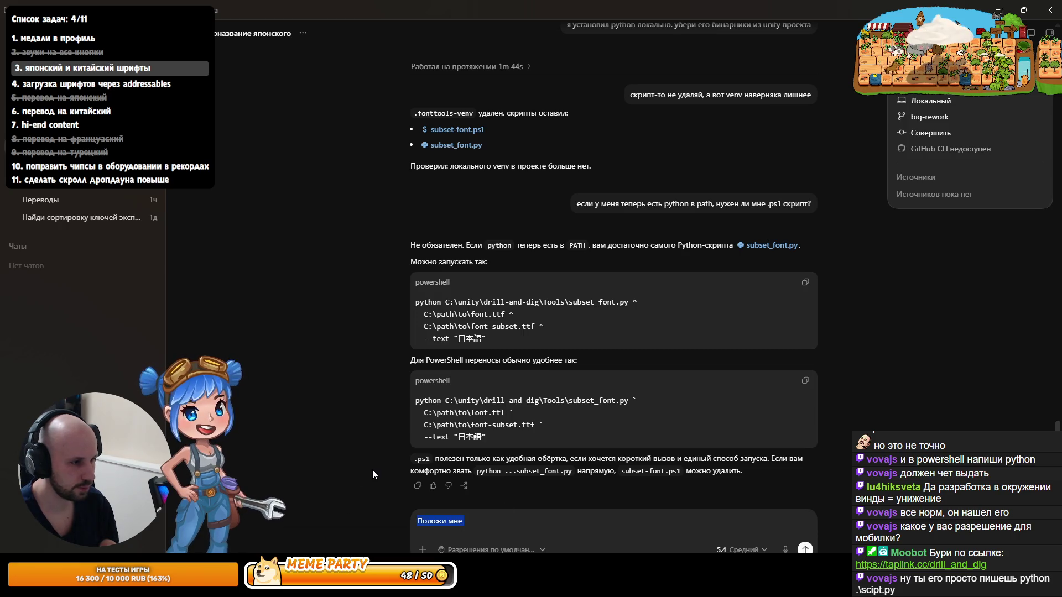
Step: Dictate a request for Codex to delete subset-font.ps1 and add a Tools/README.md for running subset_font.py from cmd
key("BackSpace")
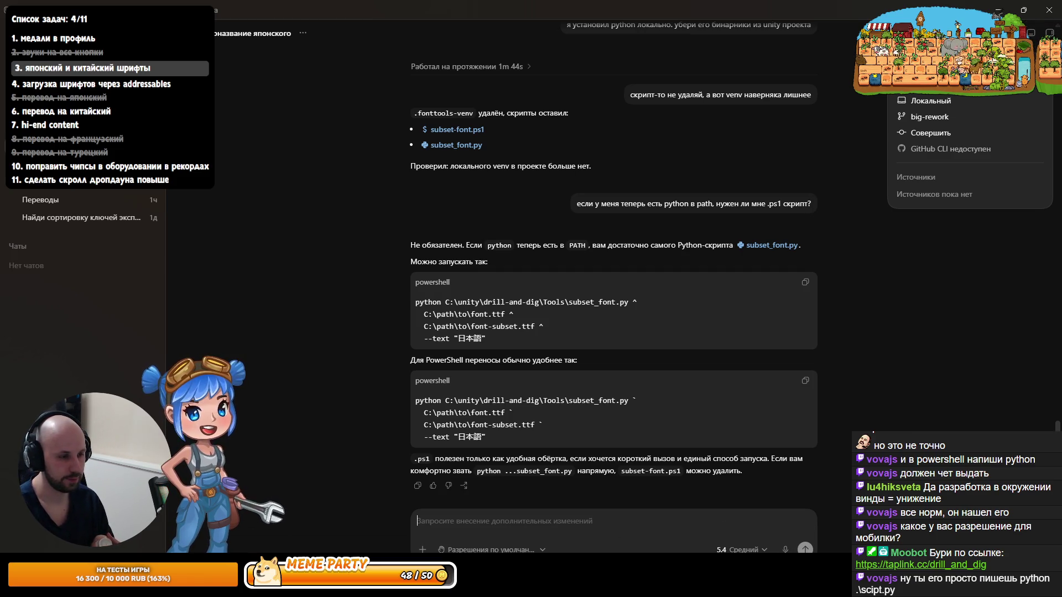
key("ctrl+m")
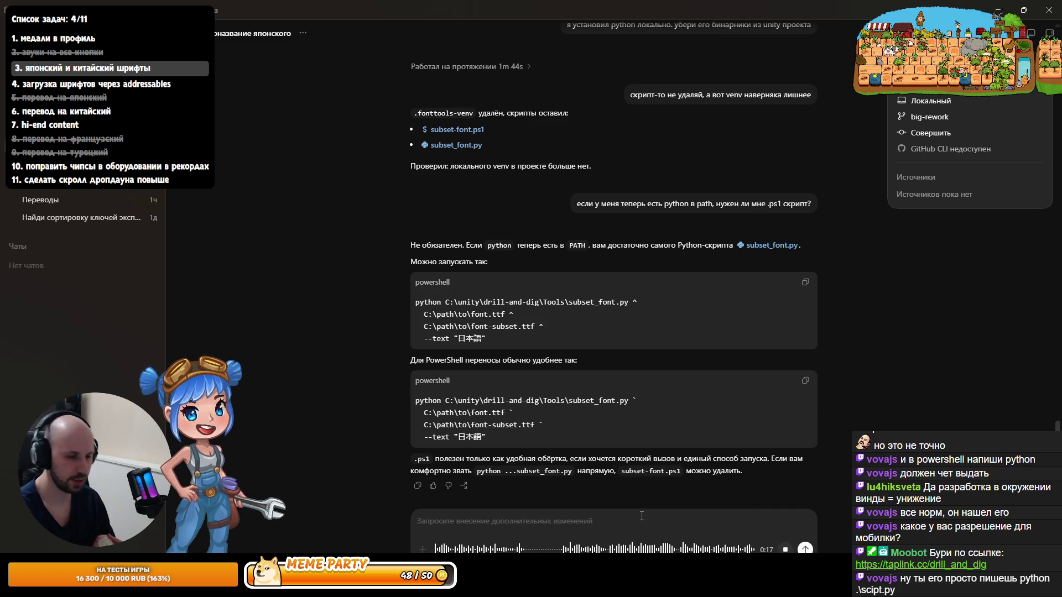
left_click(805, 549)
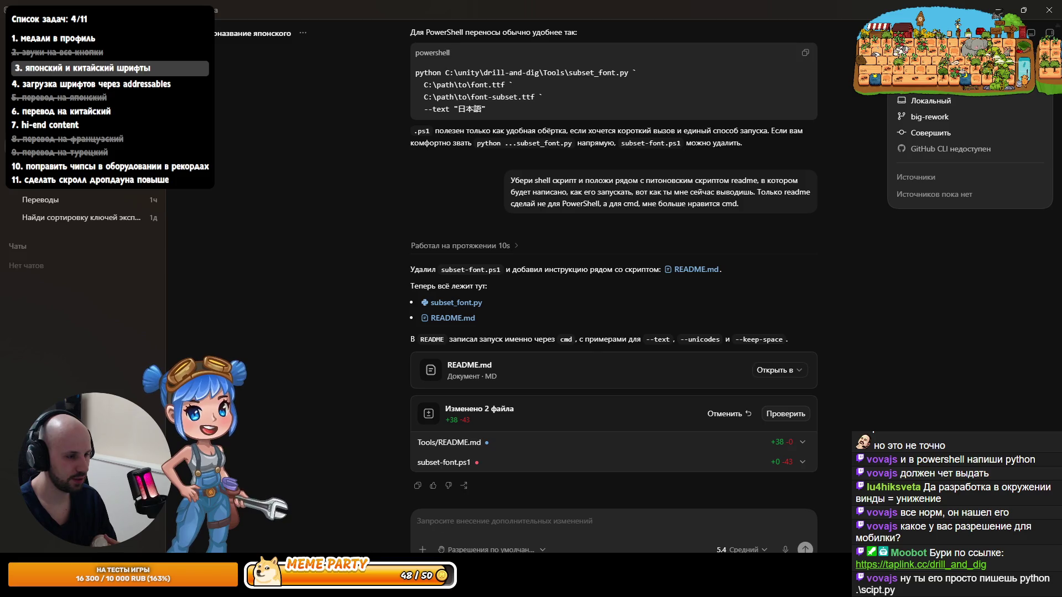
key("alt+Tab")
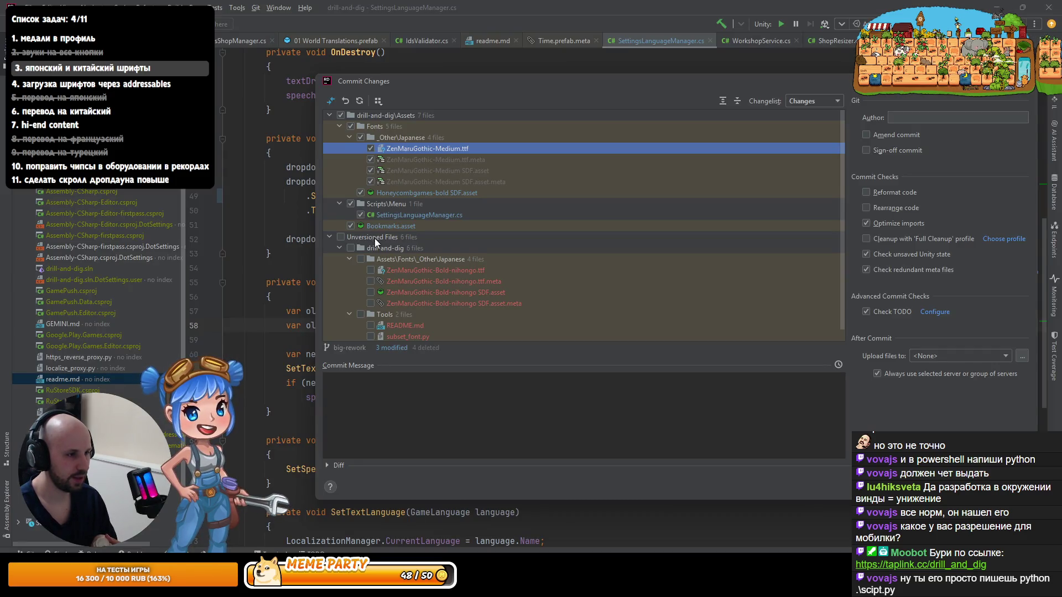
scroll(374, 238, "down", 1)
scroll(380, 299, "up", 1)
scroll(387, 315, "down", 1)
left_click(389, 318)
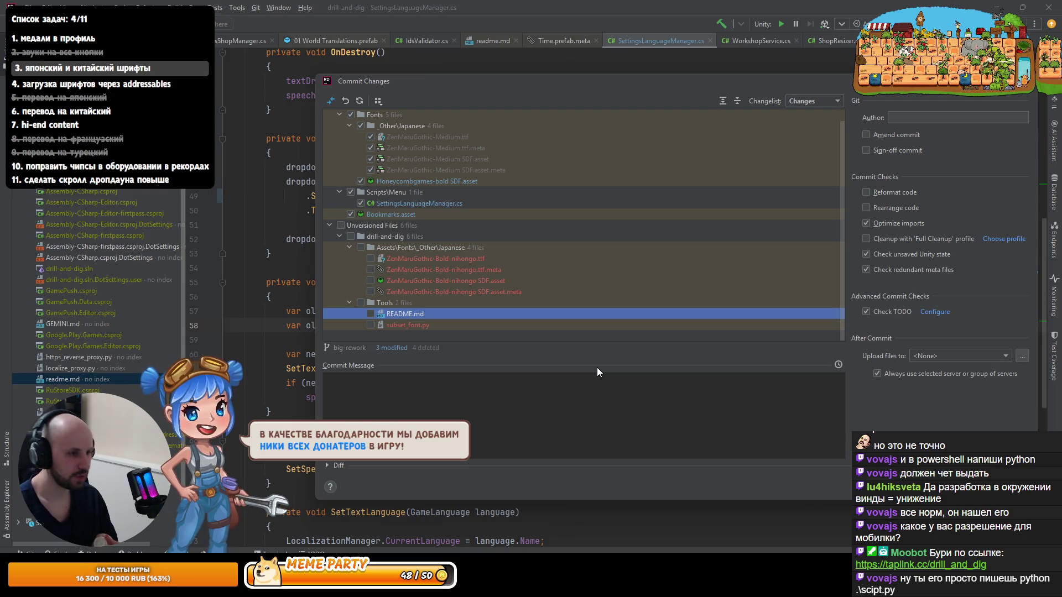
left_click(429, 325)
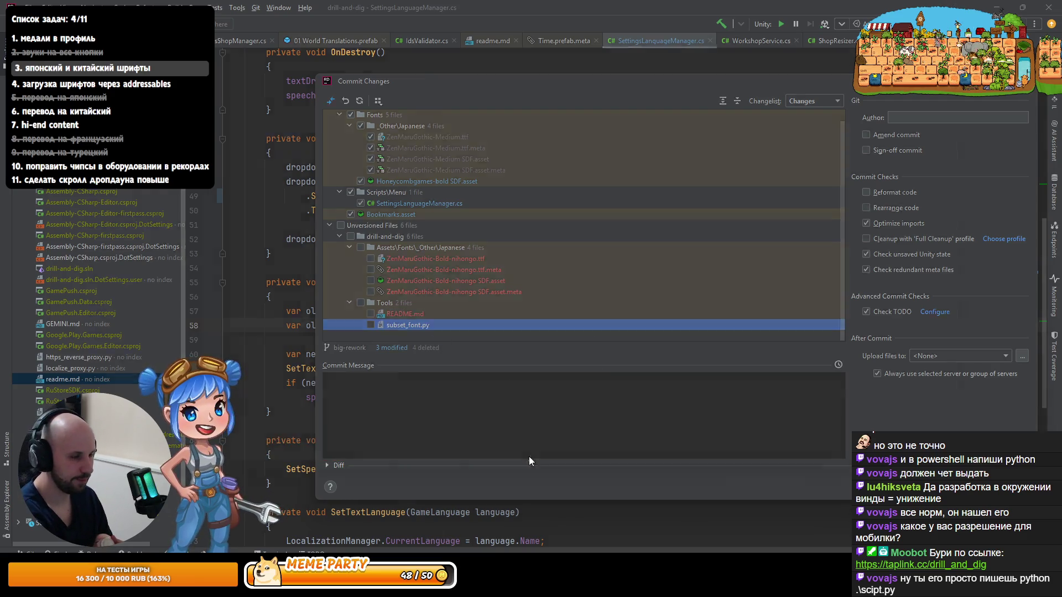
key("ctrl+d")
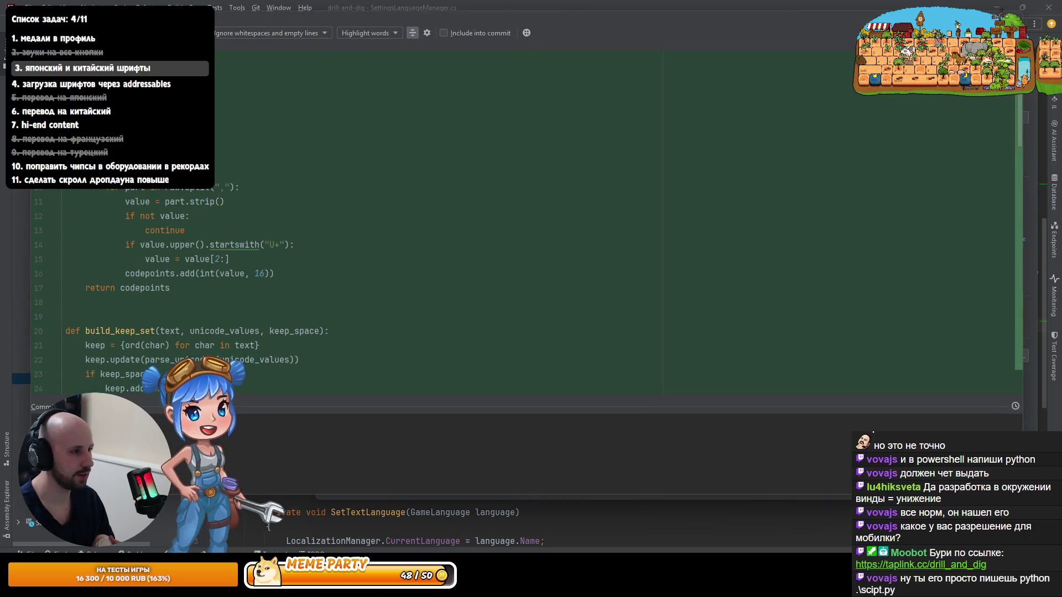
scroll(387, 221, "down", 10)
scroll(387, 221, "up", 10)
scroll(144, 261, "down", 10)
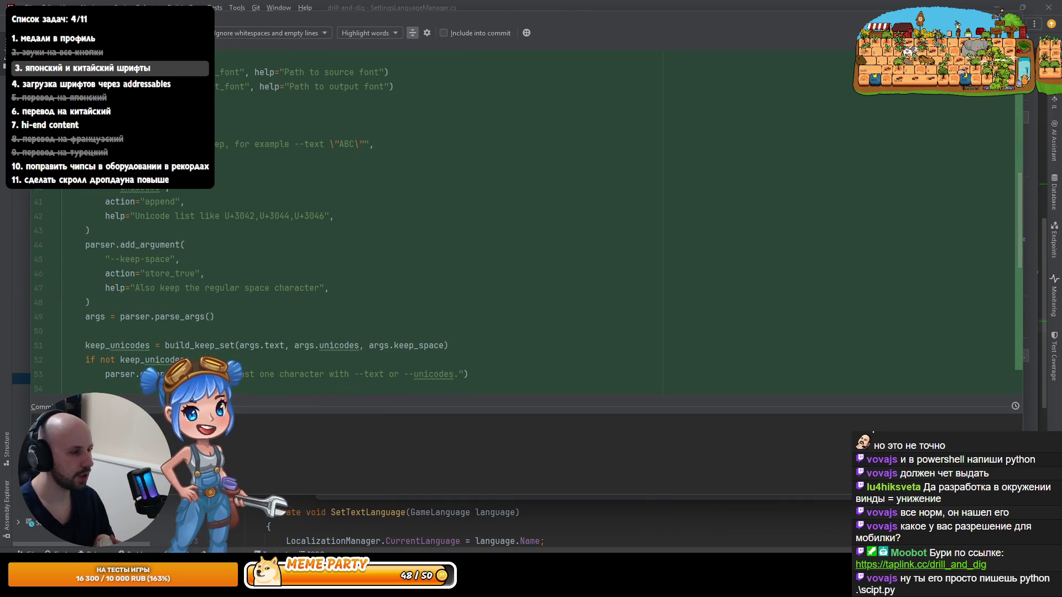
scroll(144, 261, "down", 8)
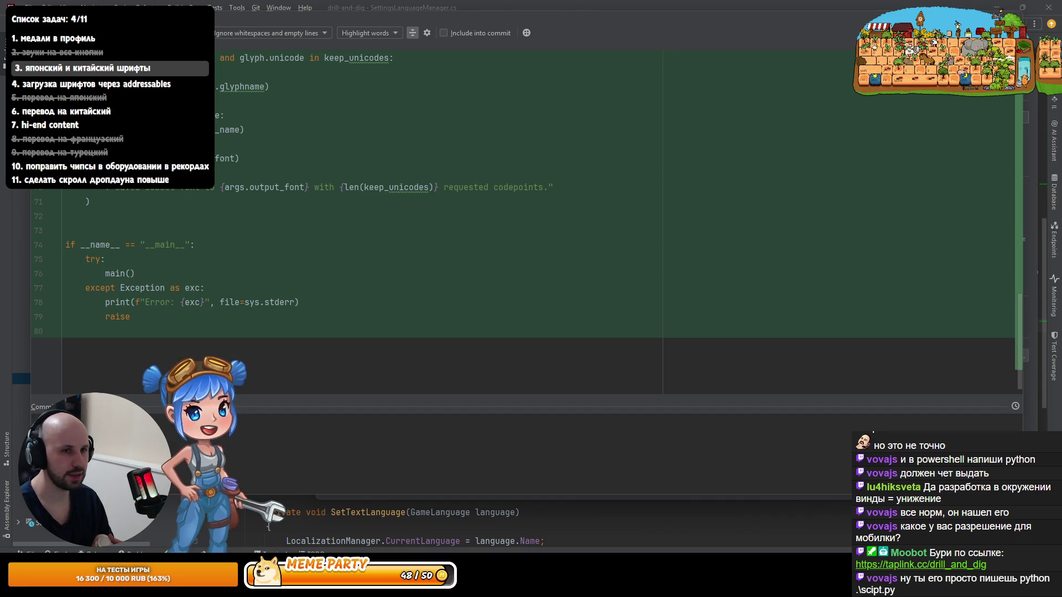
key("Escape")
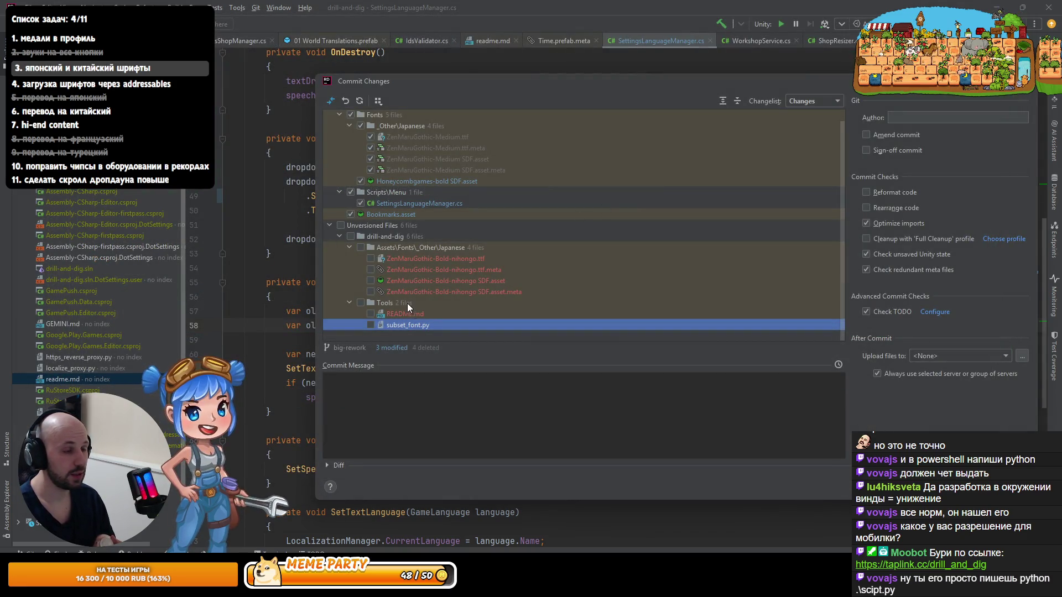
Step: Open the new Tools/README.md in the editor and scroll through its cmd instructions
left_click(401, 313)
double_click(423, 314)
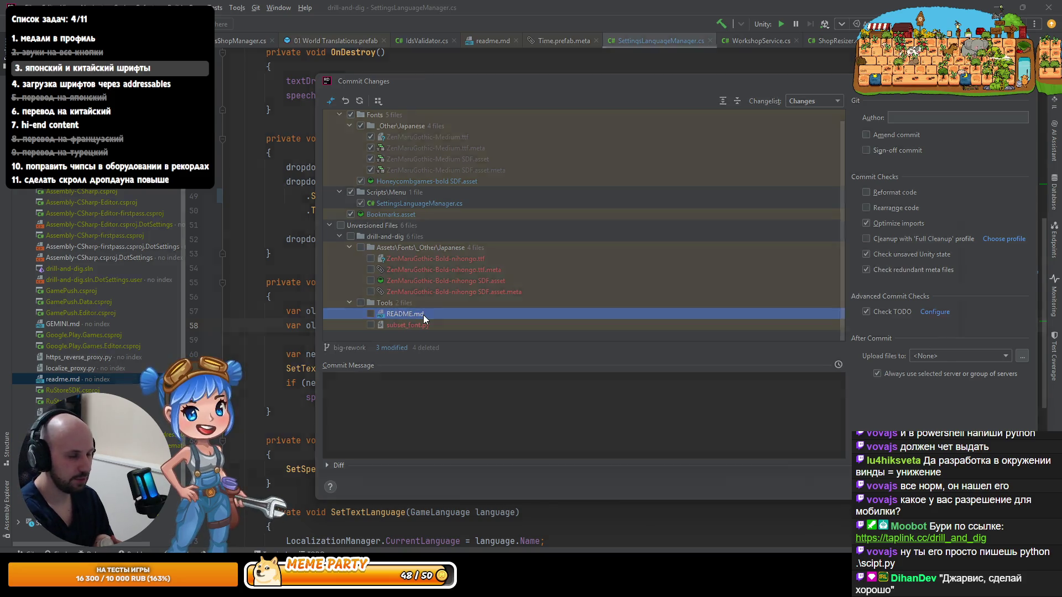
scroll(234, 240, "down", 6)
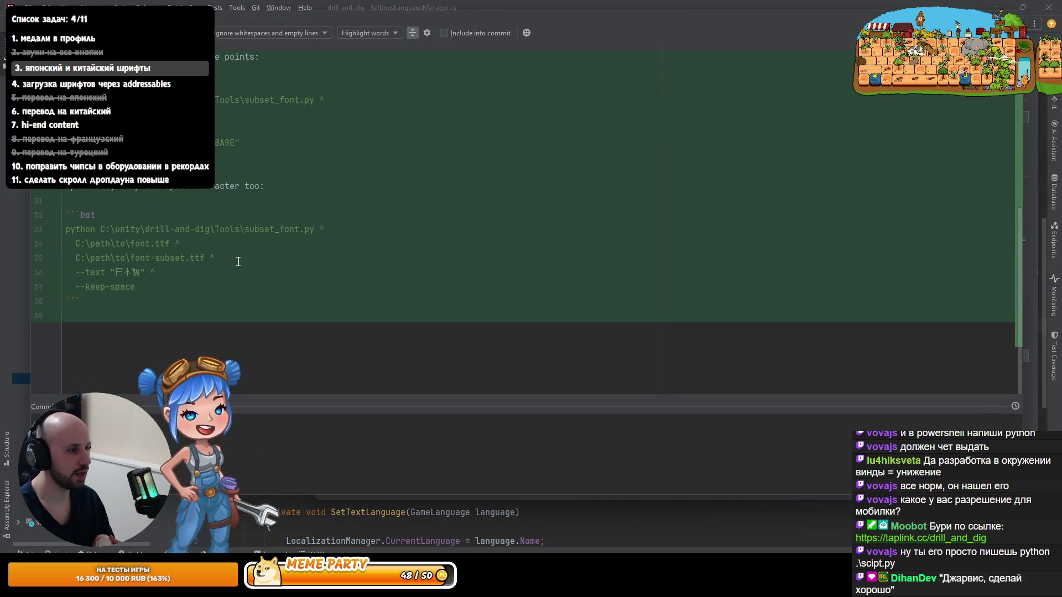
key("F4")
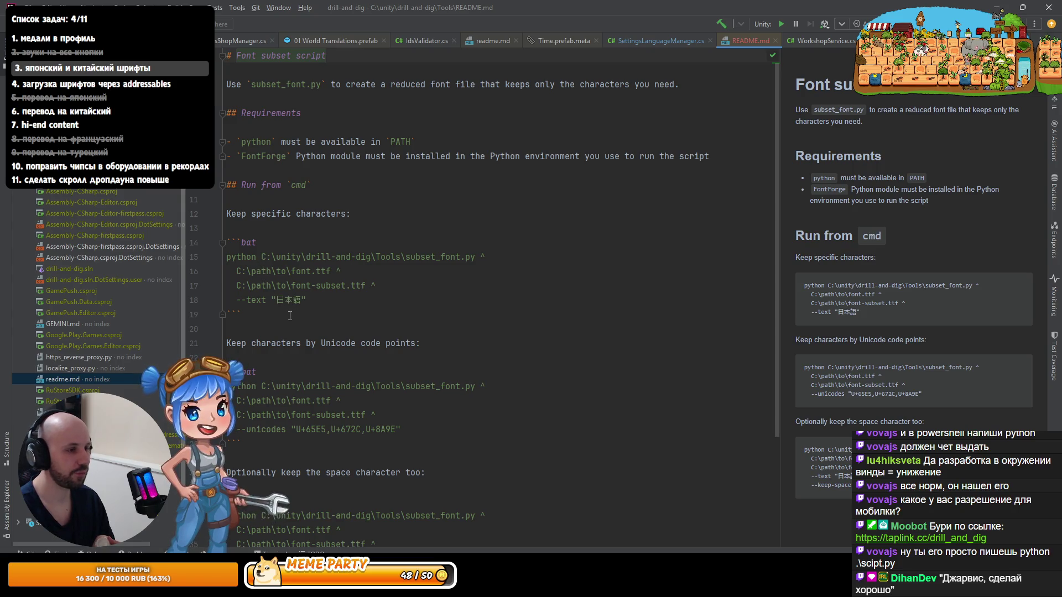
scroll(290, 315, "down", 3)
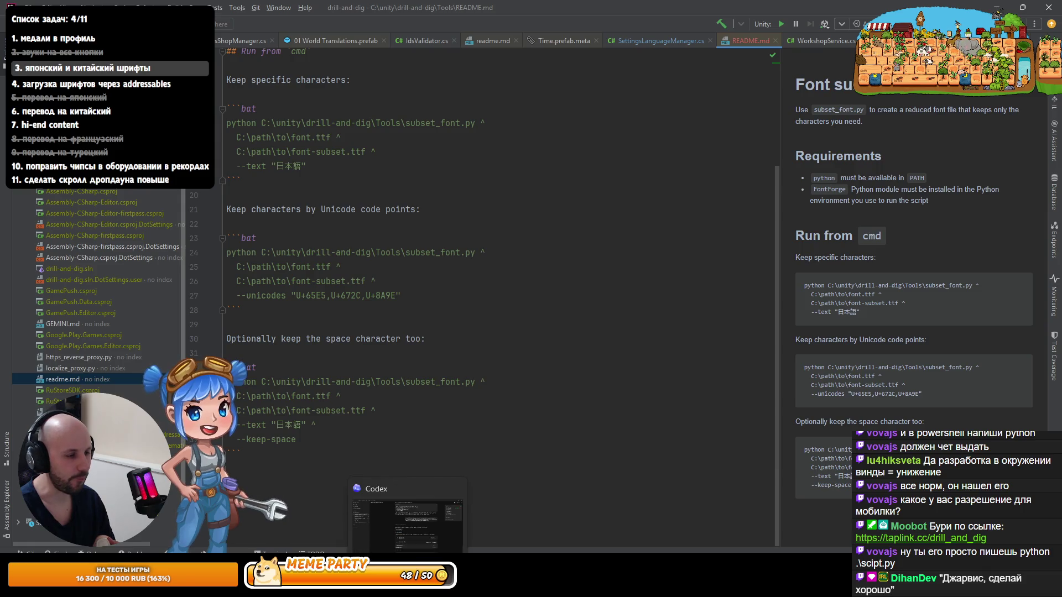
mouse_move(310, 587)
Step: Glance at Unity, return to the README's python command, and reopen the commit changes
key("alt+Tab")
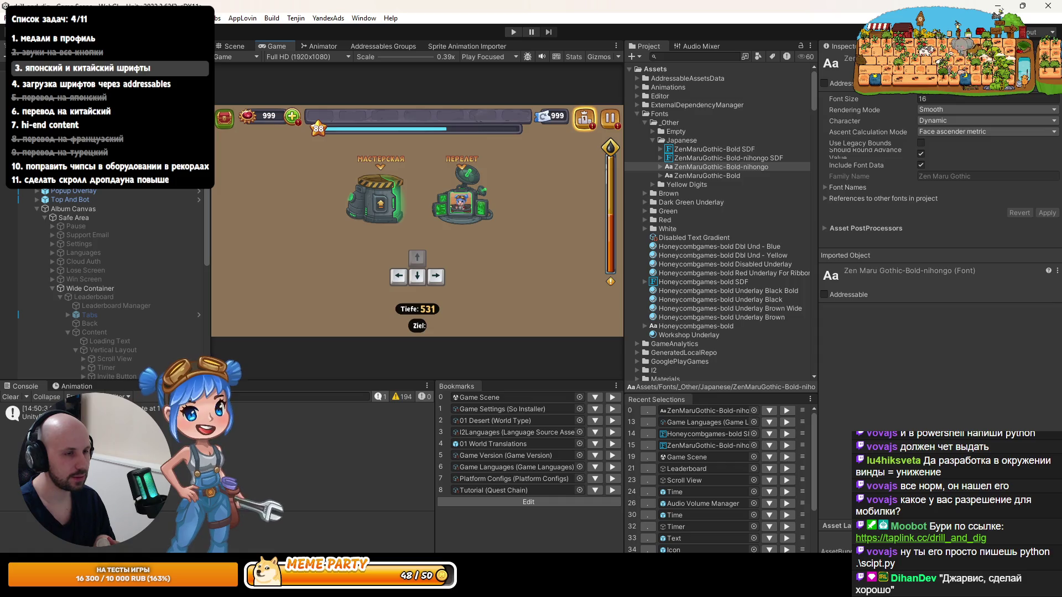
key("alt+Tab")
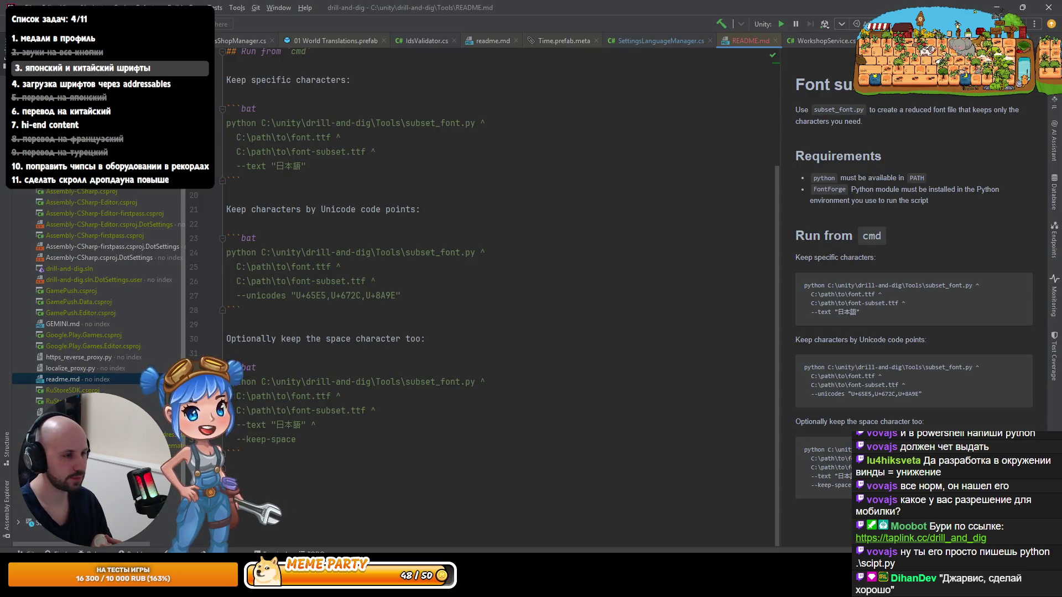
left_click(449, 382)
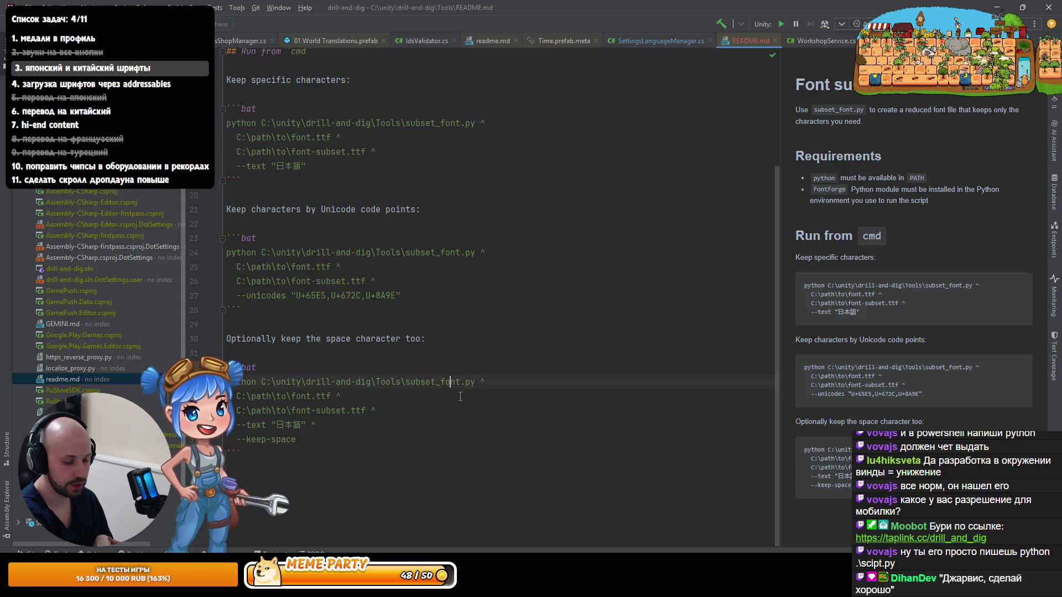
key("ctrl+k")
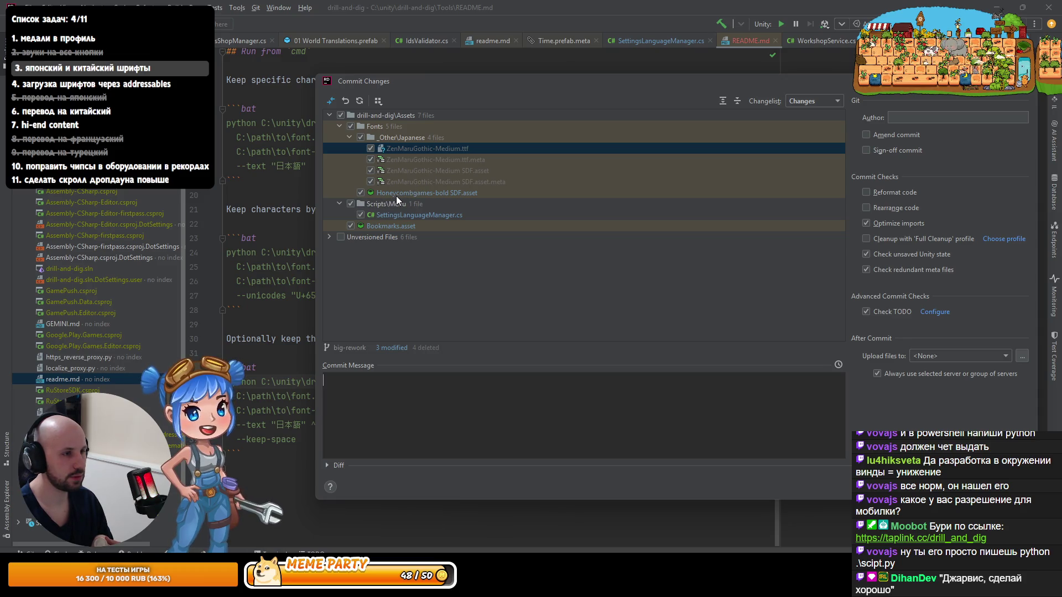
Step: Add the unversioned files to version control and expand every folder in the changes list
left_click(397, 196)
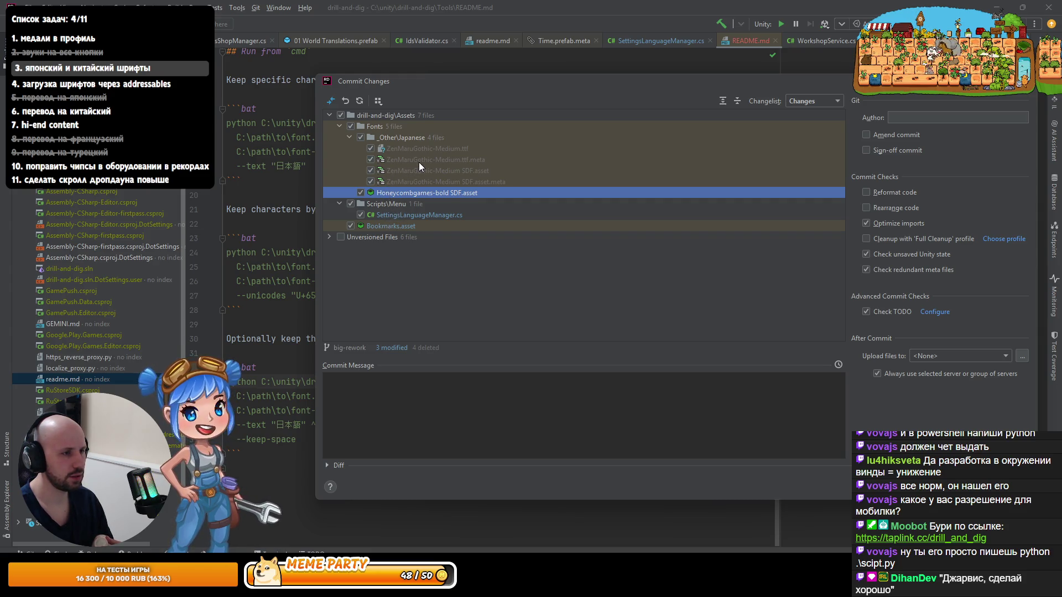
left_click(330, 237)
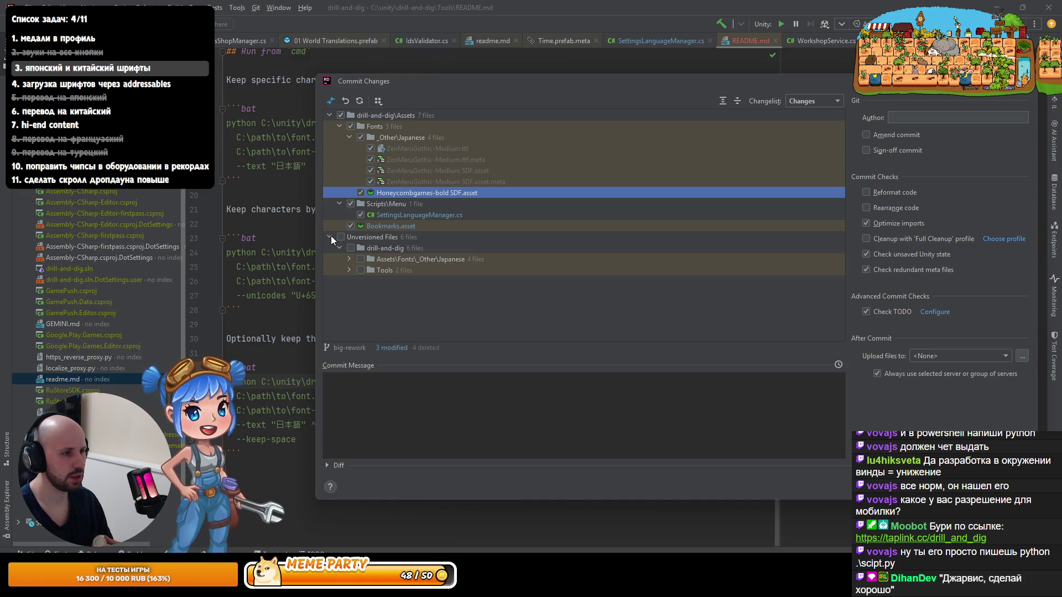
left_click(341, 237)
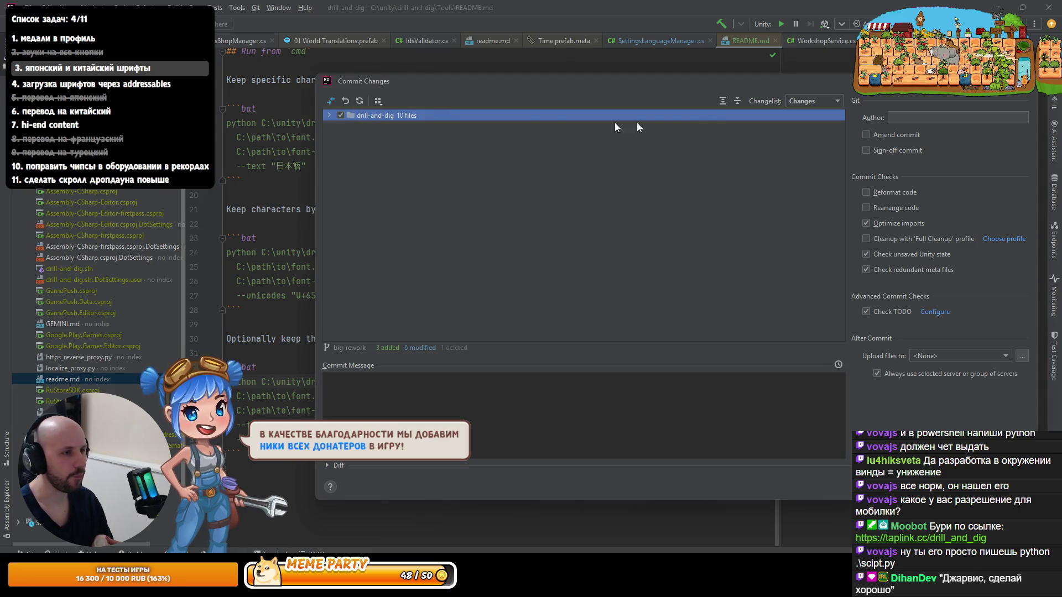
left_click(721, 101)
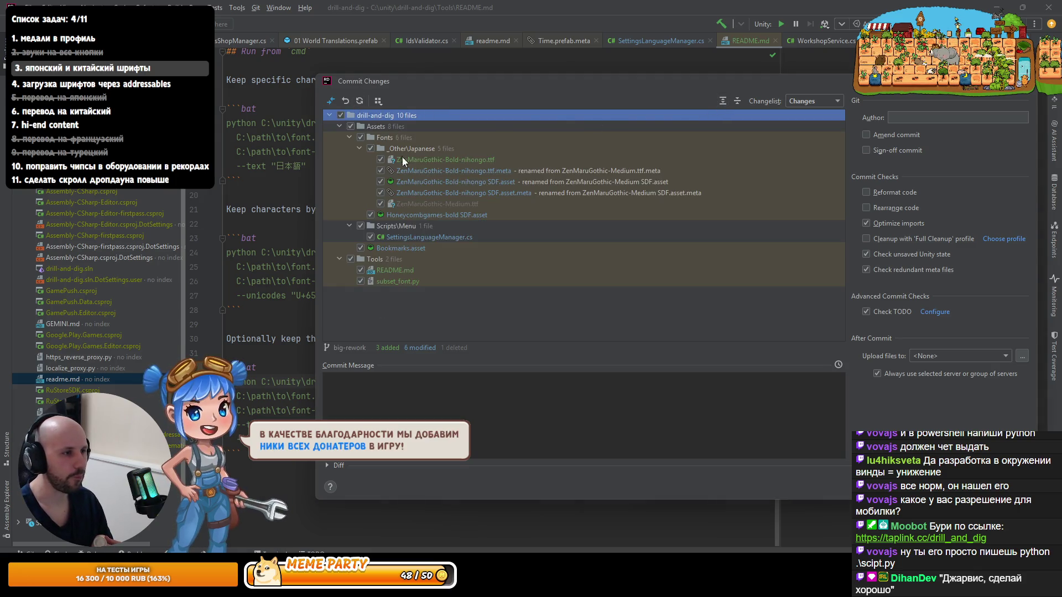
Step: Review each changed file (renamed fonts, SDF assets, SettingsLanguageManager.cs, README.md, subset_font.py) and exclude Bookmarks.asset
left_click(484, 157)
left_click(479, 171)
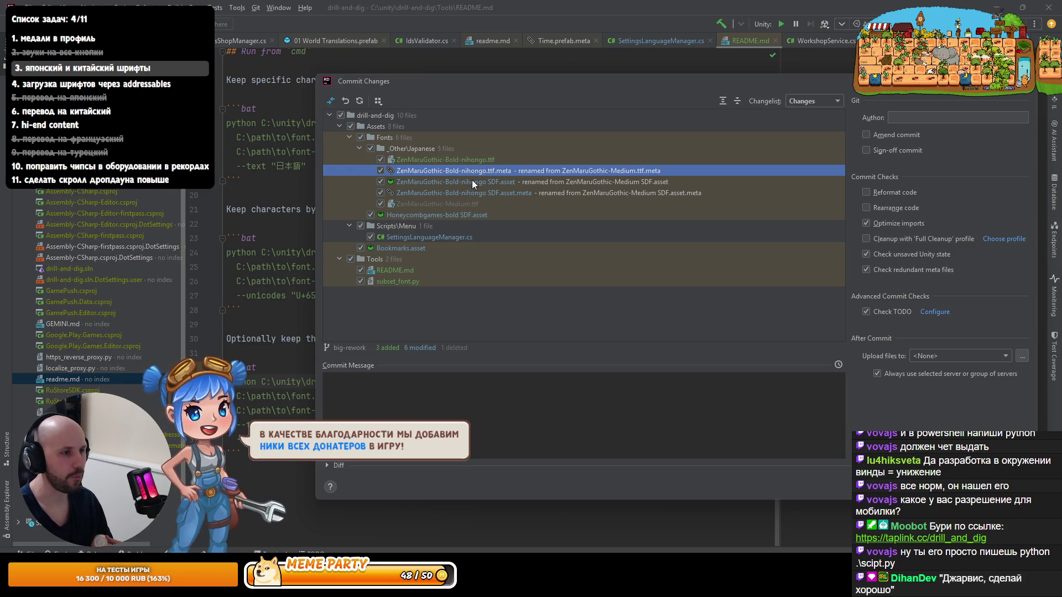
left_click(473, 181)
left_click(467, 191)
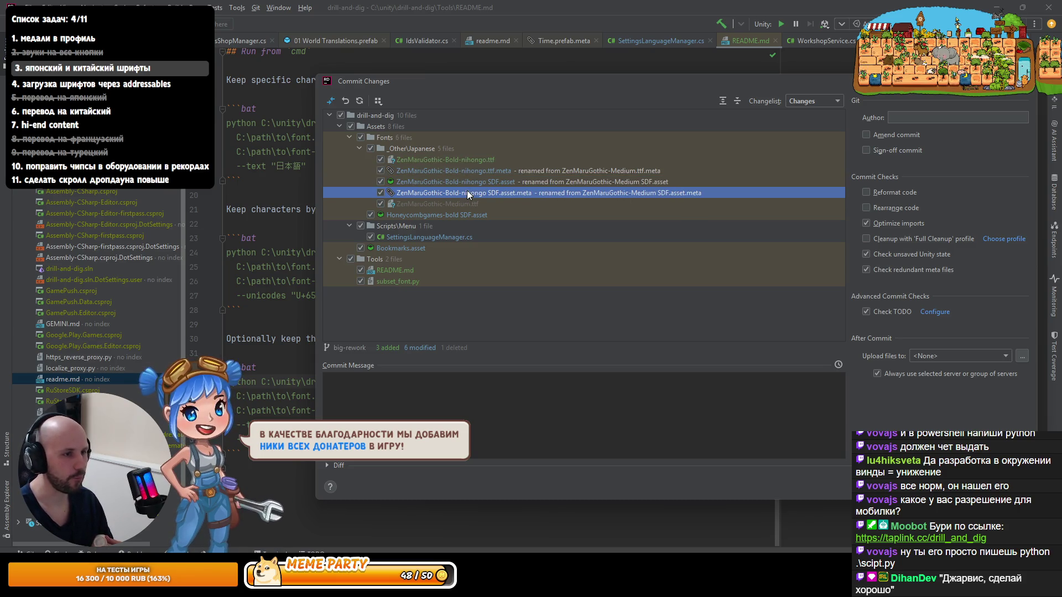
left_click(431, 212)
left_click(417, 238)
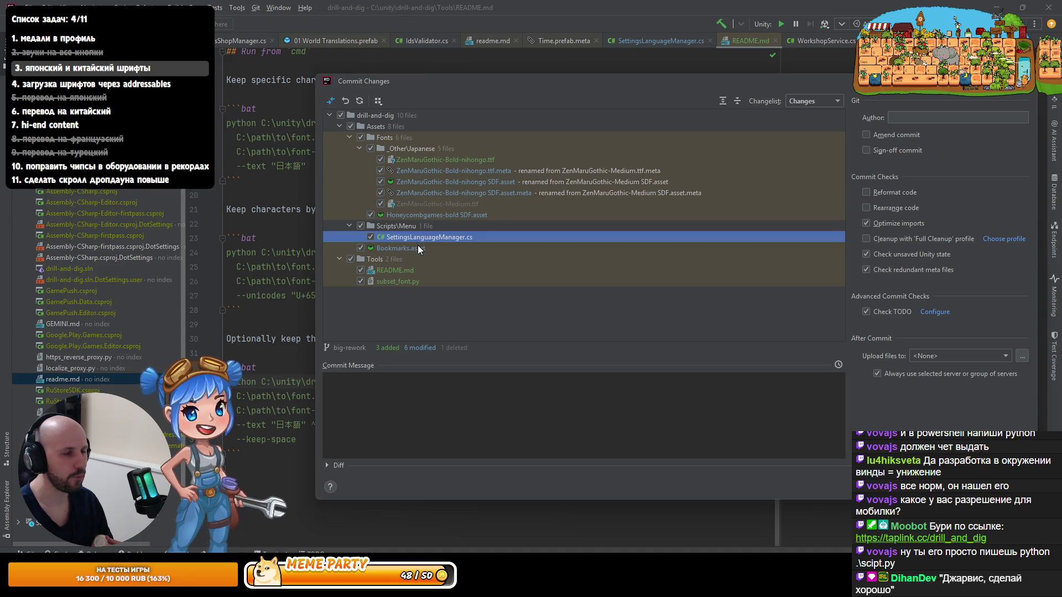
left_click(409, 249)
left_click(403, 271)
left_click(401, 281)
left_click(447, 422)
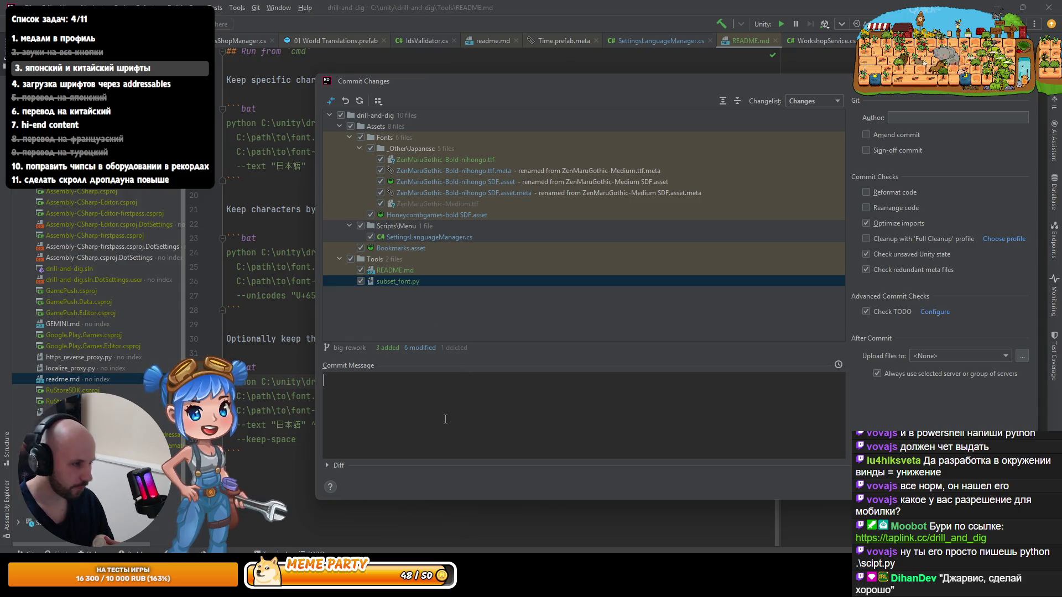
left_click(361, 247)
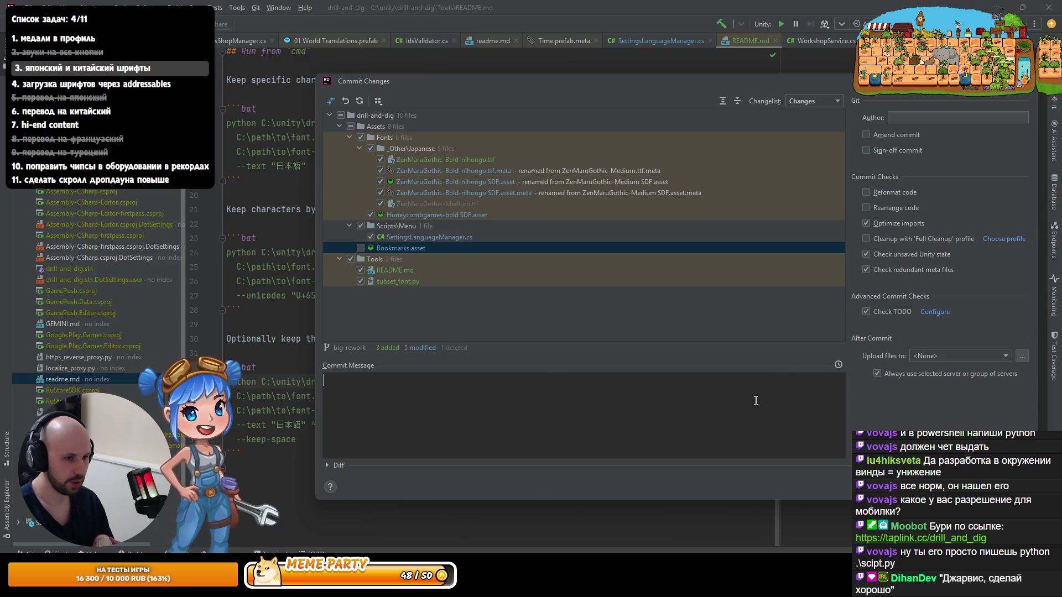
Step: Commit the included font changes with the message 'japanese font for languages dropdown'
type("fix")
key("BackSpace")
key("BackSpace")
key("BackSpace")
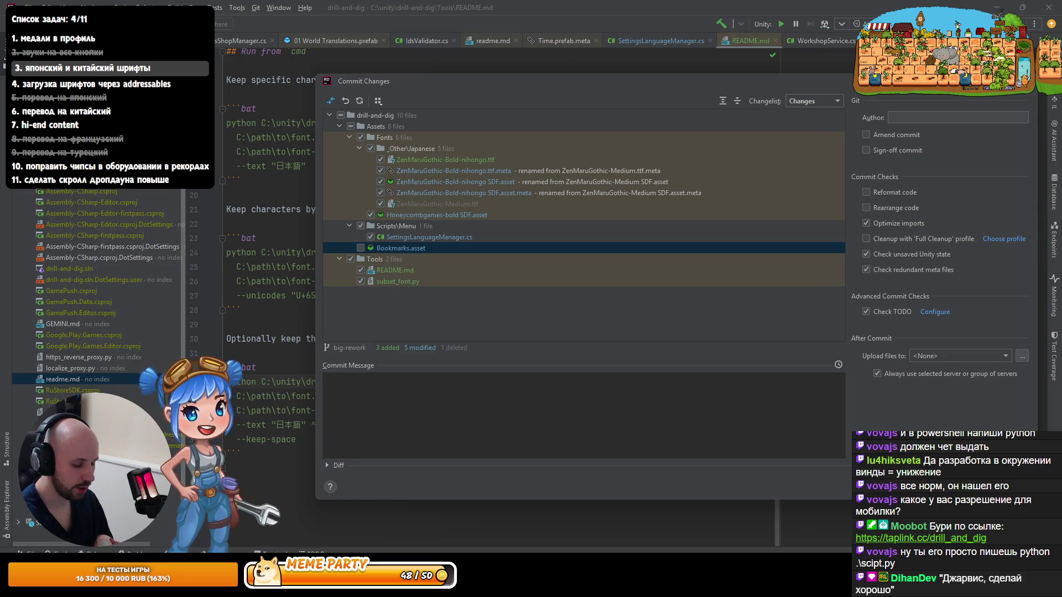
type("jap")
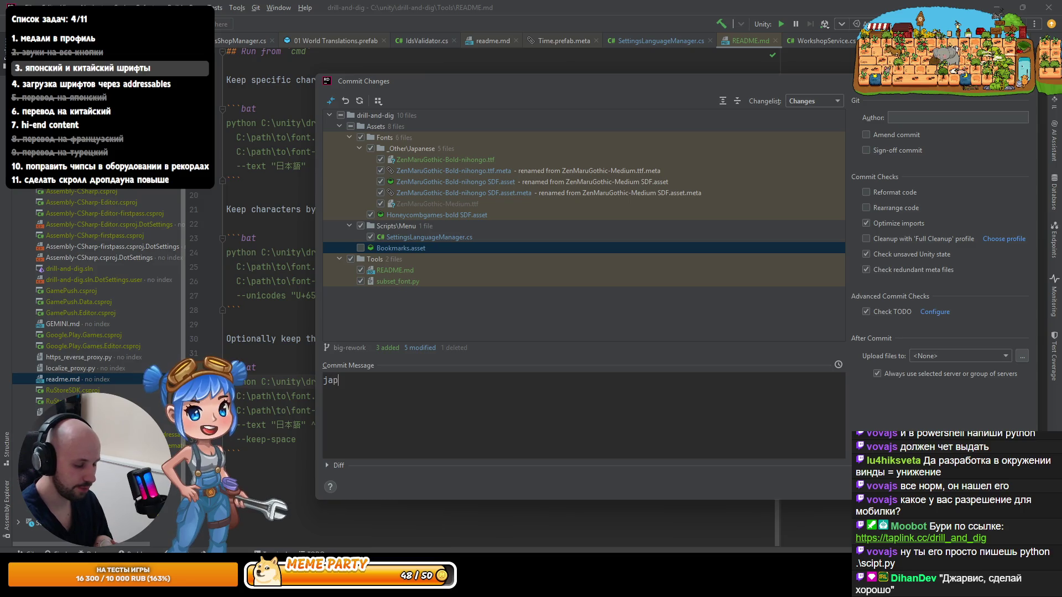
type("anees")
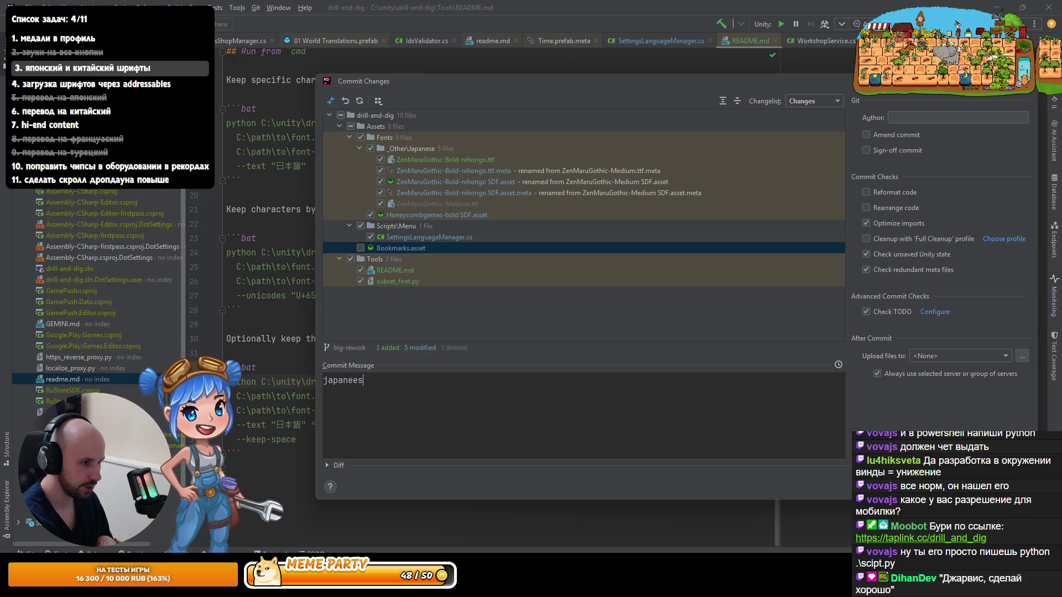
key("BackSpace")
key("BackSpace")
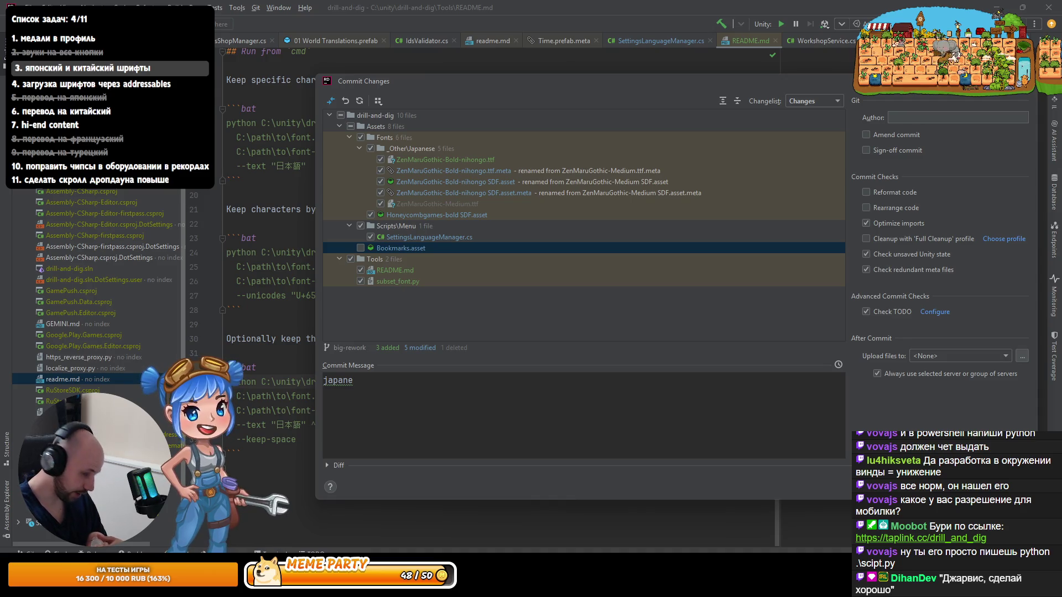
type("se font for")
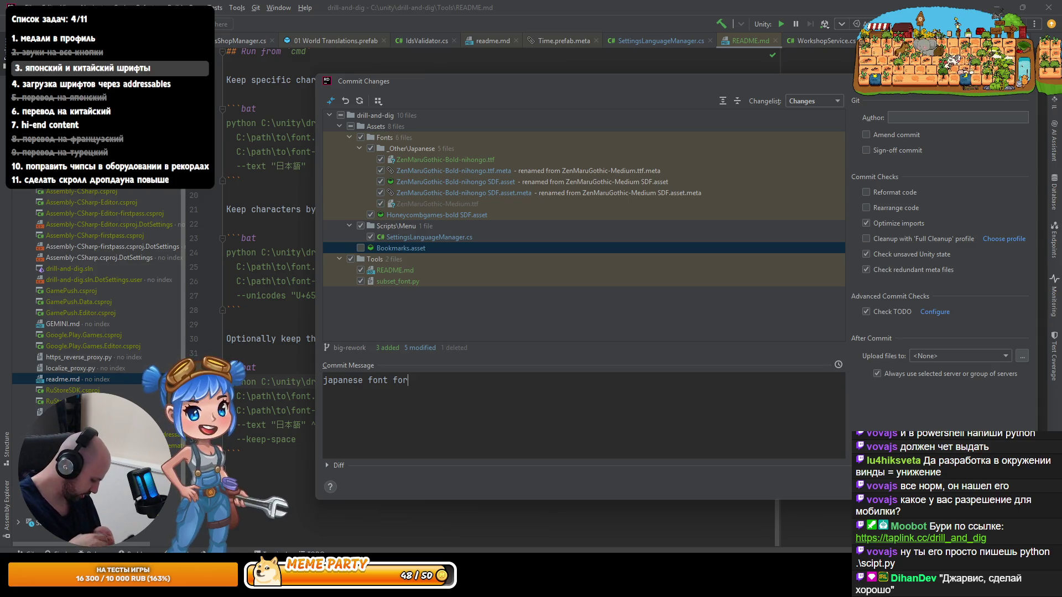
type("languages ")
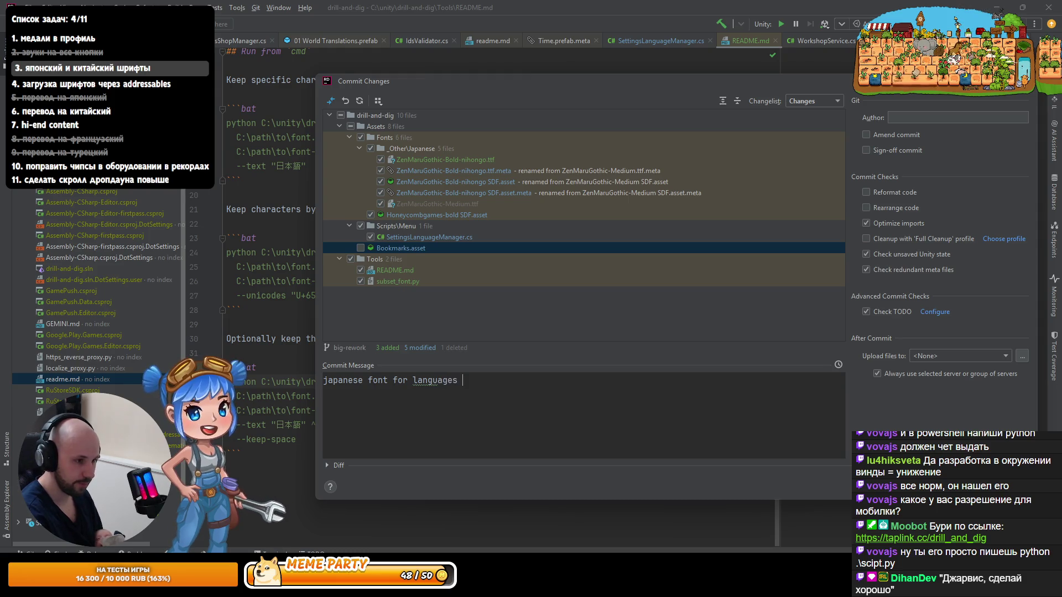
type("dropdown")
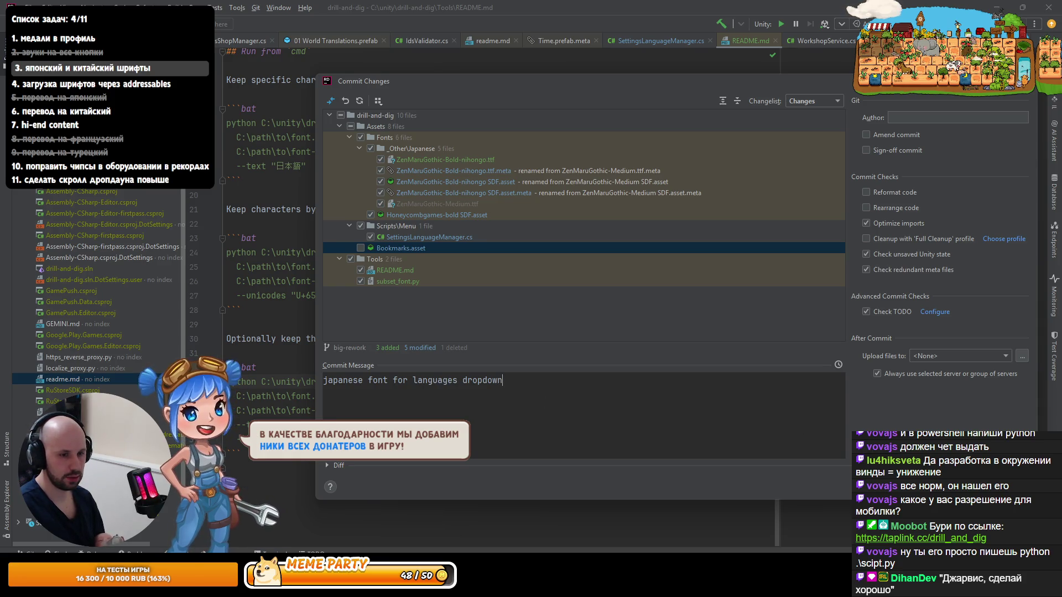
key("ctrl+Return")
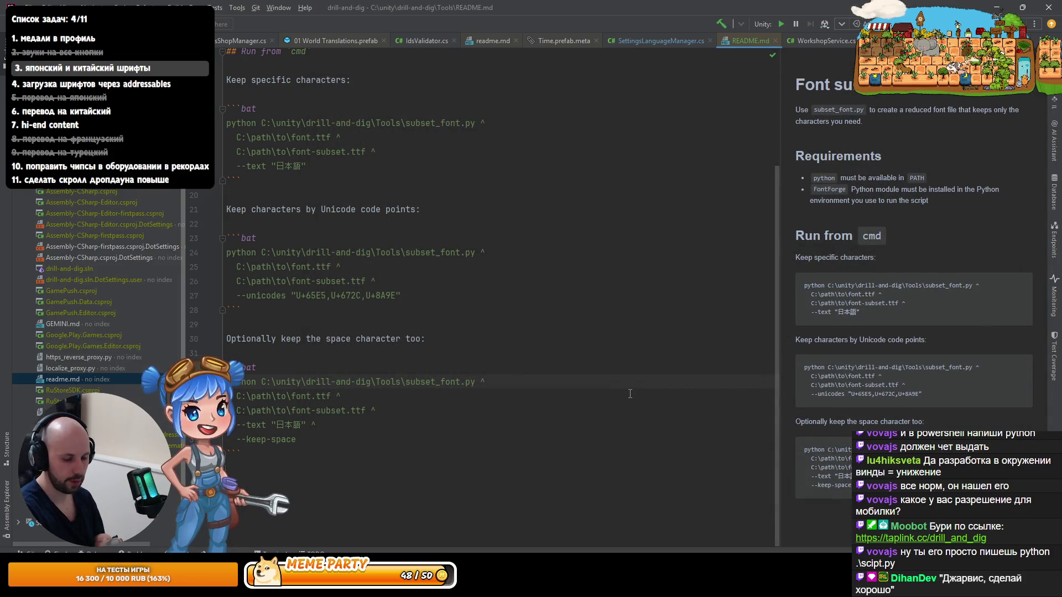
Step: Commit Bookmarks.asset separately as 'update bookmarks' and prepare to push
key("ctrl+k")
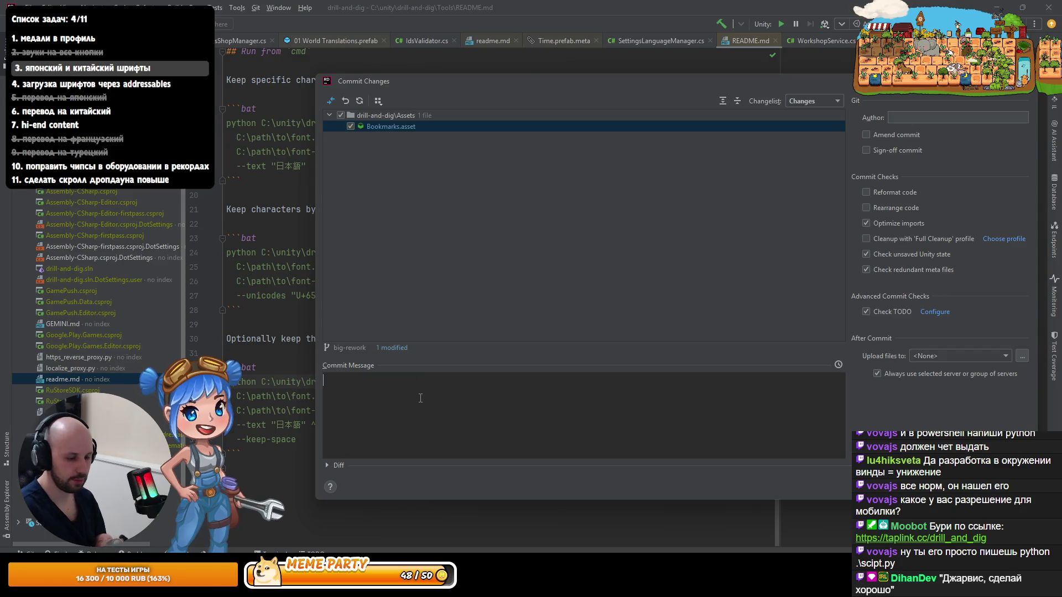
type("update b")
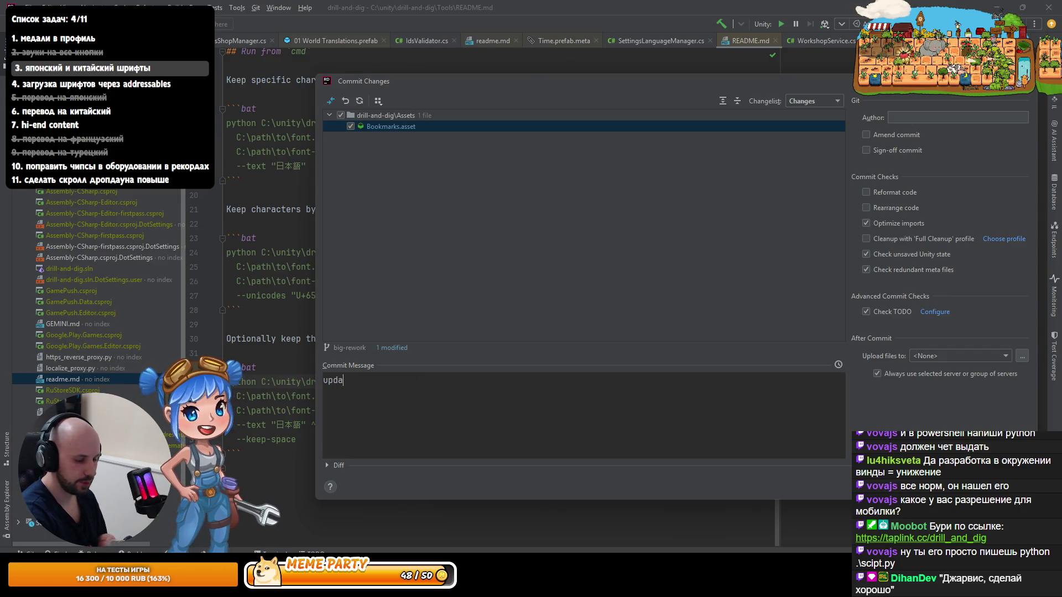
type("ook,")
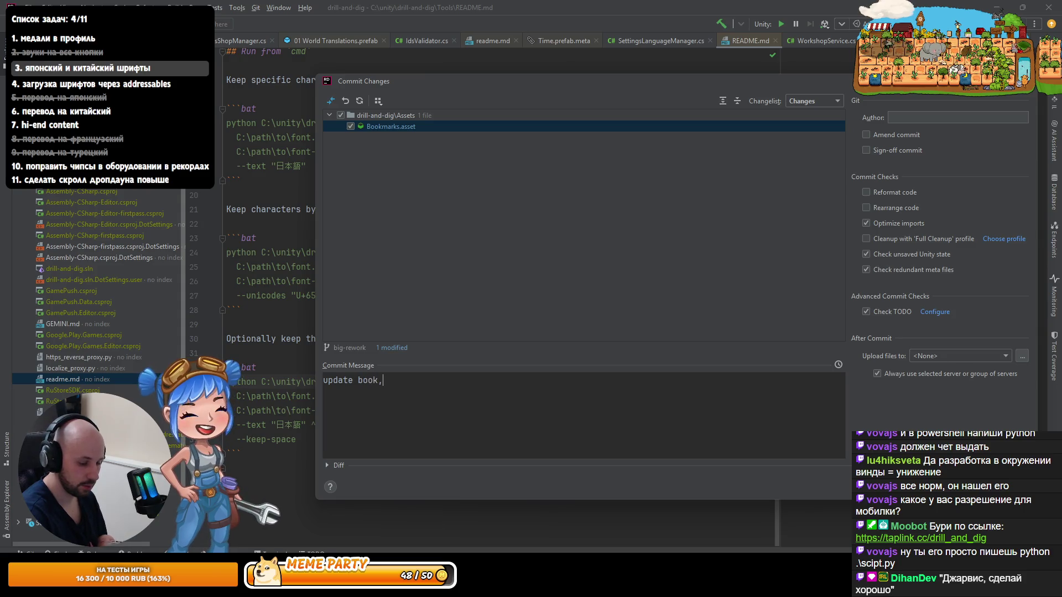
key("BackSpace")
type("marks")
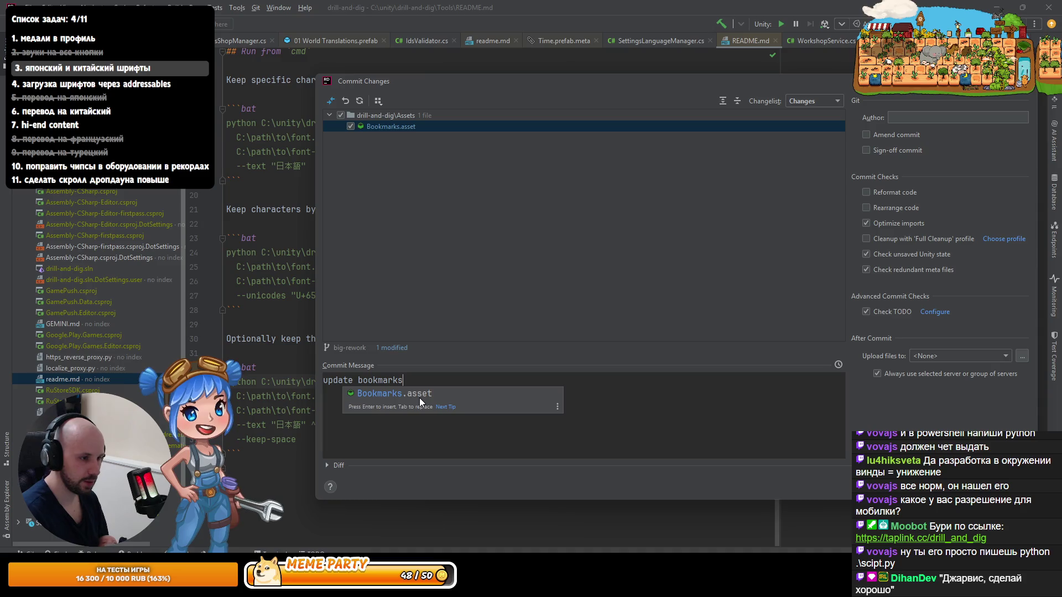
key("Escape")
key("ctrl+alt+k")
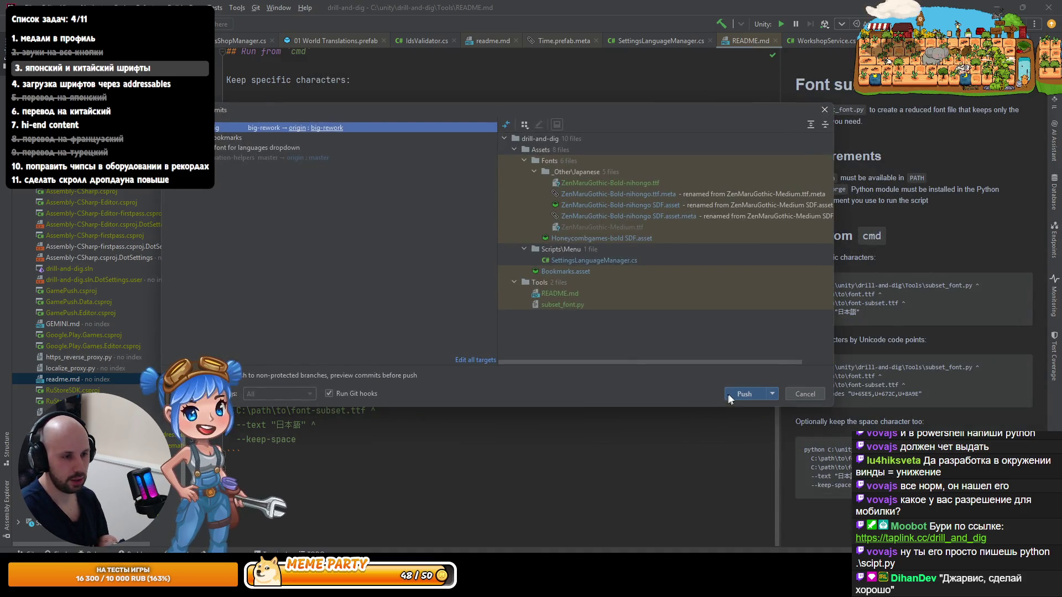
Step: Push both new commits on the big-rework branch, then switch to the Codex chat window
left_click(728, 397)
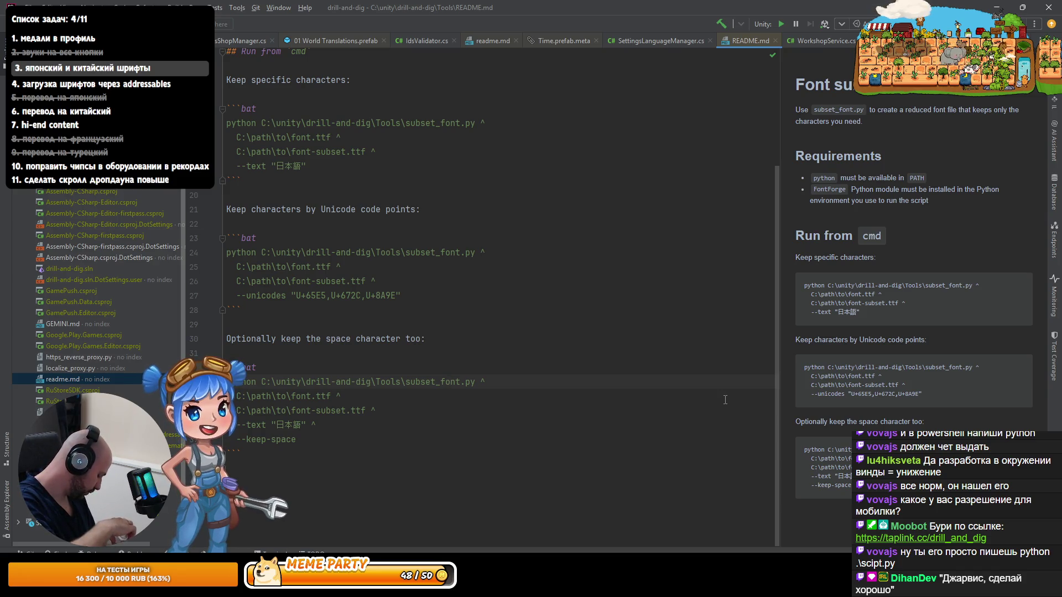
left_click(451, 381)
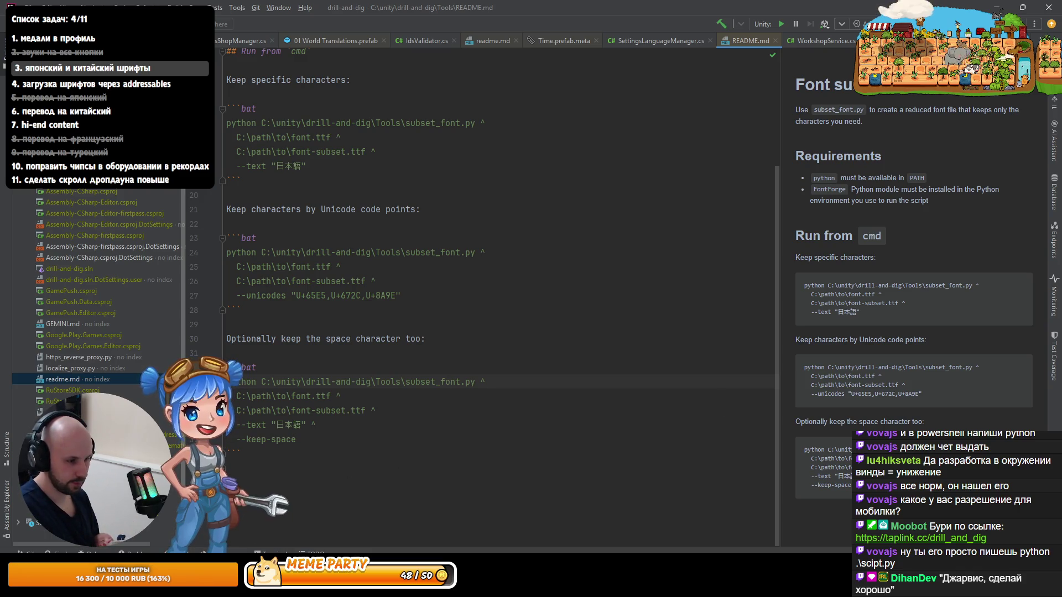
mouse_move(289, 588)
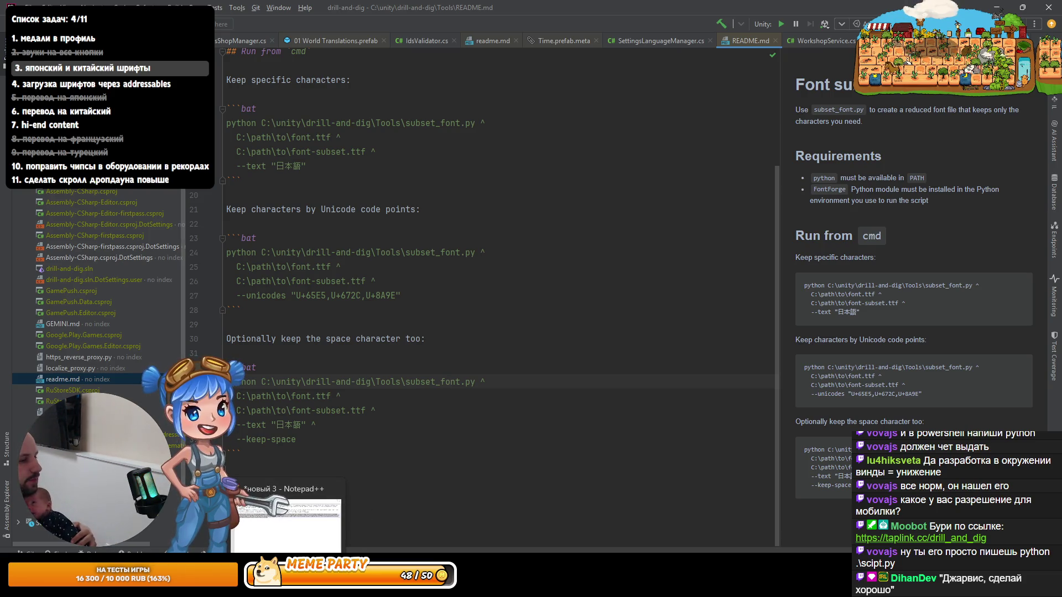
left_click(382, 526)
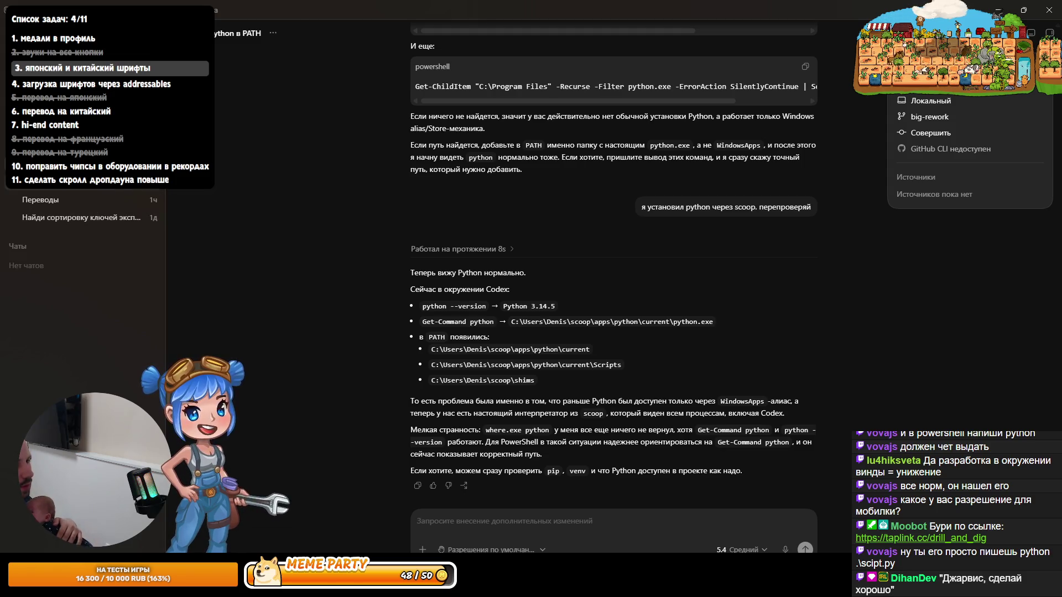
Step: Switch to the Japanese-font chat where the agent reports deleting subset-font.ps1 and adding README.md
left_click(143, 199)
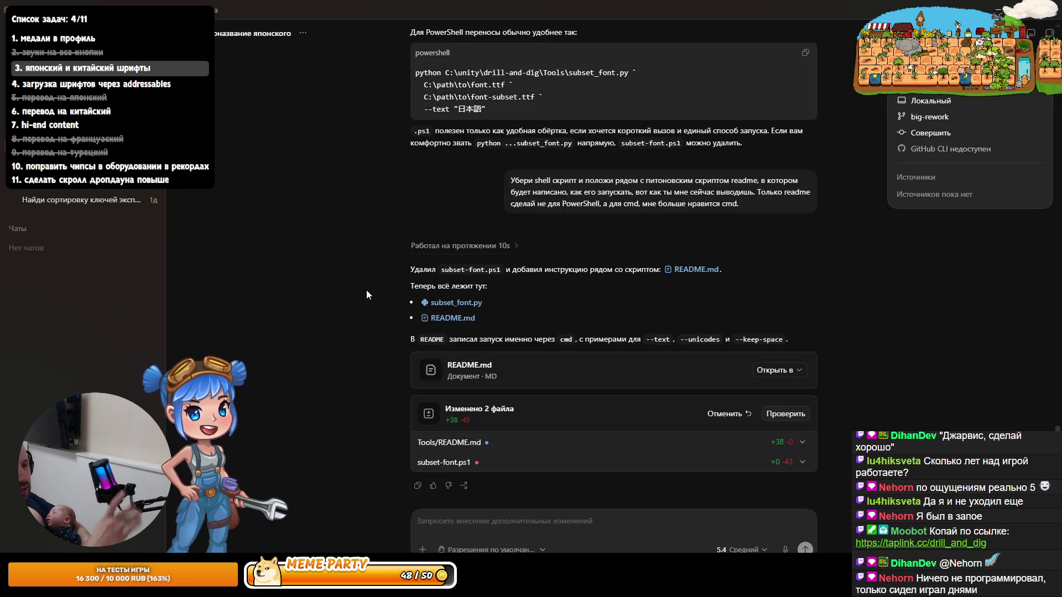
Step: Open the 'шрифты по языку' thread and scroll down to its TmpGlyphCheck preflight example
left_click(83, 184)
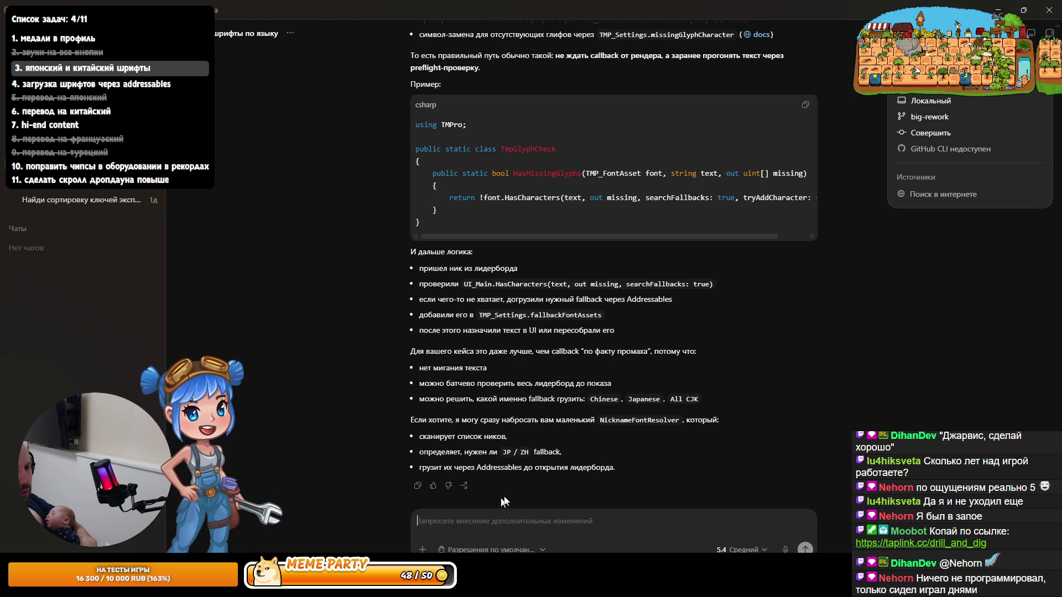
scroll(599, 428, "down", 15)
scroll(599, 382, "down", 15)
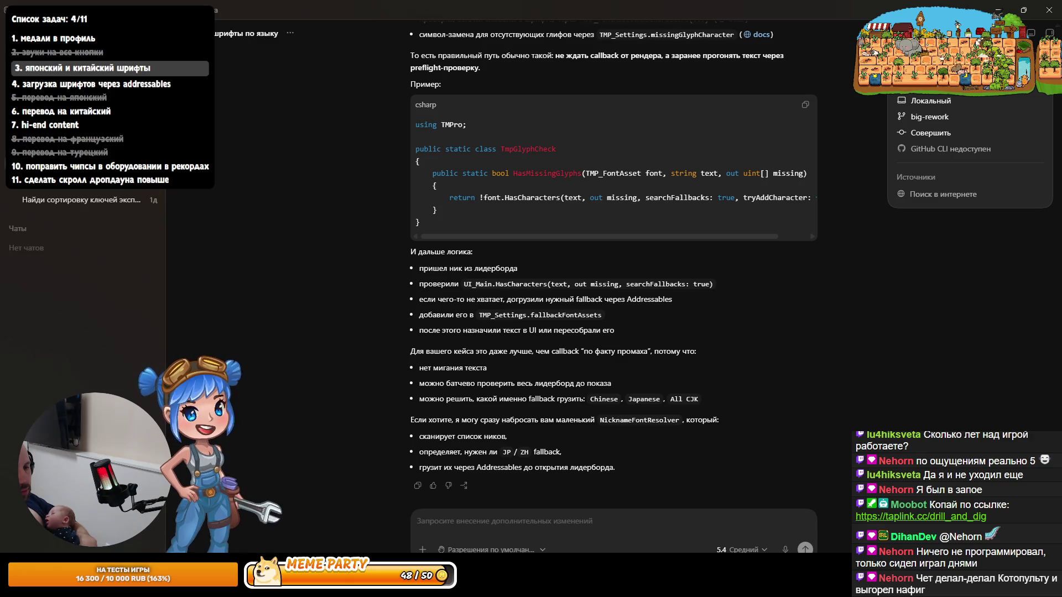
key("alt+Tab")
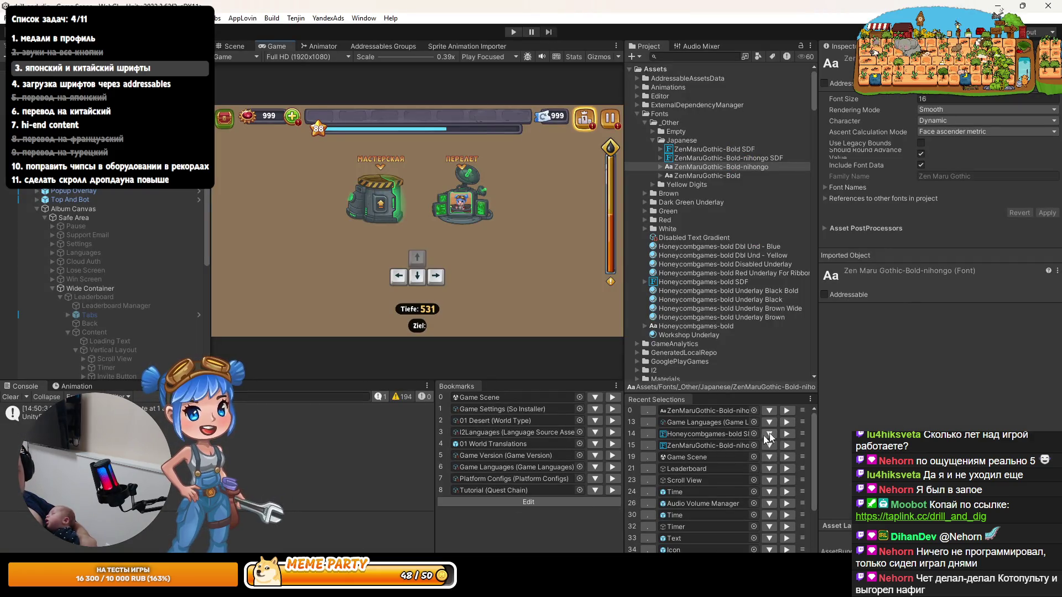
Step: Ping the 01 Desert and Game Version bookmarks, then reveal Game Languages.asset in File Explorer
left_click(511, 421)
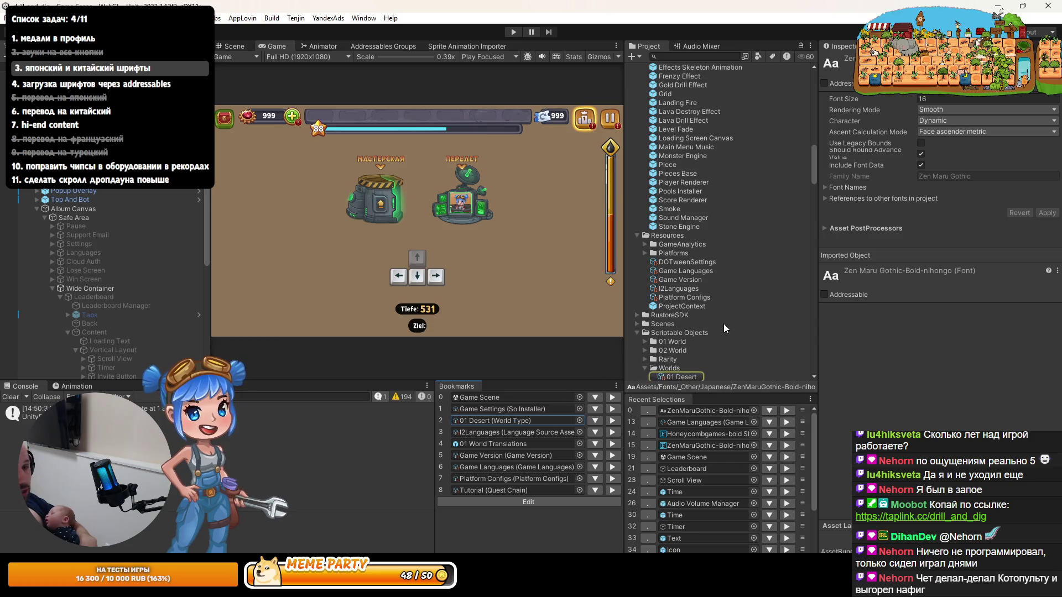
scroll(712, 337, "down", 3)
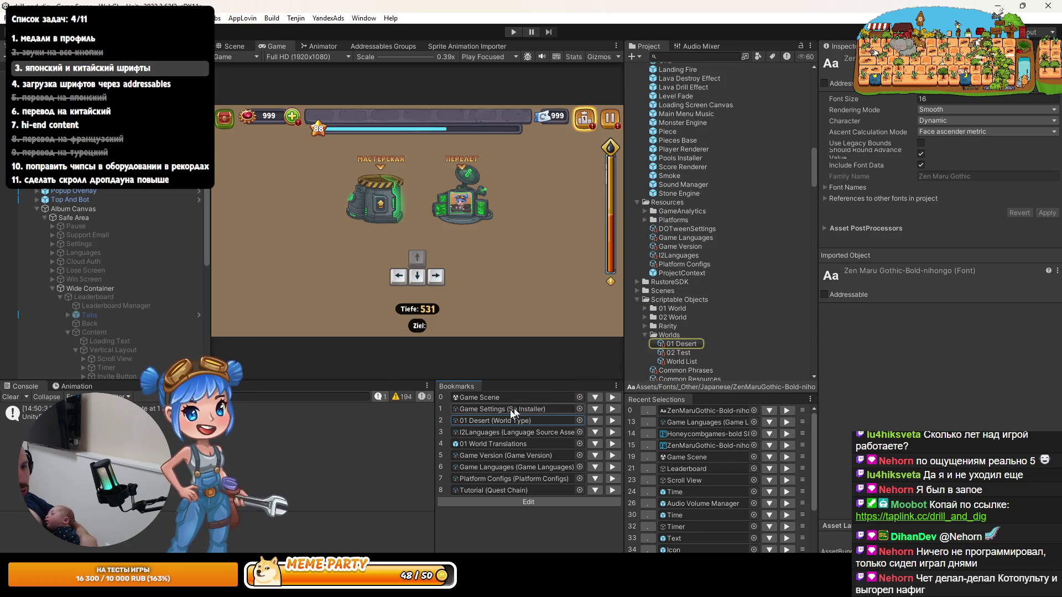
left_click(494, 454)
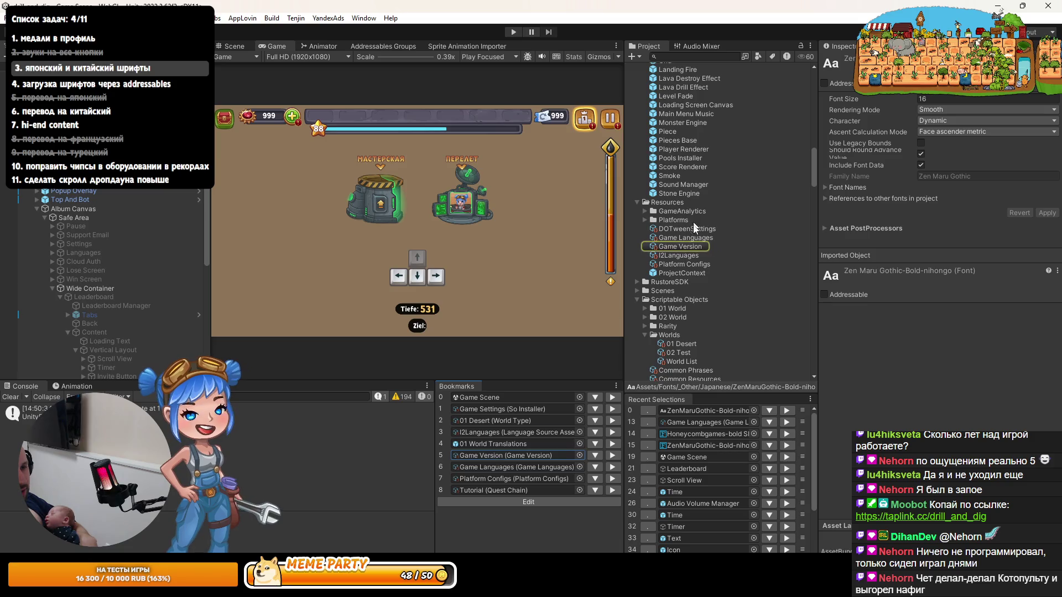
left_click(685, 237)
right_click(686, 238)
left_click(719, 117)
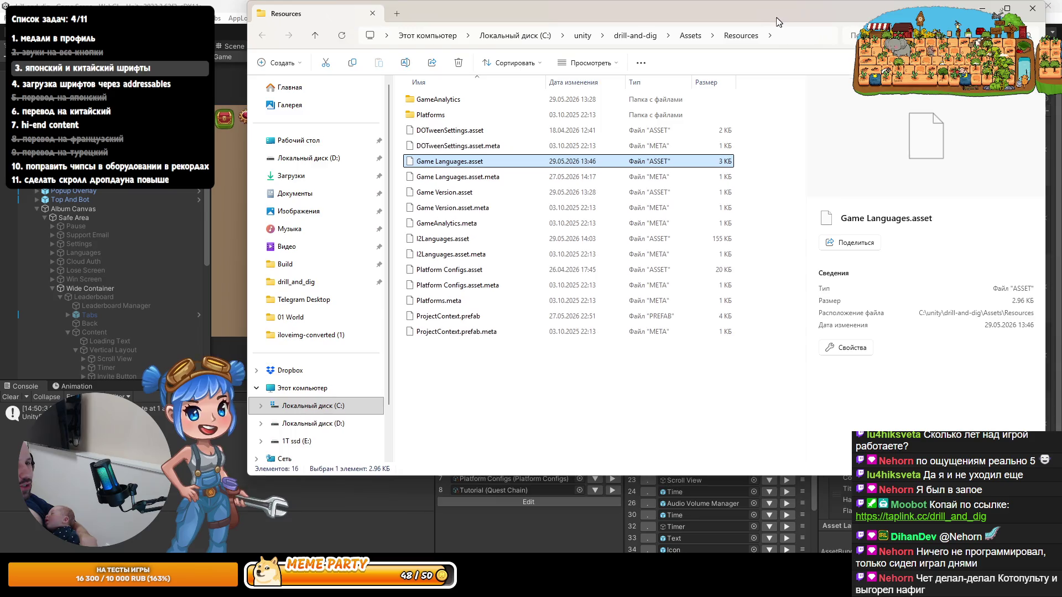
Step: Copy the Assets/Resources folder path from File Explorer's address bar
left_click_drag(776, 17, 743, 56)
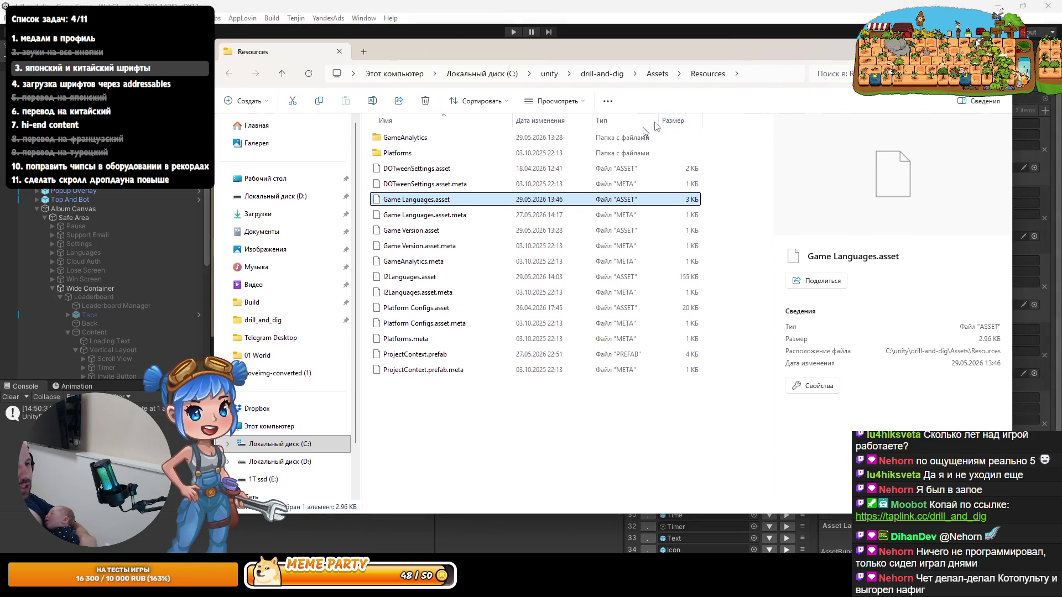
left_click(758, 76)
right_click(547, 75)
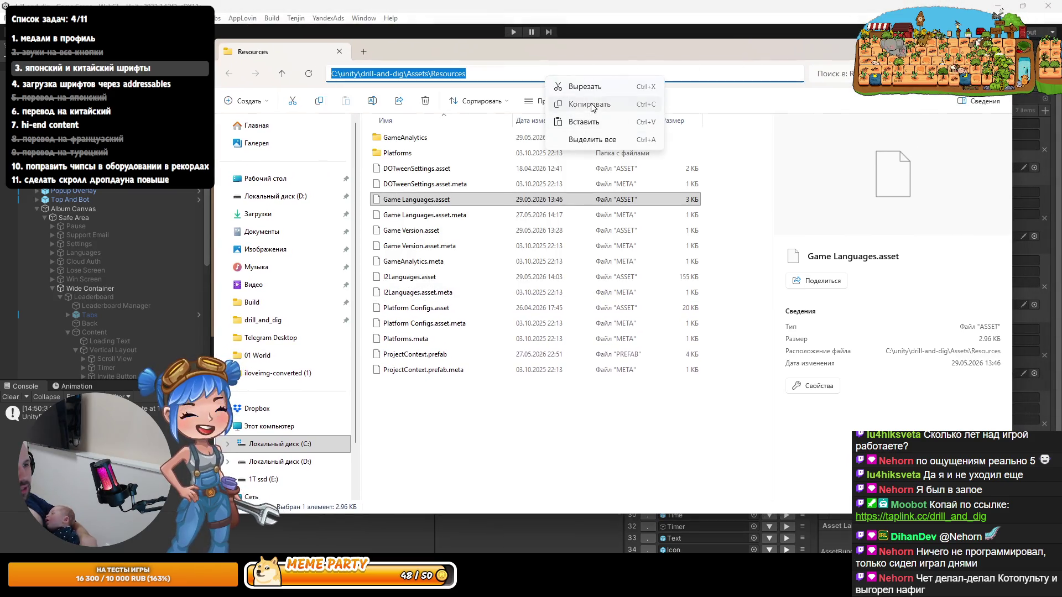
left_click(591, 105)
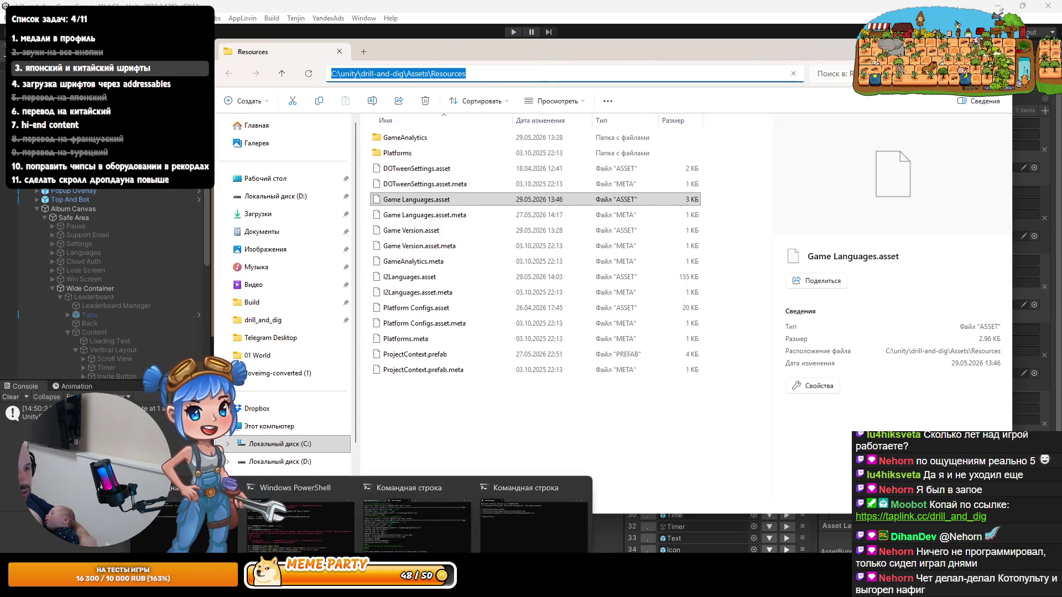
Step: Quit Photoshop without saving, then bring the Unity editor forward via the command prompt
key("alt+Tab")
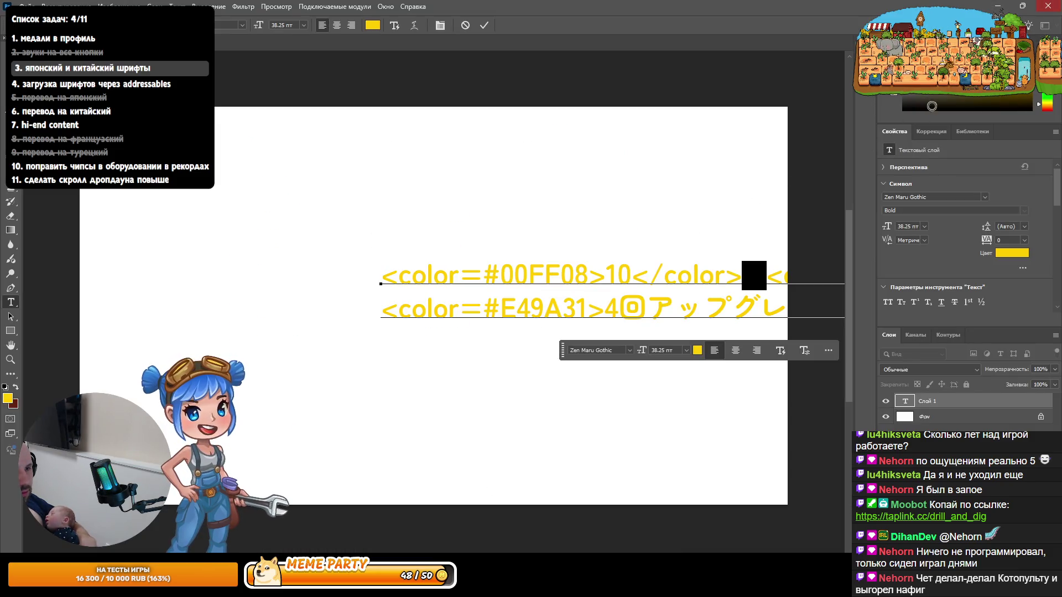
key("ctrl+q")
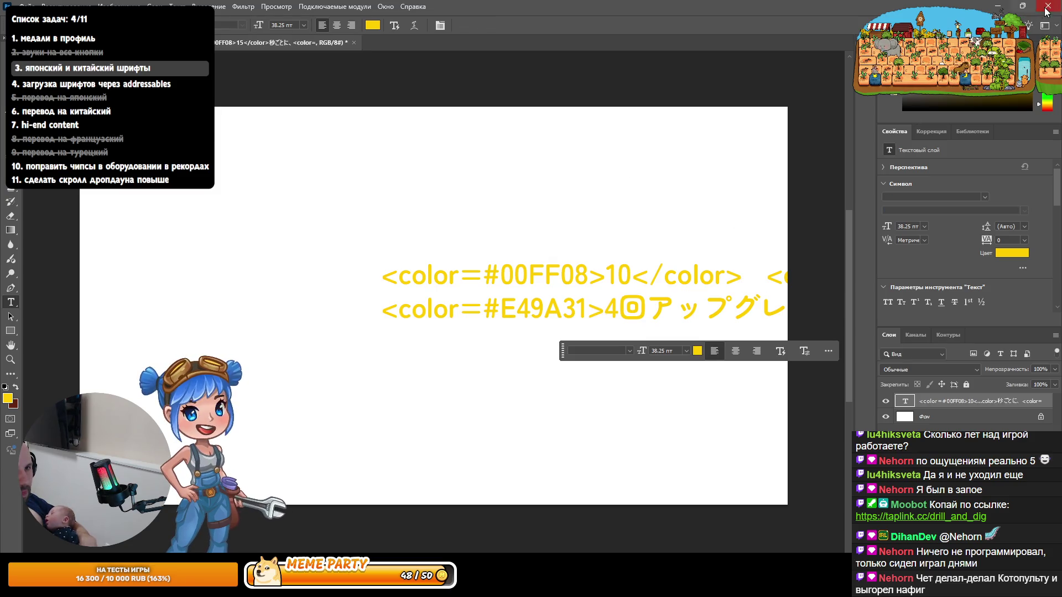
left_click(551, 221)
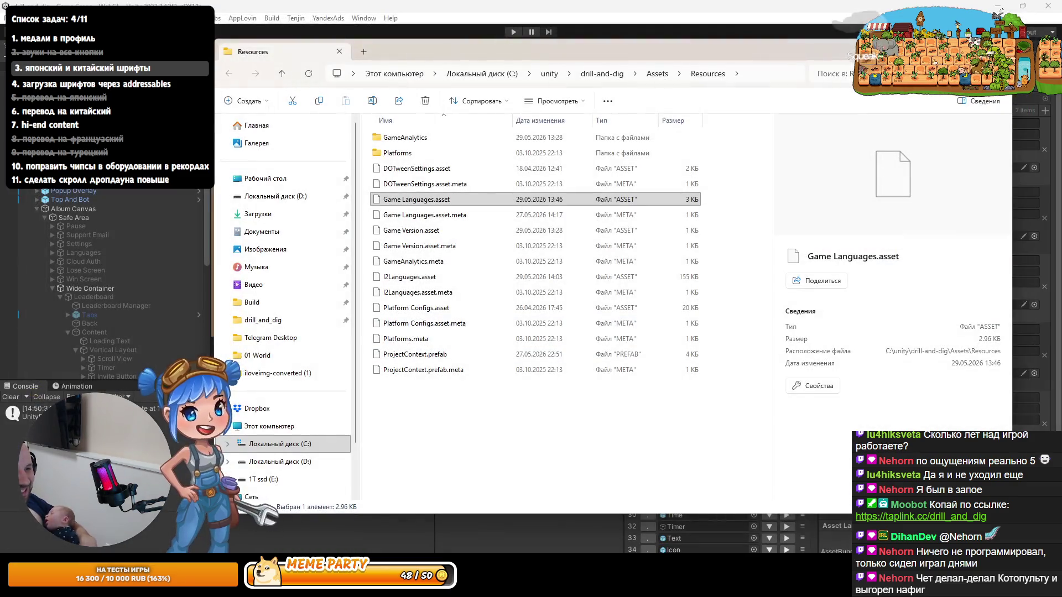
mouse_move(310, 586)
mouse_move(268, 586)
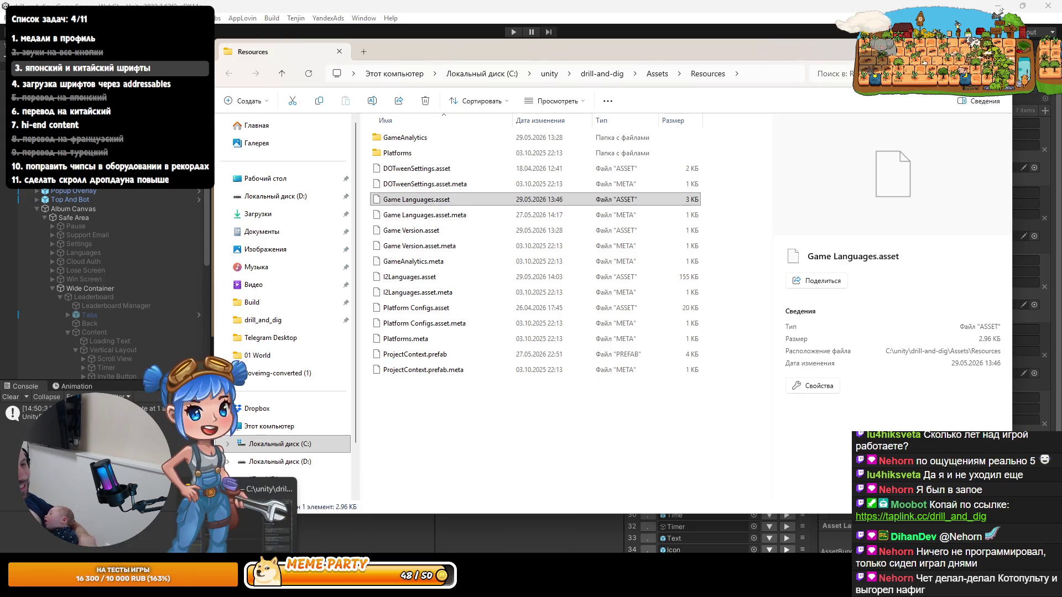
left_click(268, 514)
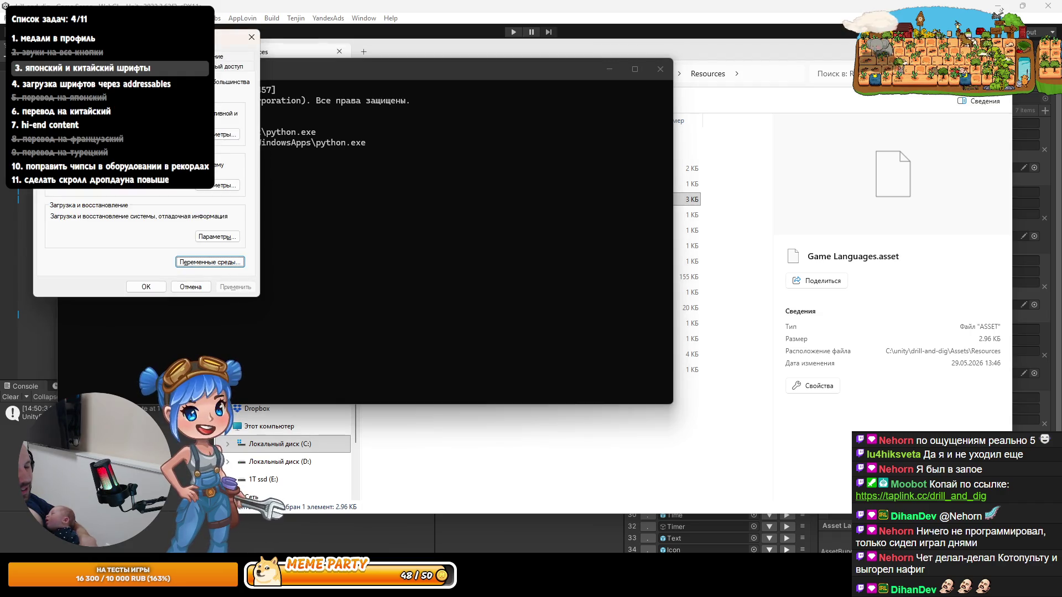
key("alt+Tab")
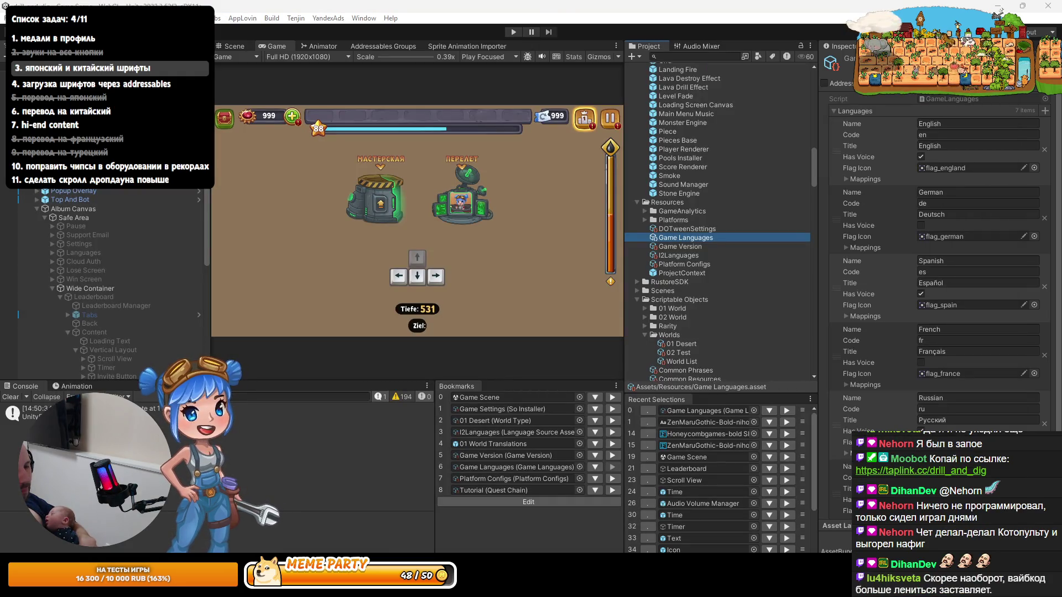
Step: Cycle windows from Unity to the Command Prompt sitting over File Explorer
key("alt+Tab")
key("alt+Tab")
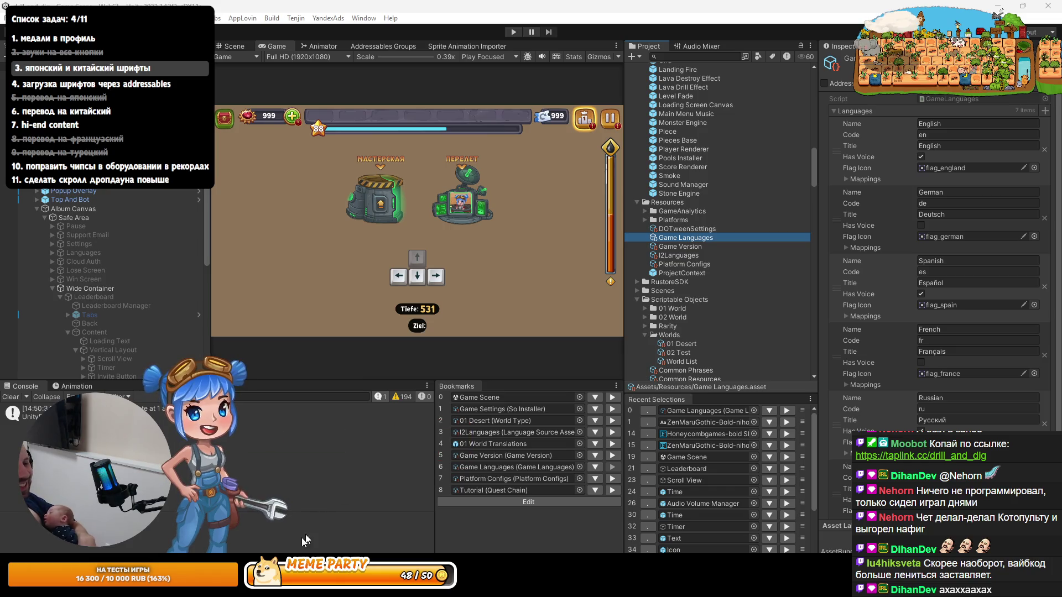
key("alt+Tab")
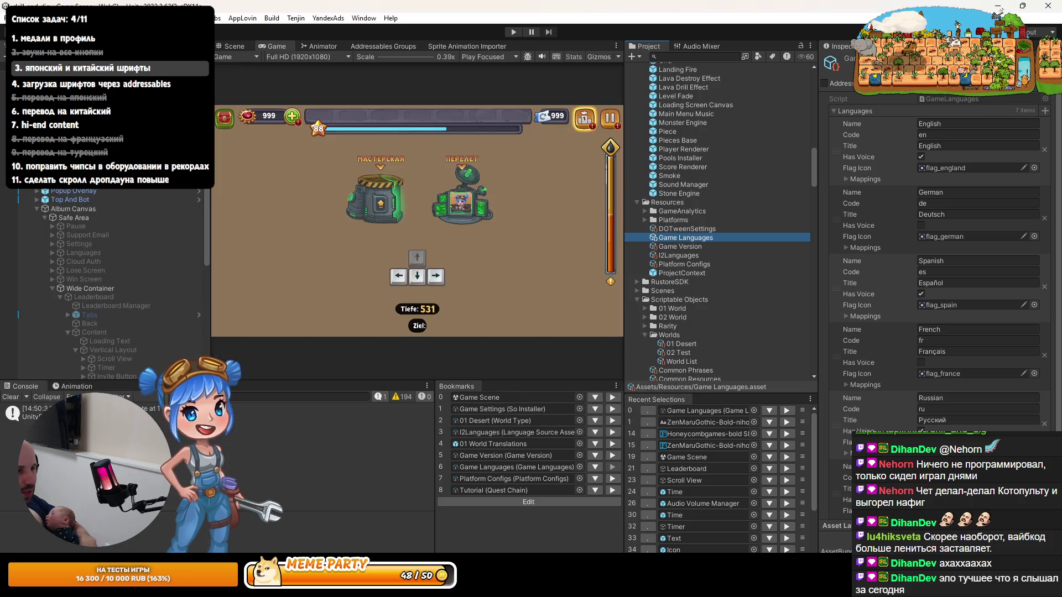
key("alt+Tab")
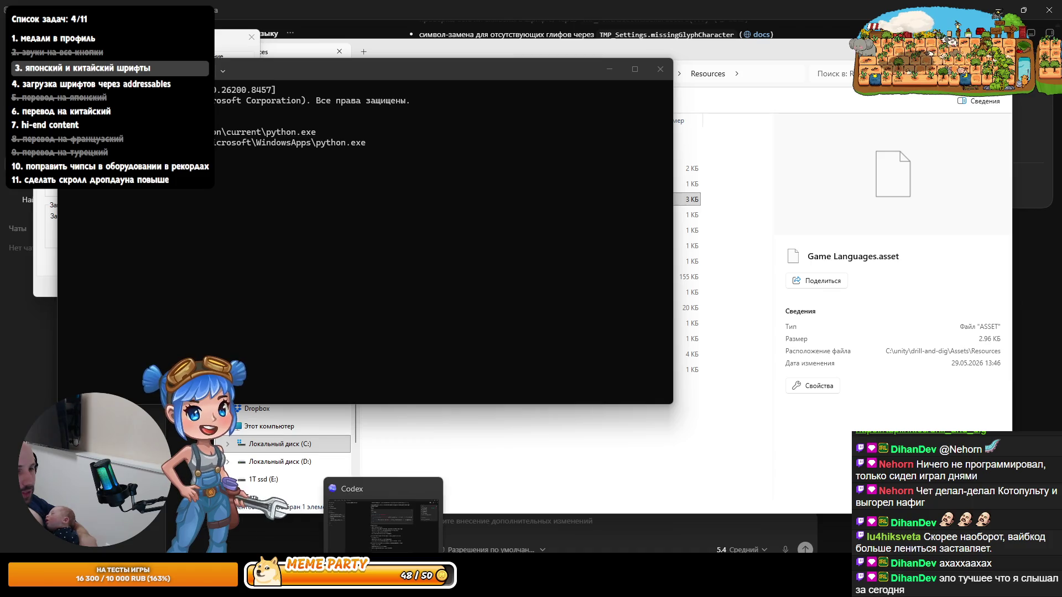
Step: Paste the Resources folder path into the Codex message and trim it to Assets\Resources
left_click(381, 487)
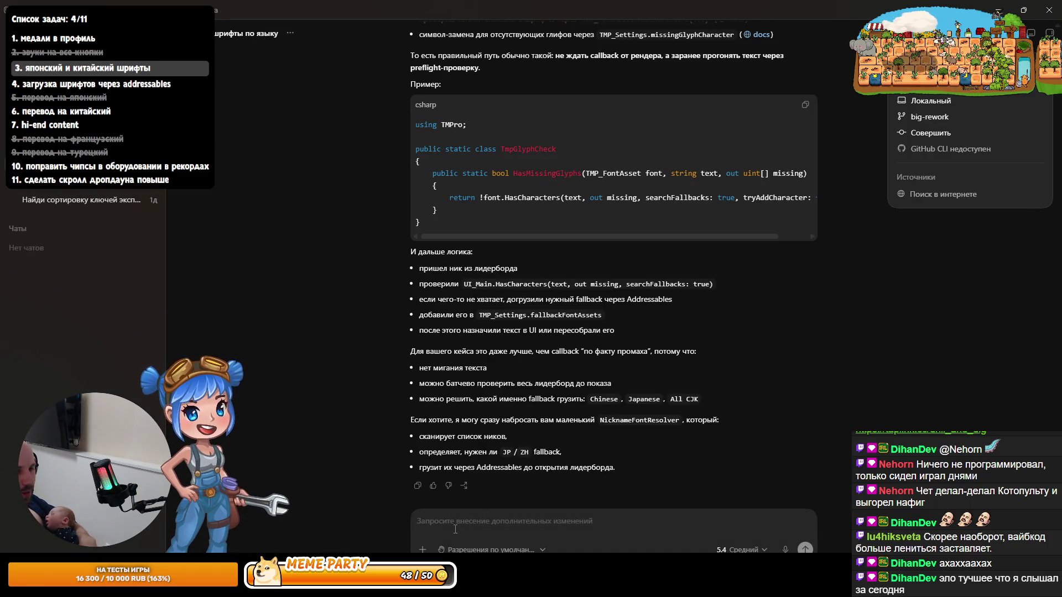
type("C:\\unity\\drill-and-dig\\Assets\\Resources")
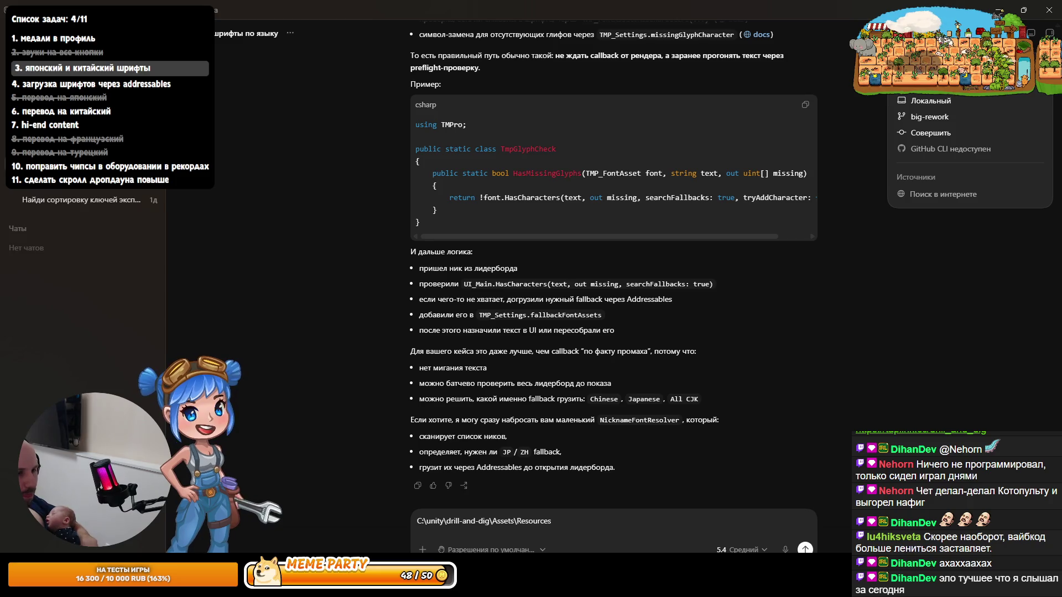
key("Delete")
key("Delete")
key("Delete")
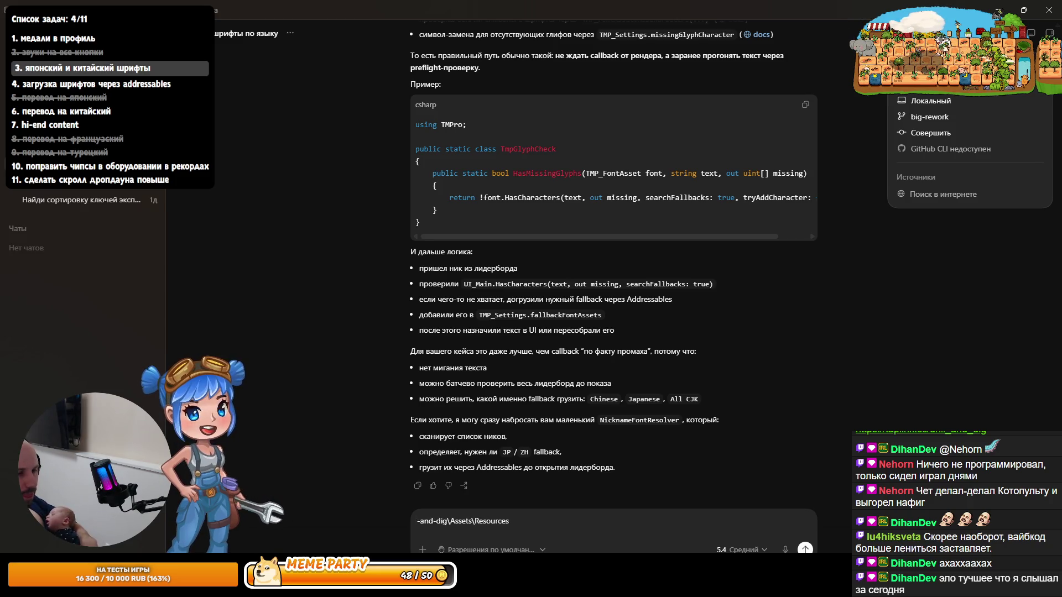
key("Delete")
key("End")
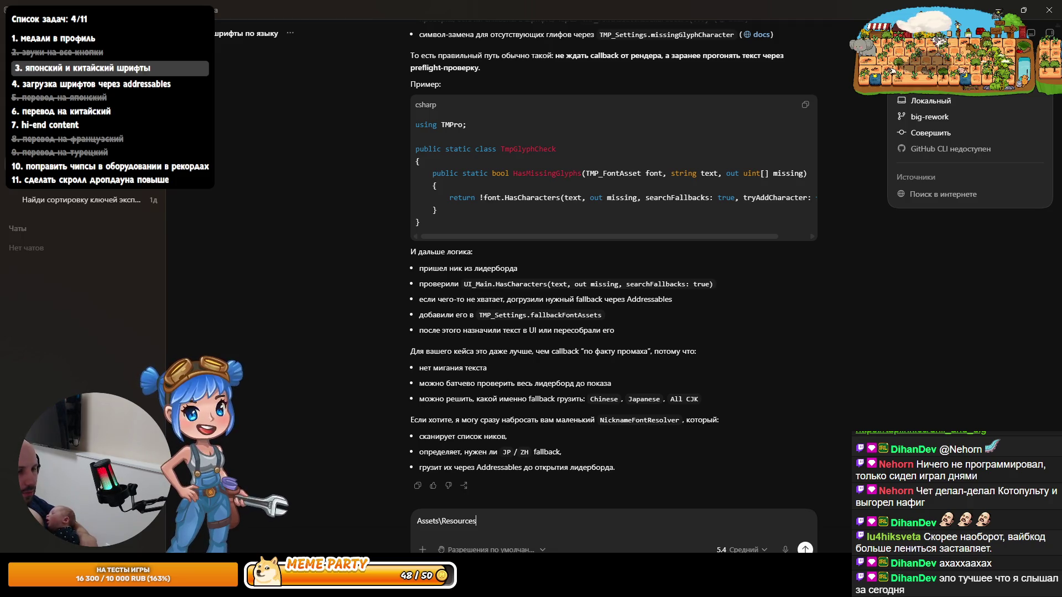
key("alt+Tab")
key("alt+Tab")
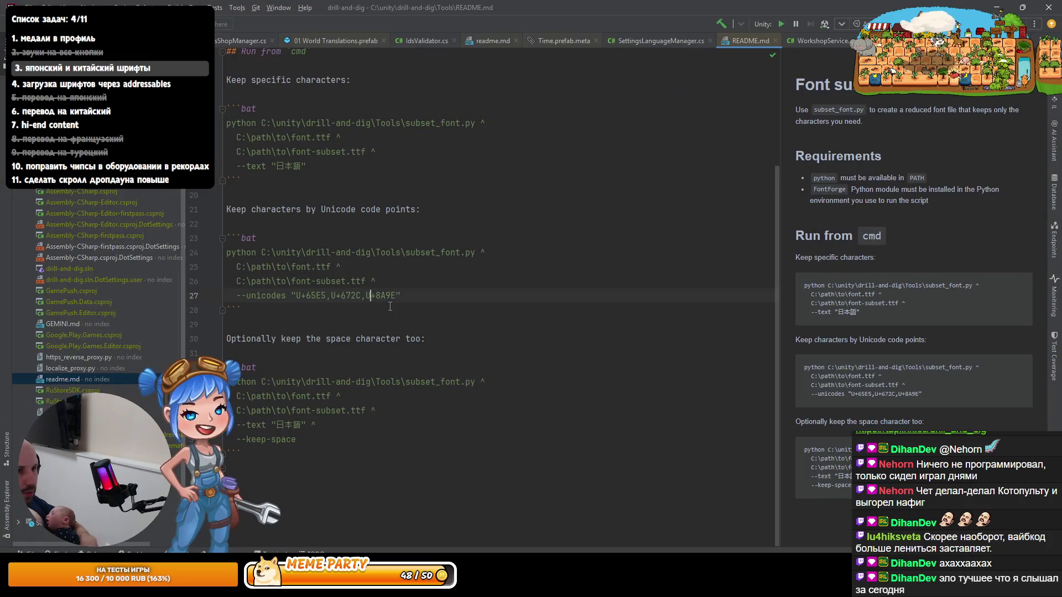
Step: Find and open GameLanguages.cs through Rider's class search with the query 'gala'
key("ctrl+n")
type("ga")
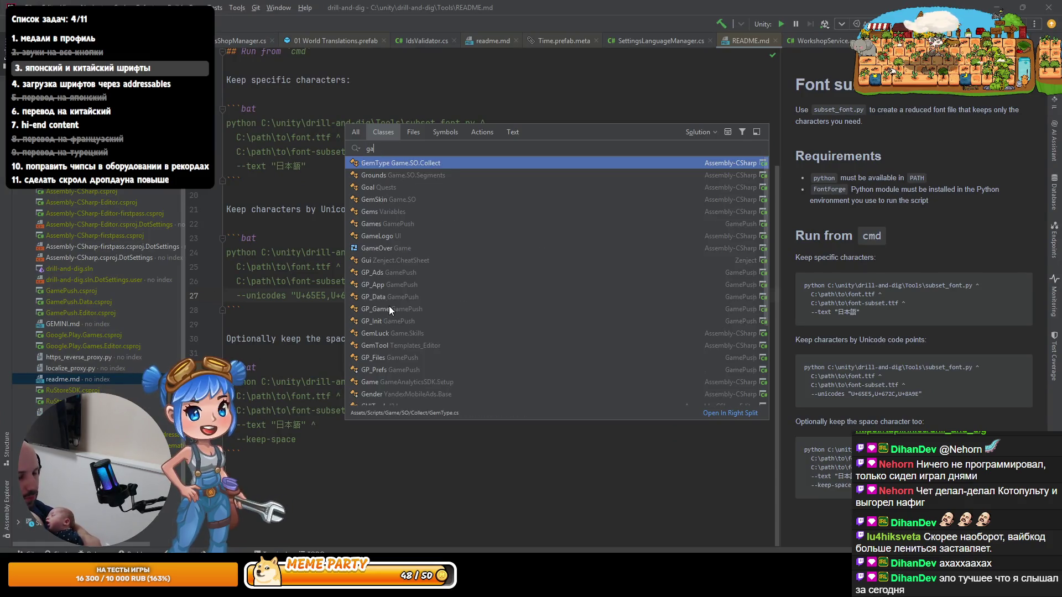
type("la")
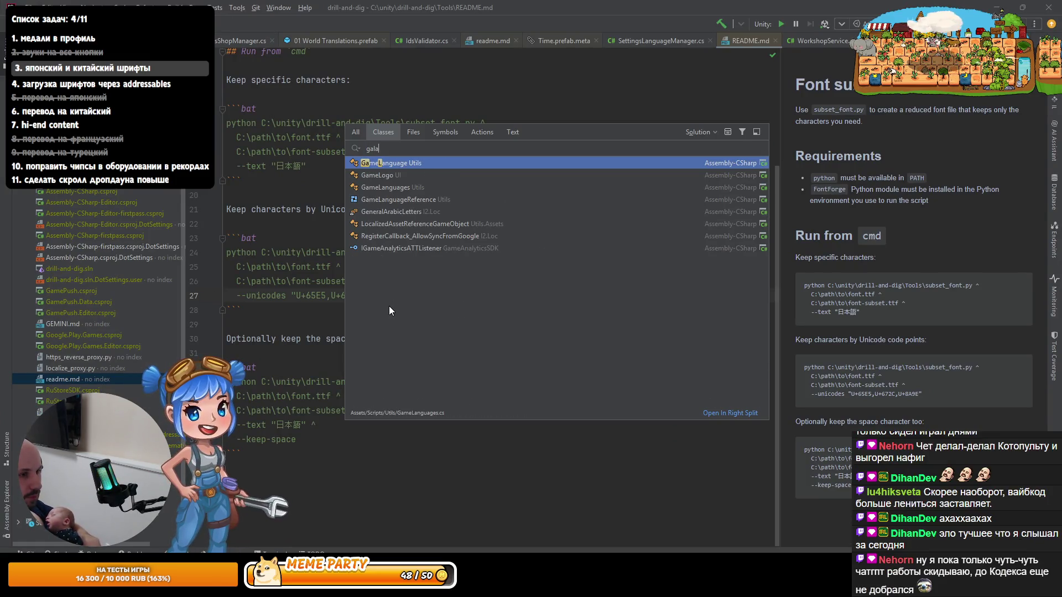
key("Down")
key("Return")
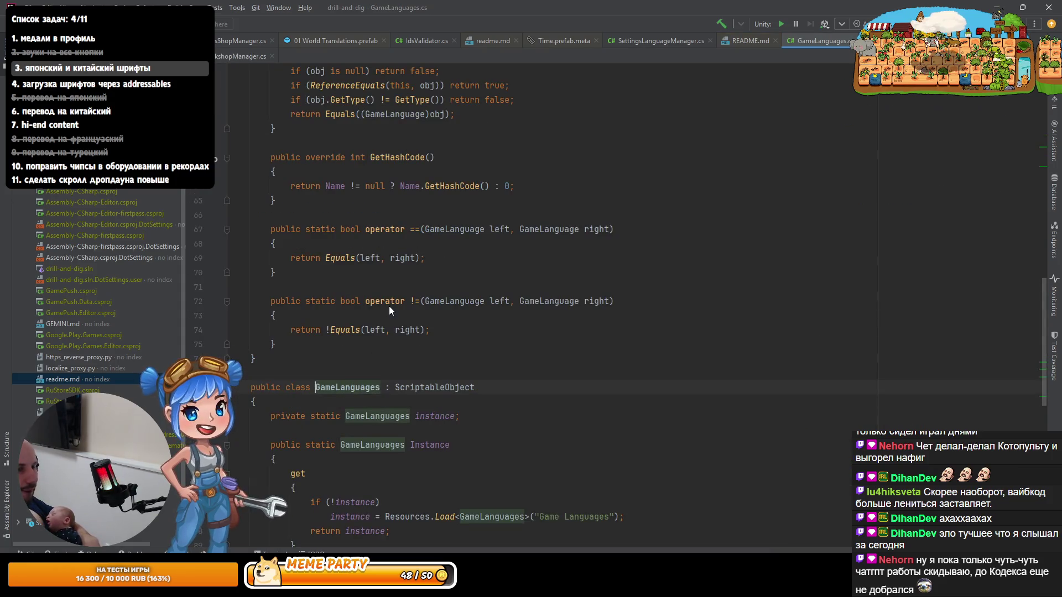
Step: Copy GameLanguages.cs's path from the repository root via the project tree's context menu
scroll(389, 307, "up", 5)
scroll(105, 276, "up", 10)
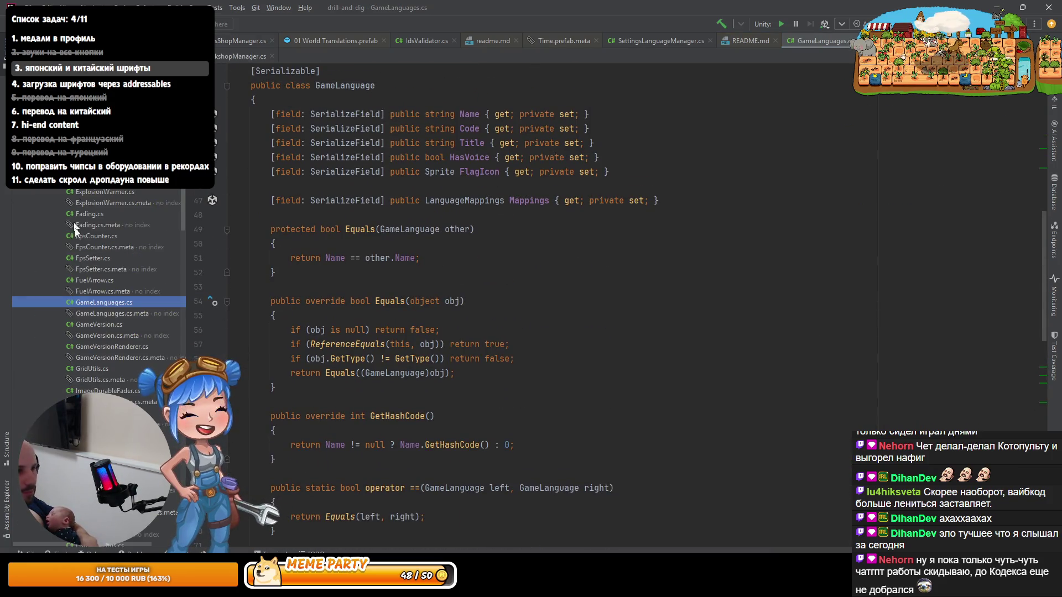
left_click(110, 303)
right_click(110, 304)
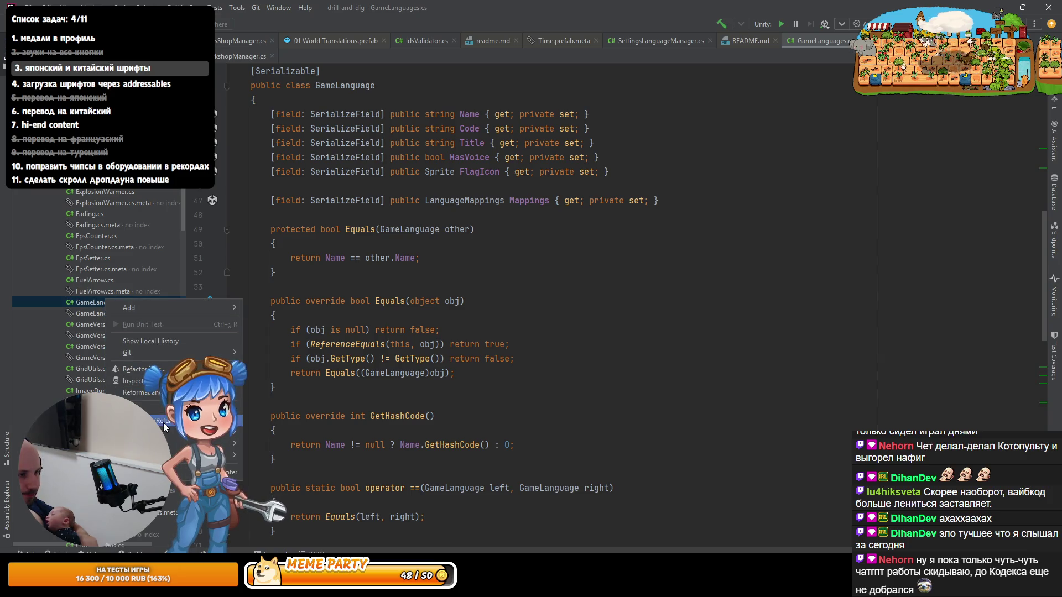
left_click(138, 374)
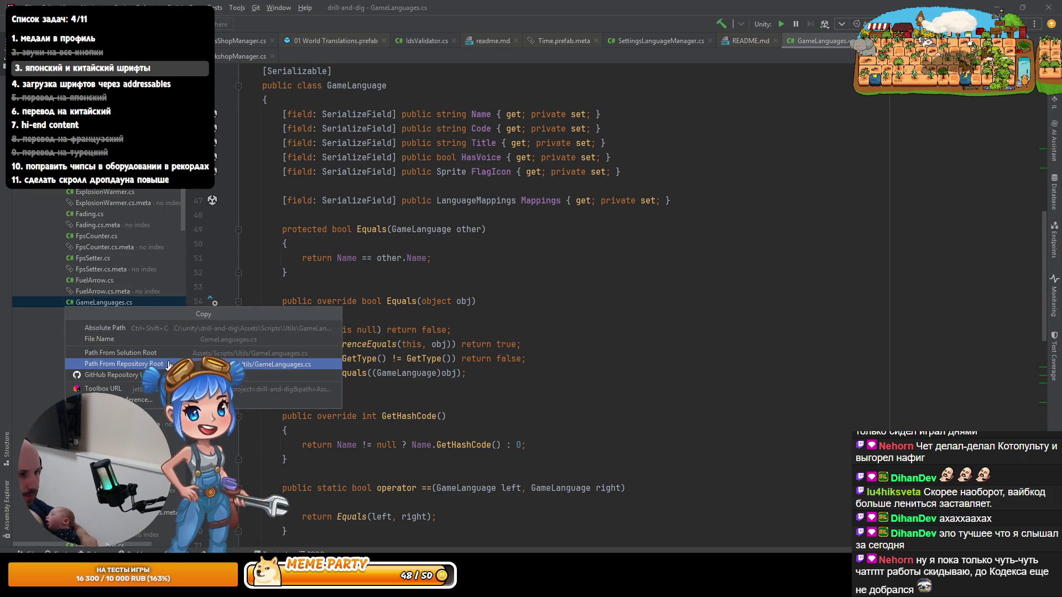
key("Return")
key("alt+Tab")
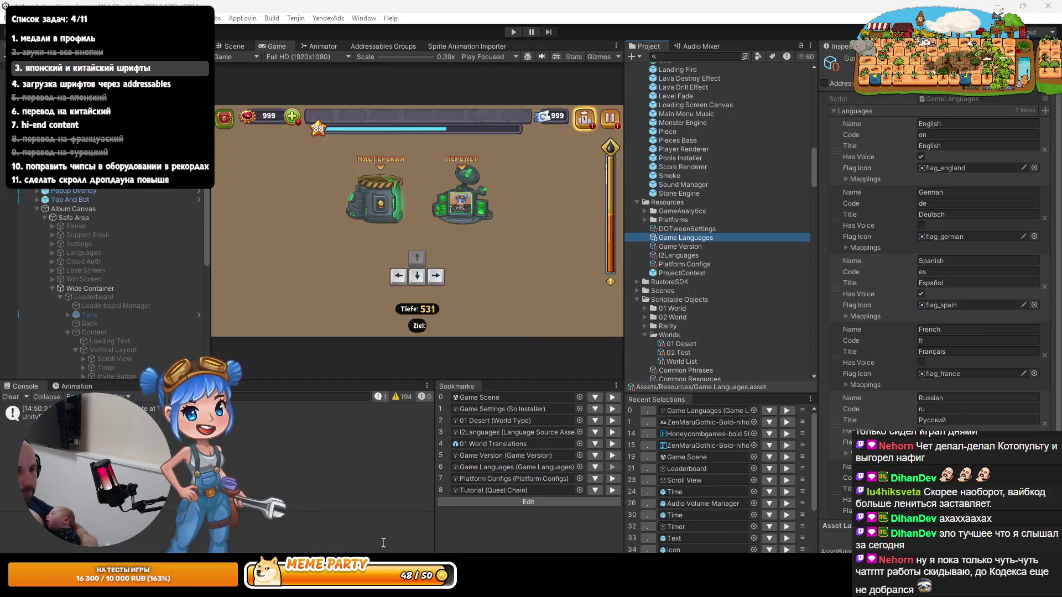
Step: Send Assets/Scripts/Utils/GameLanguages.cs to Codex and read its FontSupportGroup enum suggestion
key("ctrl+v")
key("alt+Tab")
key("alt+Tab")
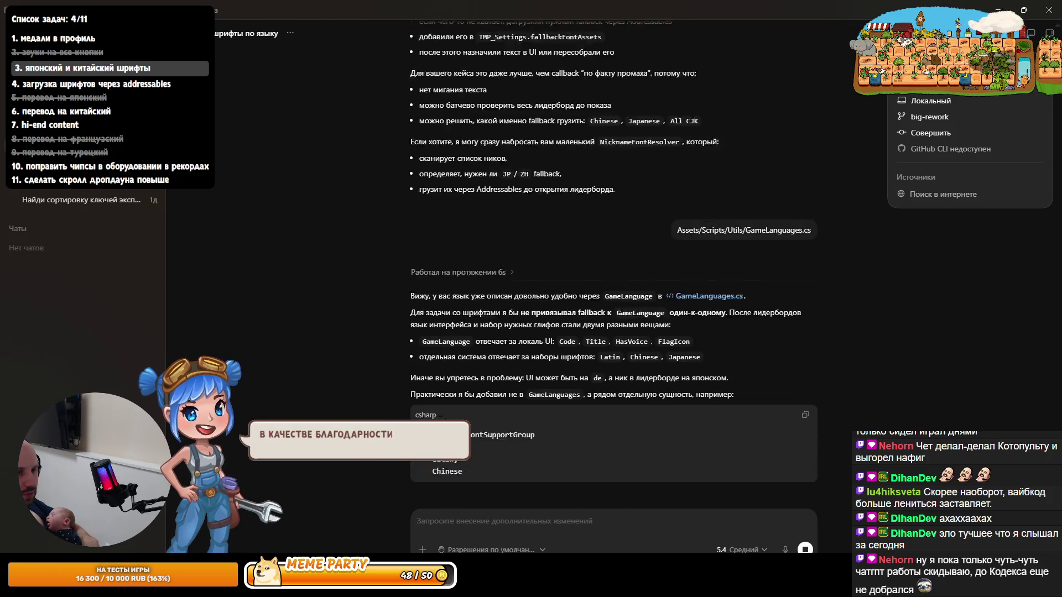
scroll(445, 418, "up", 1)
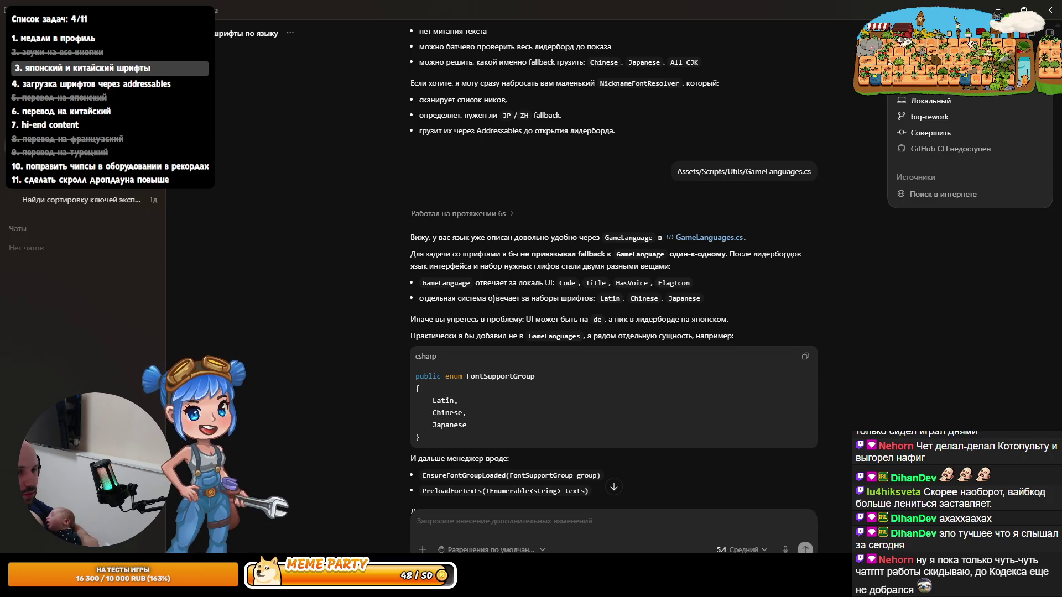
scroll(496, 350, "down", 5)
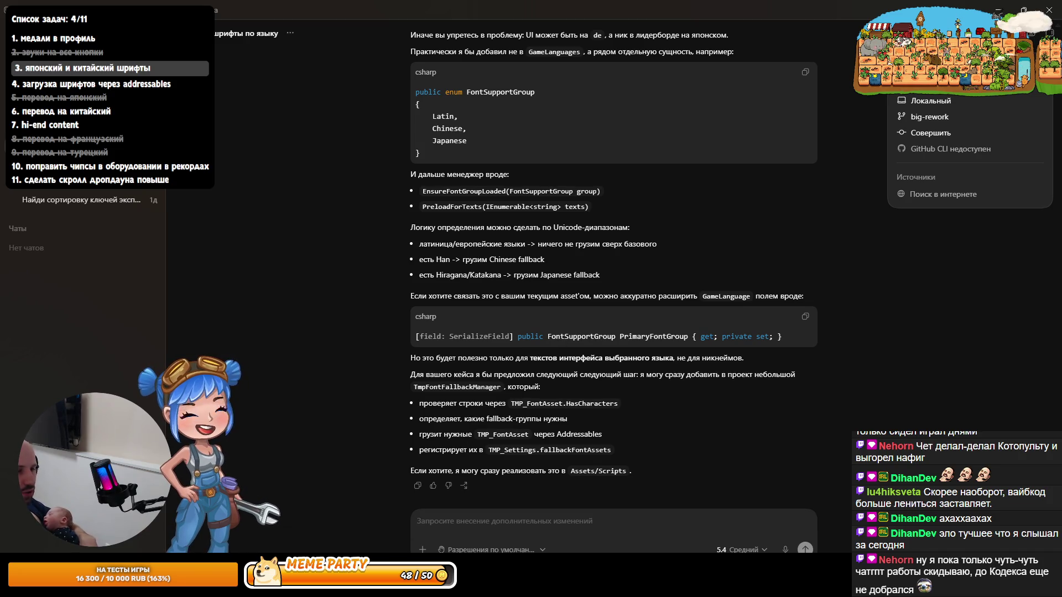
key("alt+Tab")
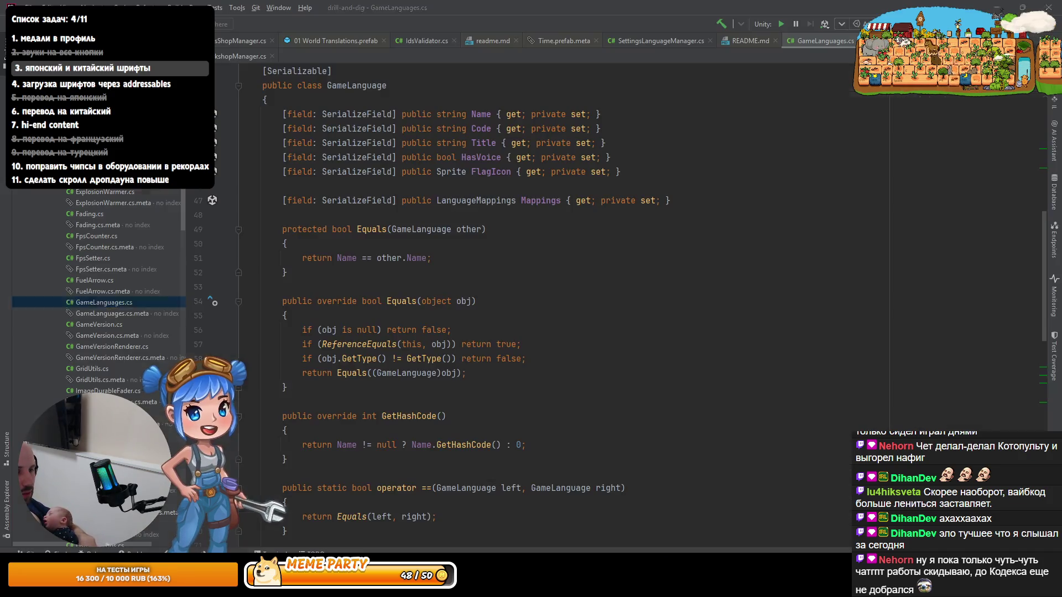
Step: Minimize Rider, return to the Codex chat and start a voice reply to the FontSupportGroup plan
mouse_move(469, 452)
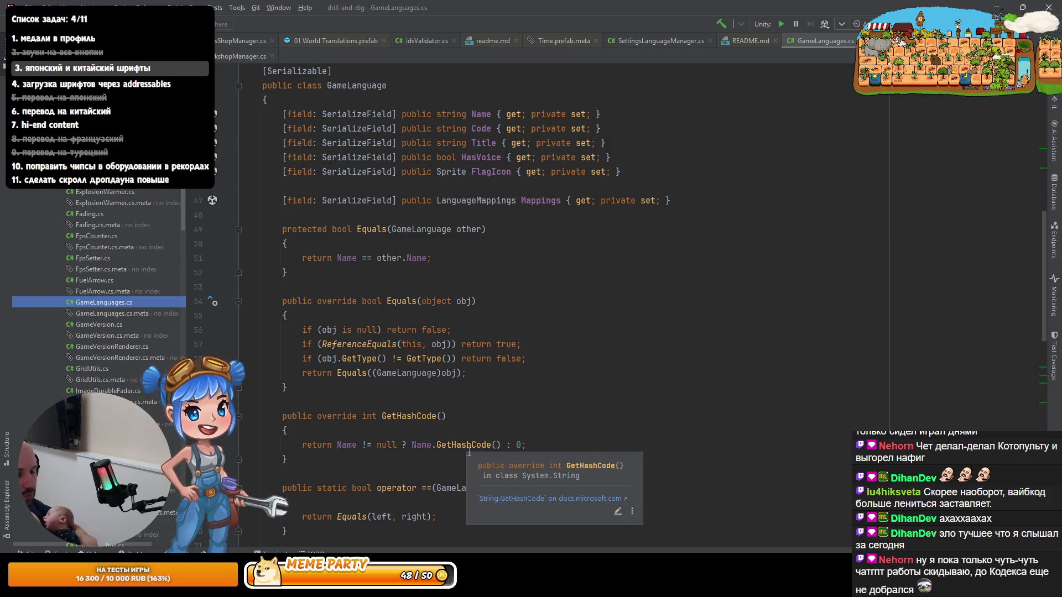
key("ctrl+n")
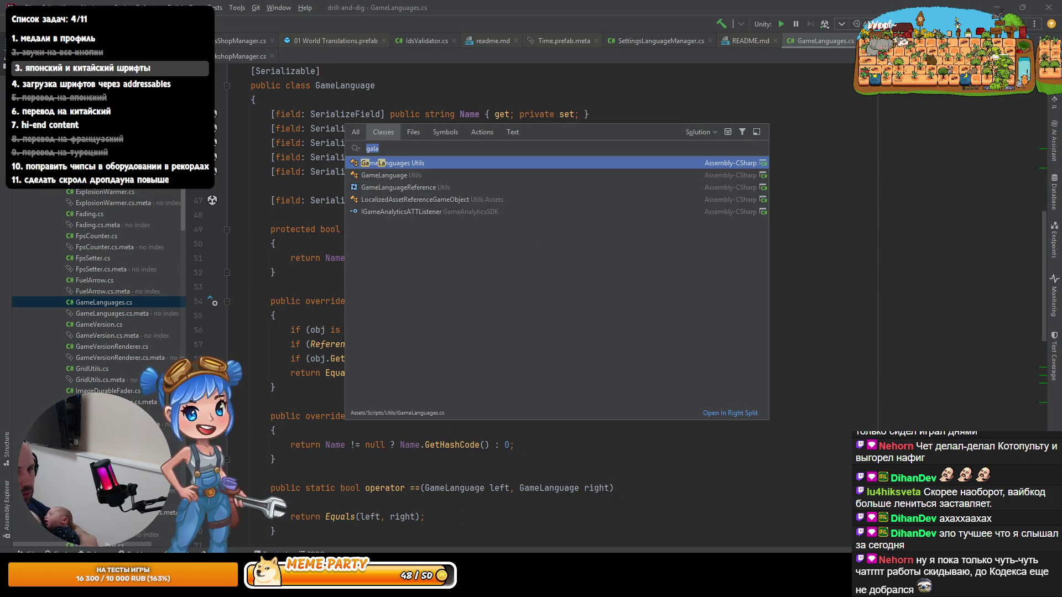
left_click(994, 9)
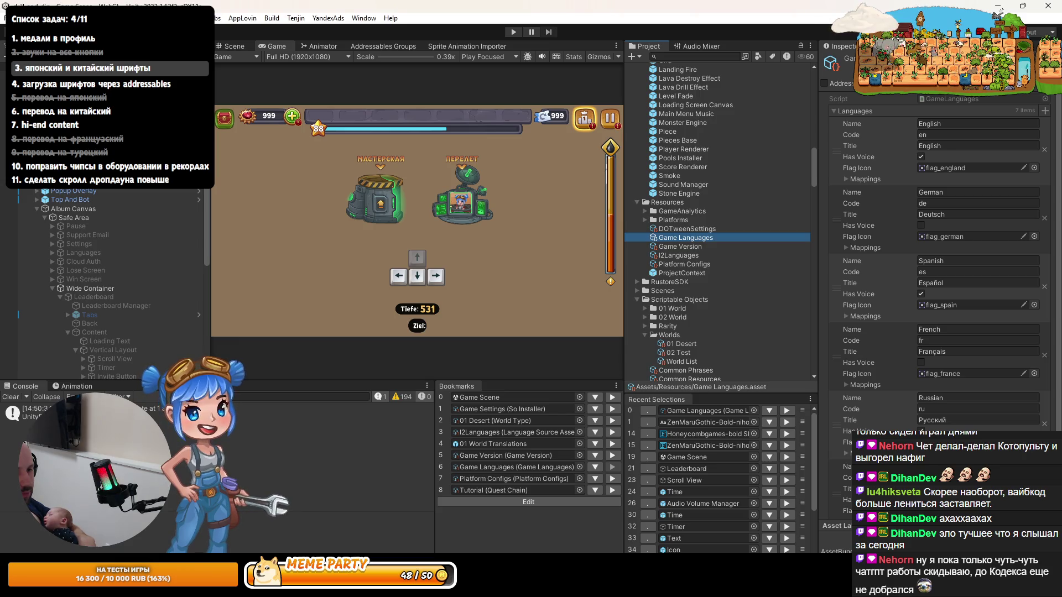
key("alt+Tab")
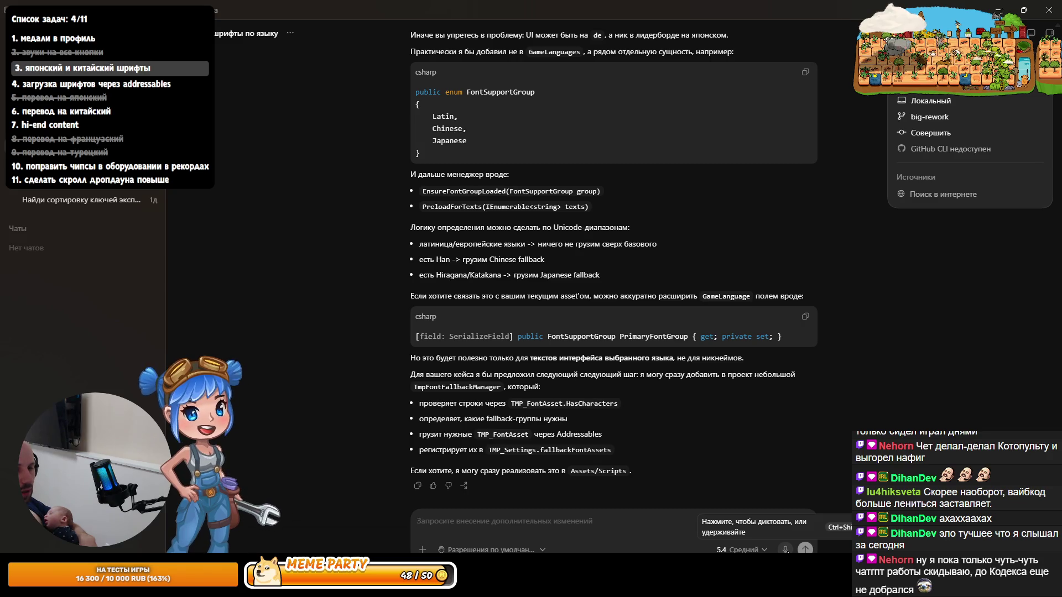
left_click(785, 551)
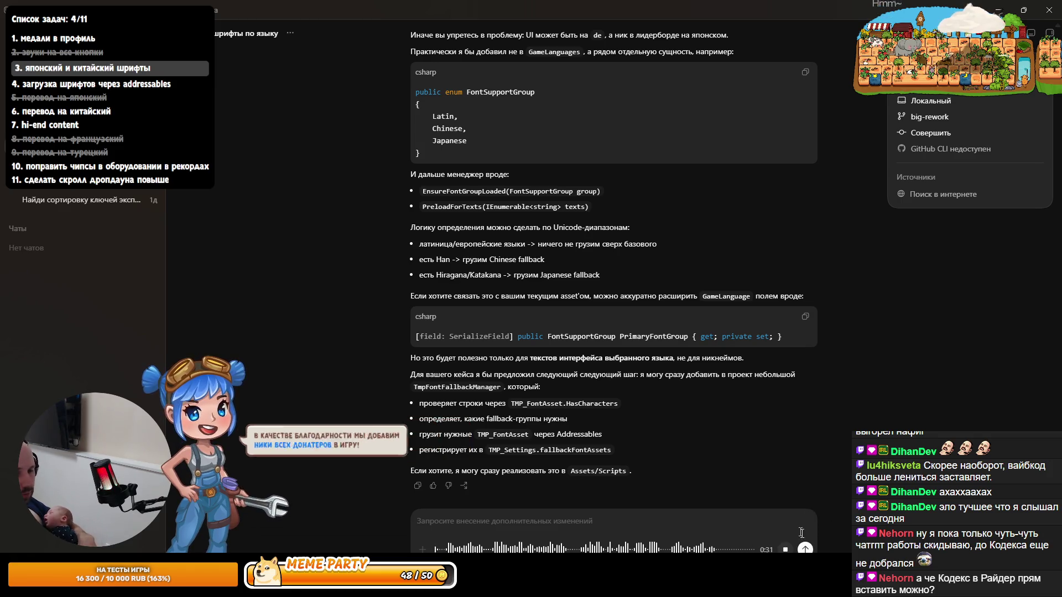
Step: Finish dictating the Addressables fallback-font request, delete the stray word 'языков', and send it
left_click(785, 549)
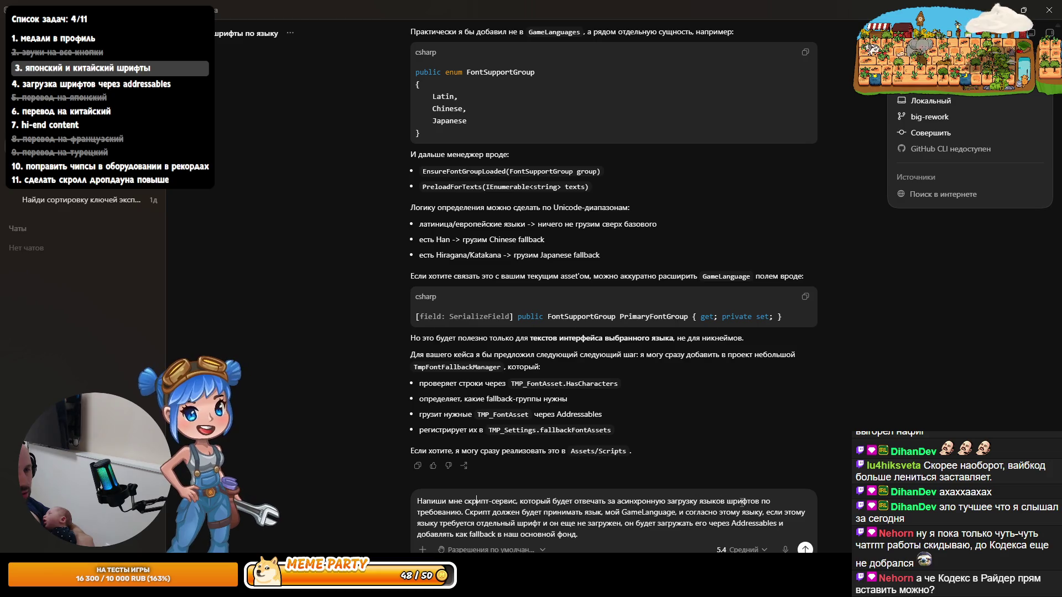
double_click(707, 503)
key("BackSpace")
key("BackSpace")
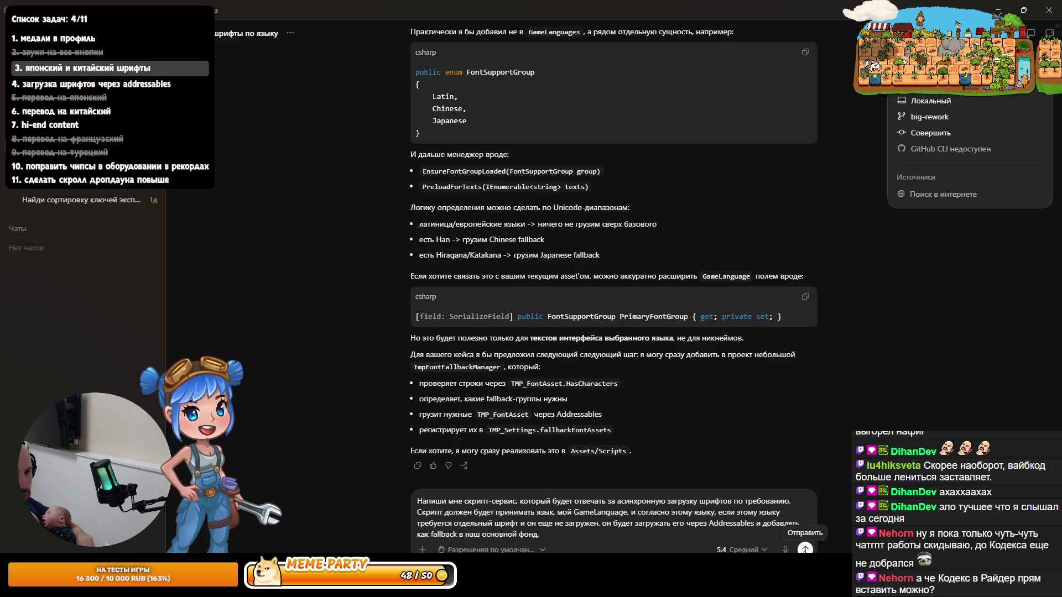
left_click(804, 550)
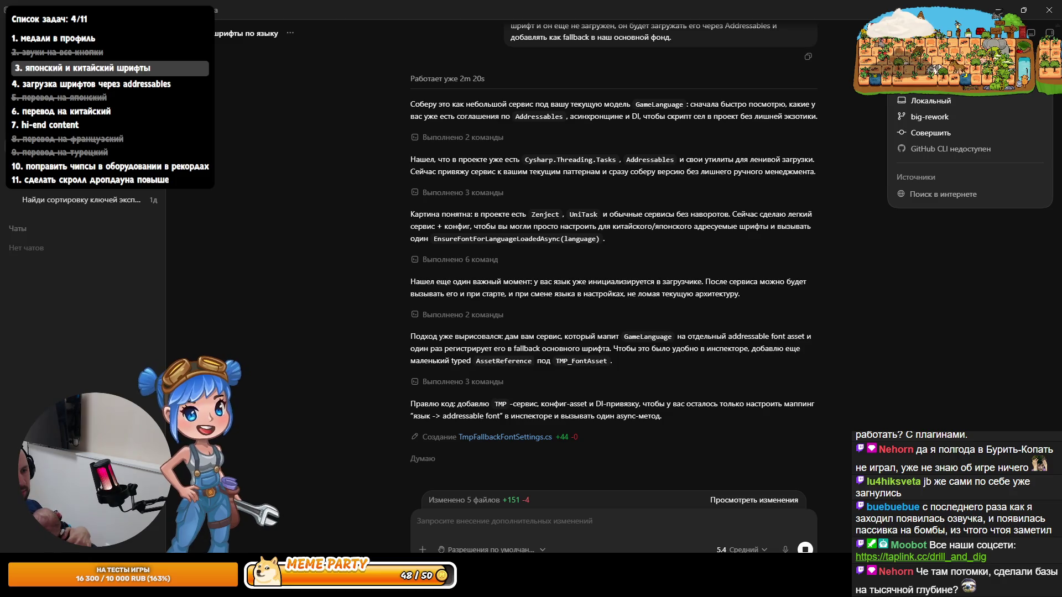
Step: Let the agent edit five files for the font service, then bring up Unity
key("alt+Tab")
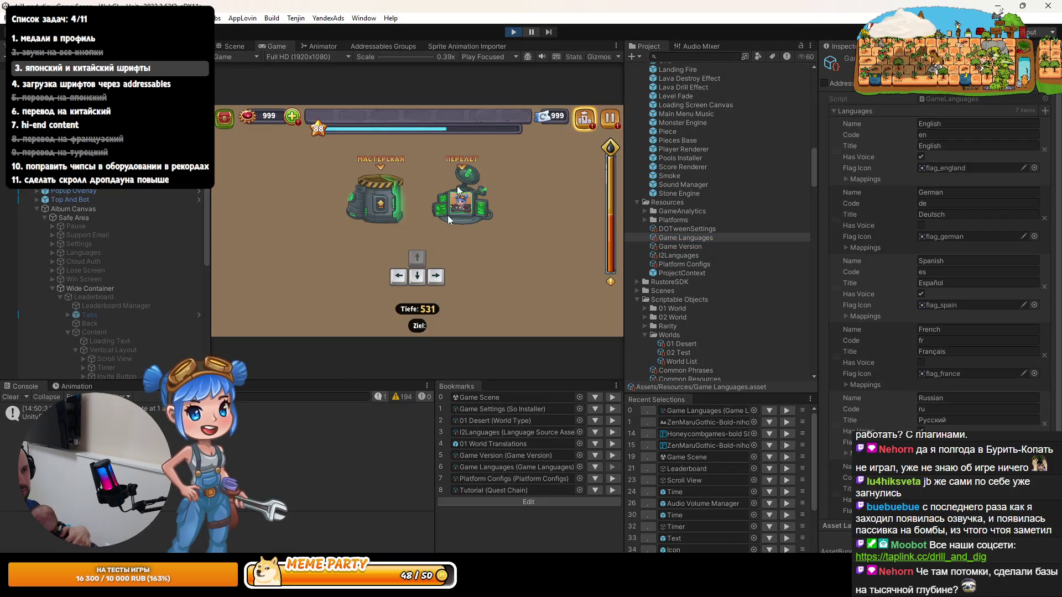
Step: Check the debug panel and depth milestones in the maximized Game view, then stop play mode
left_click(218, 330)
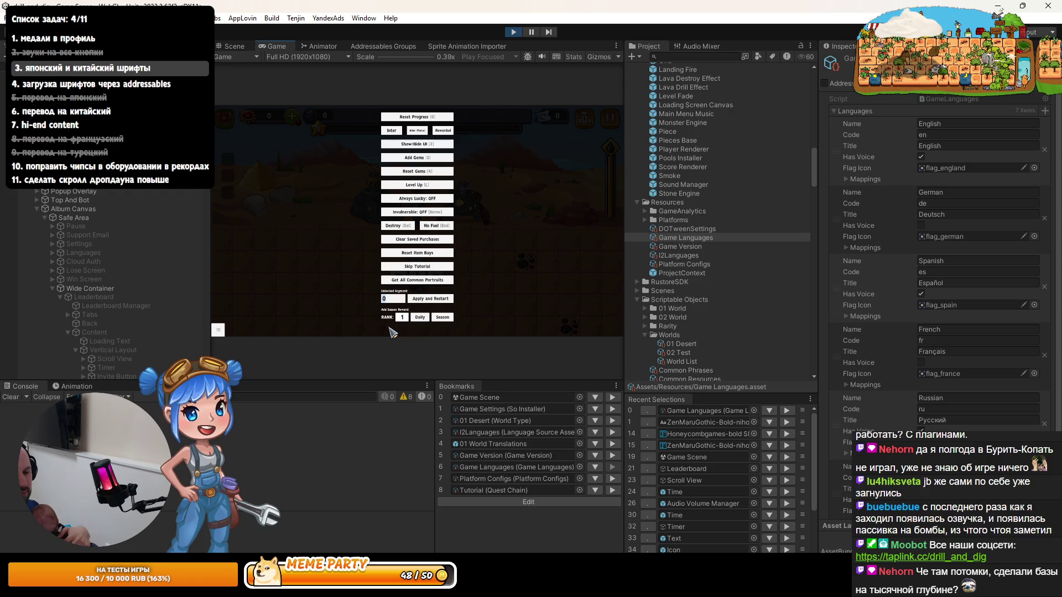
left_click(411, 304)
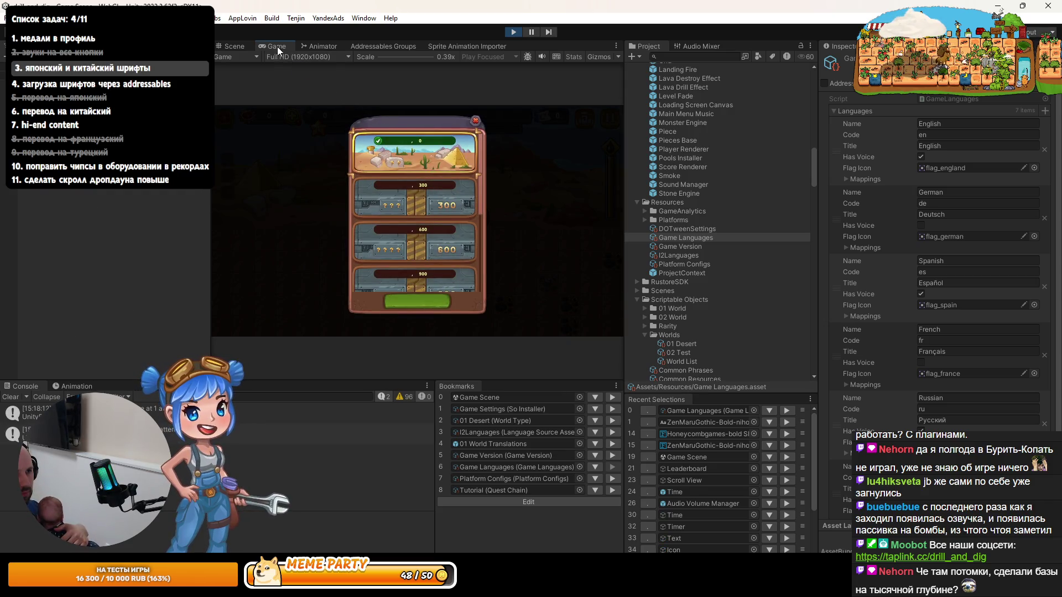
double_click(277, 46)
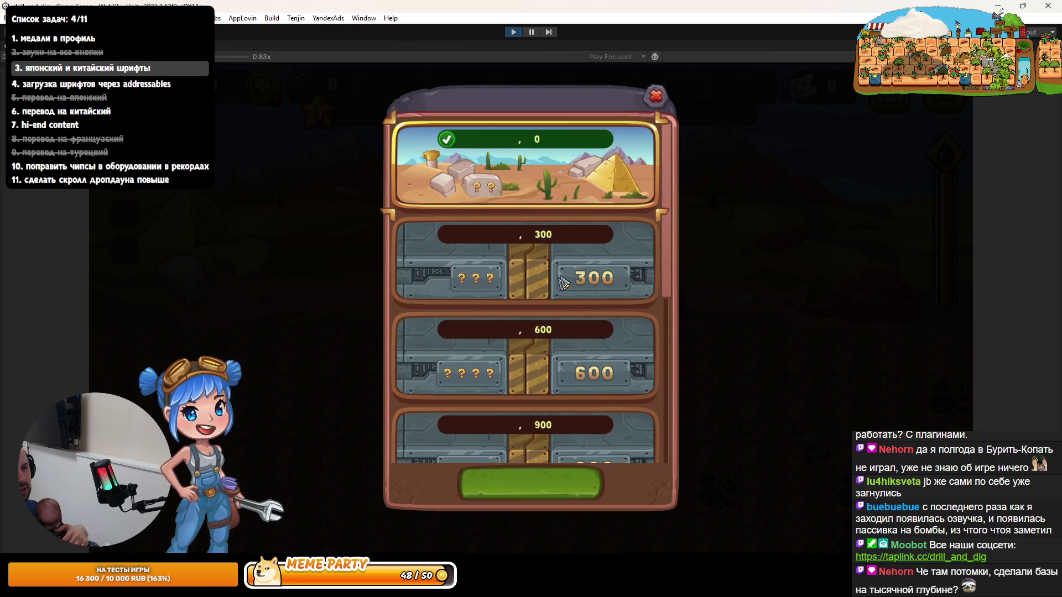
scroll(563, 283, "down", 5)
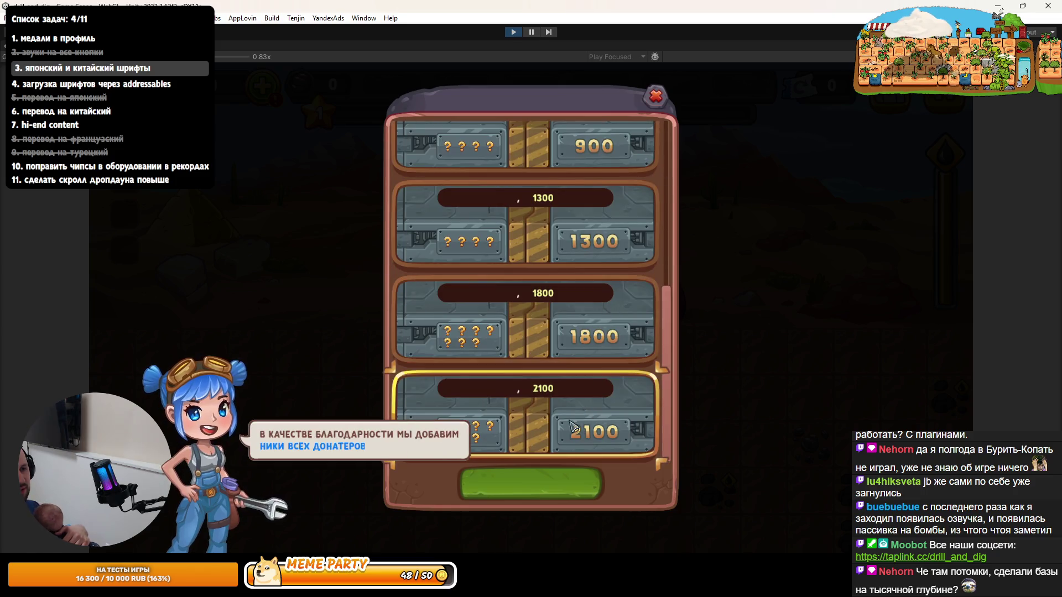
left_click(512, 34)
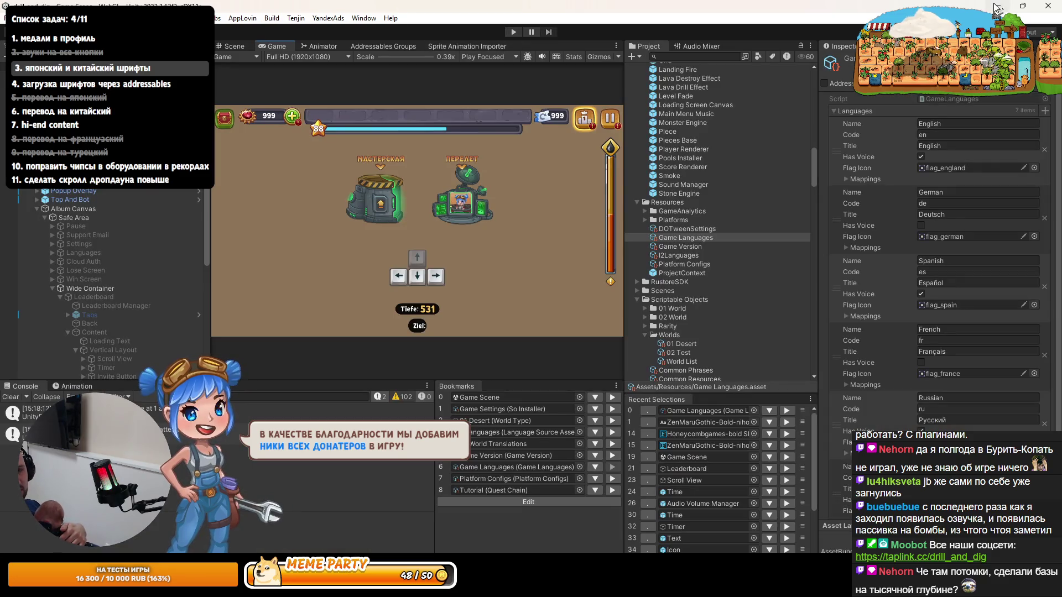
left_click(995, 8)
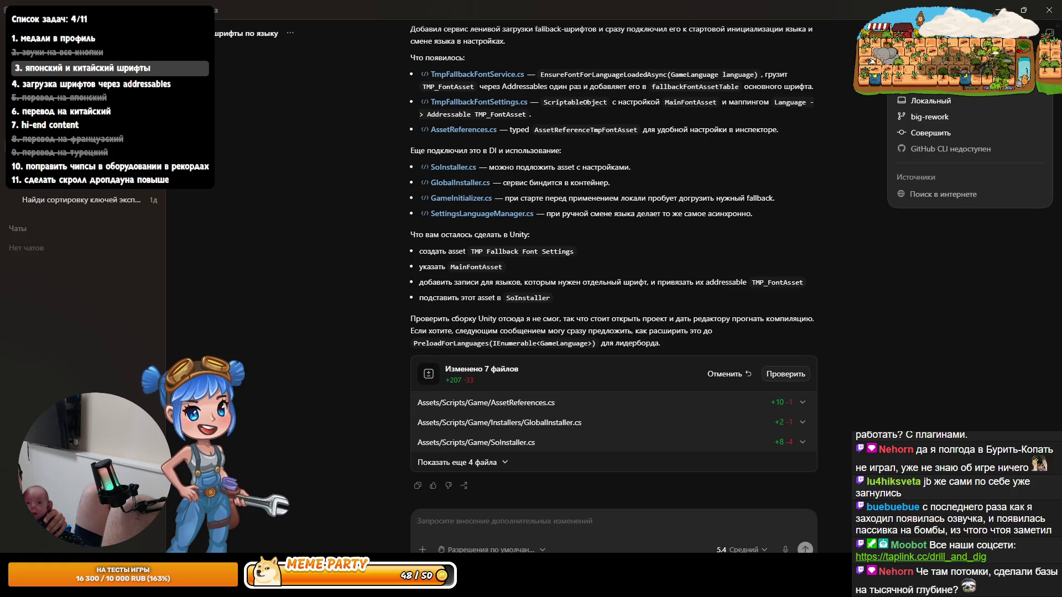
Step: After the agent's seven-file summary (+207 −33), show Rider's local git changes list
key("alt+Tab")
left_click(22, 553)
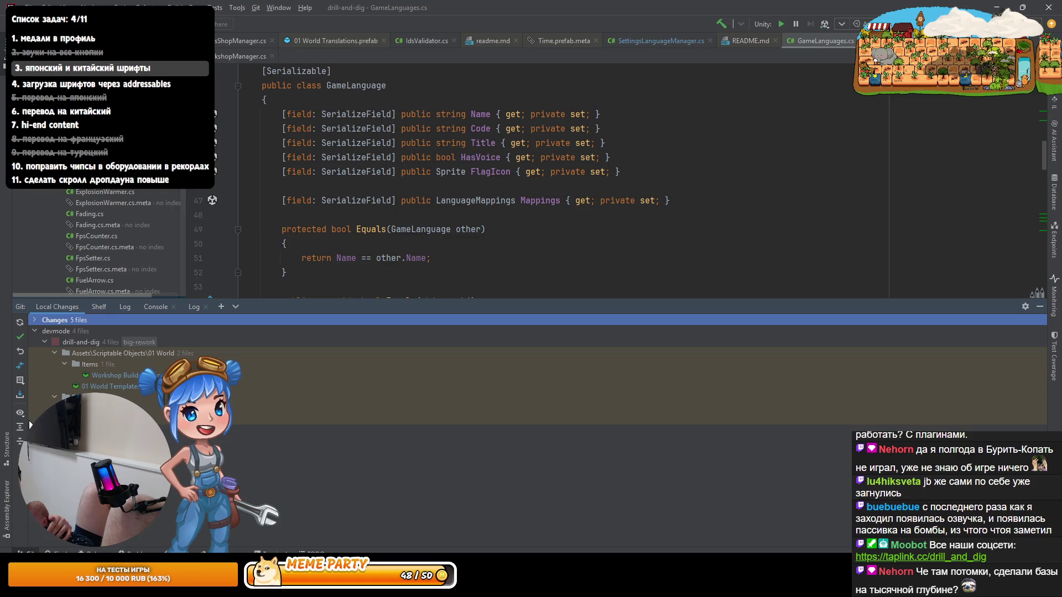
Step: Review the changed SettingsLanguageManager.cs and AssetReferences.cs, including the new AssetReferenceTmpFontAsset class
left_click(120, 376)
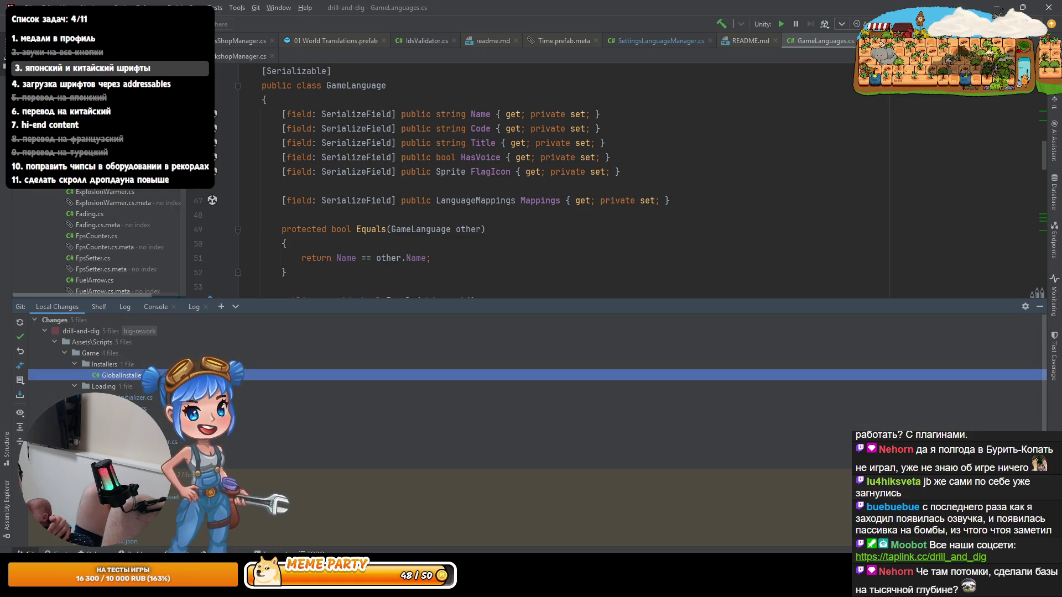
double_click(171, 441)
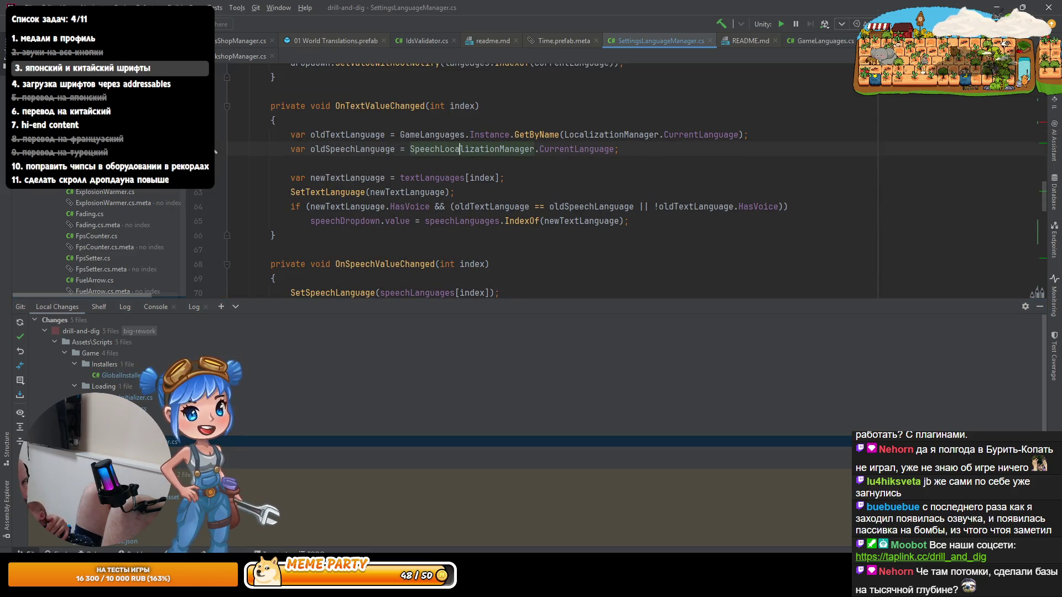
double_click(166, 408)
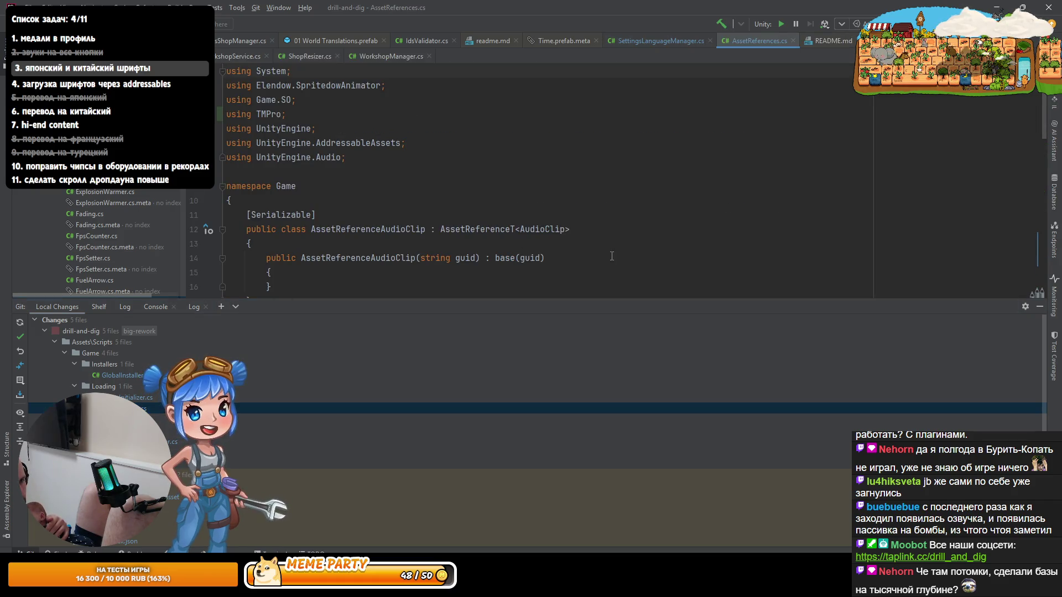
key("shift+Escape")
scroll(779, 277, "down", 8)
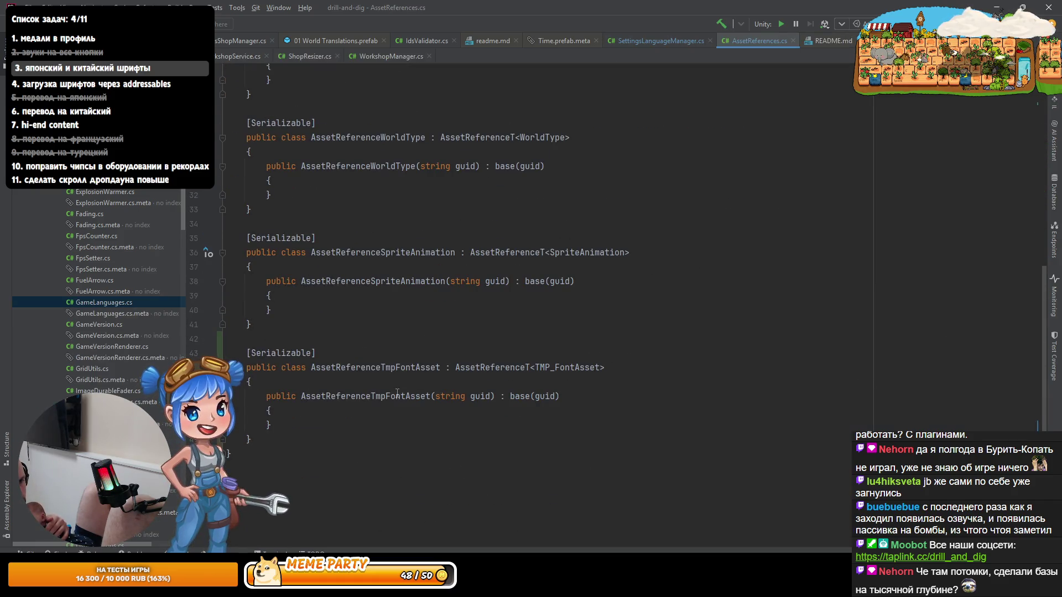
left_click(401, 368)
key("End")
key("ctrl+End")
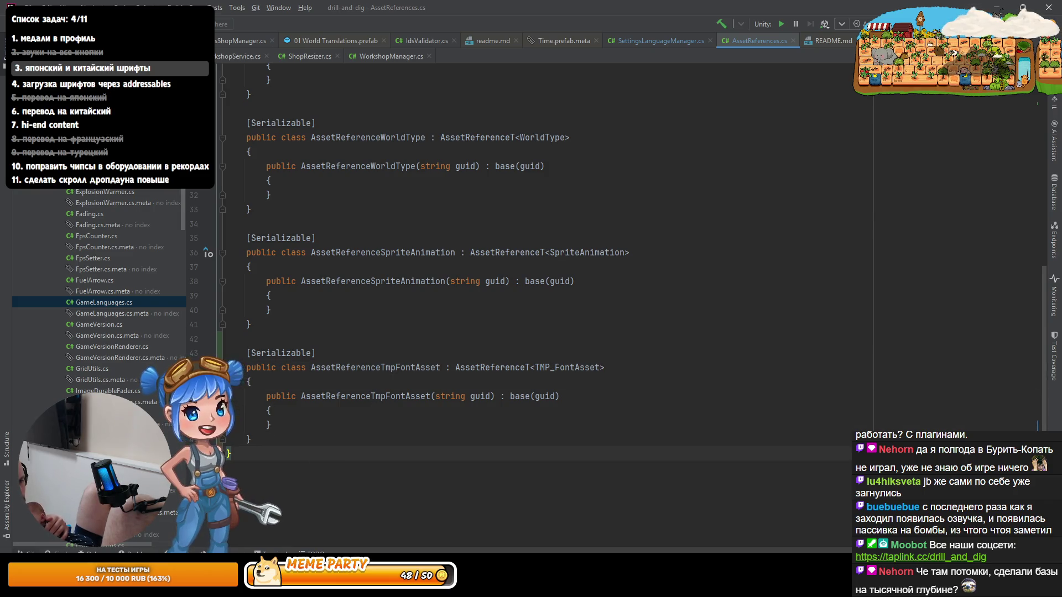
Step: Inspect GlobalInstaller.cs changes, highlighting the TmpFallbackFontService registration on line 86
key("alt+9")
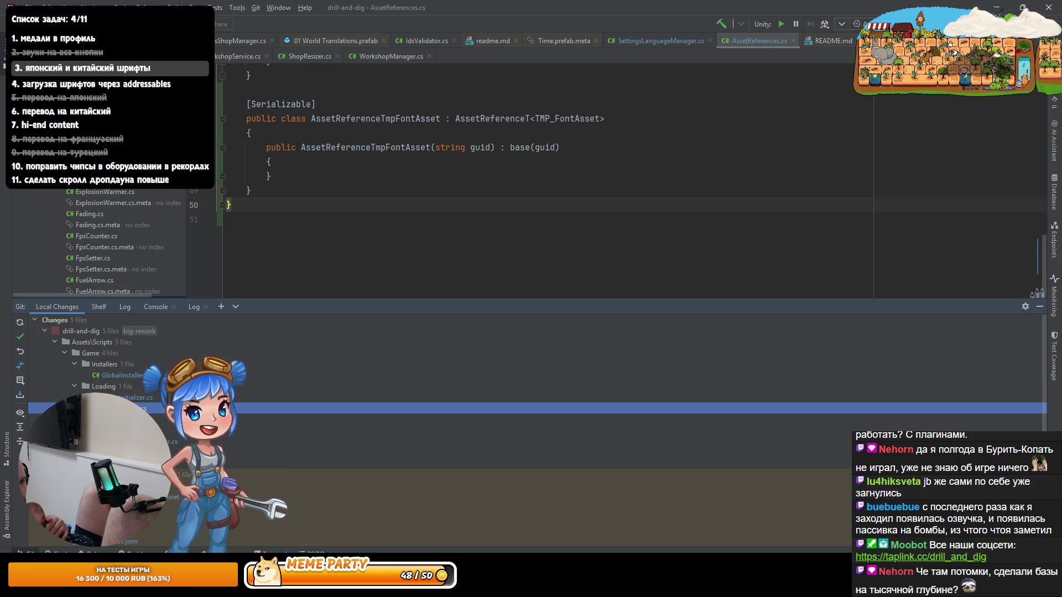
left_click(136, 377)
double_click(137, 378)
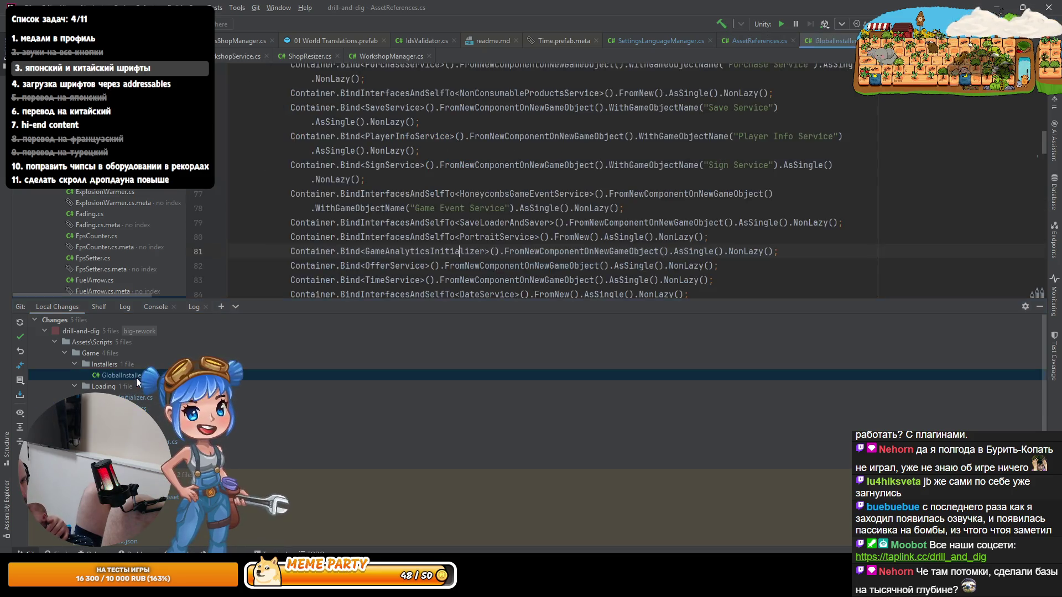
scroll(442, 270, "down", 5)
scroll(441, 269, "up", 2)
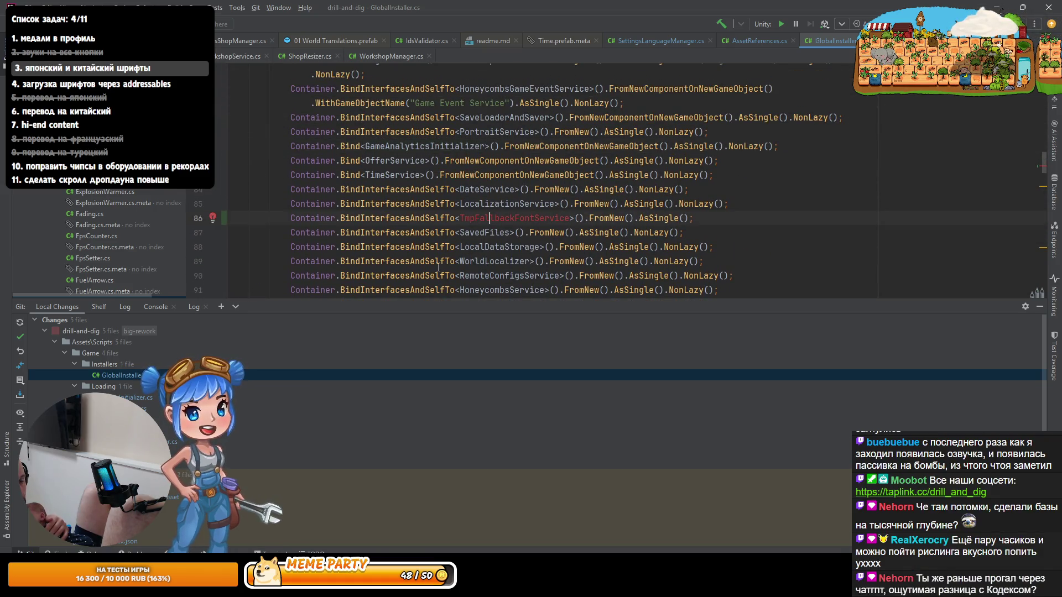
key("ctrl+w")
scroll(233, 430, "down", 3)
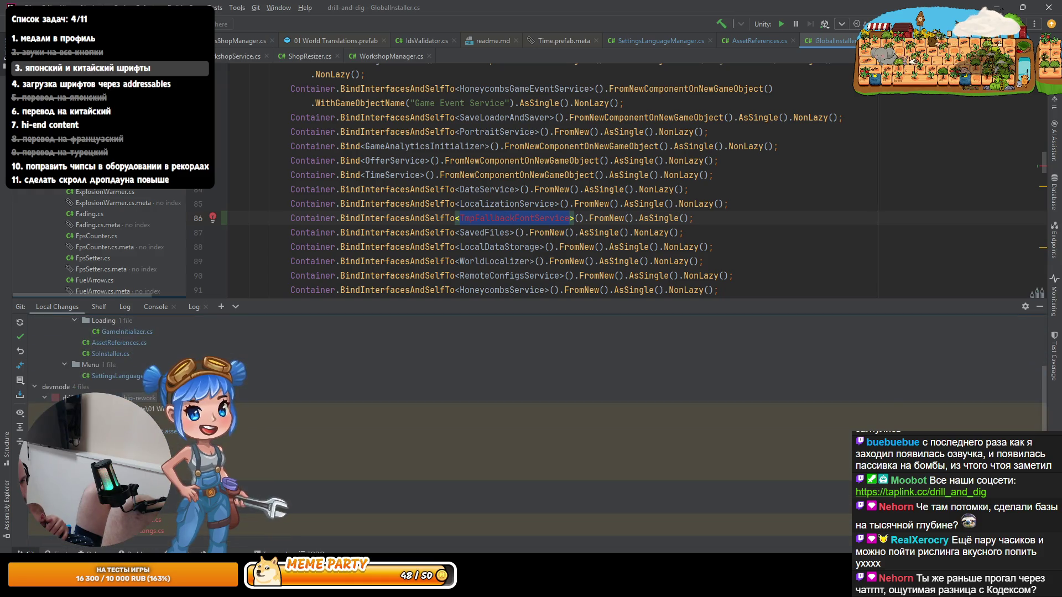
Step: Open the new TmpFallbackFontService.cs and scroll through its code
double_click(276, 520)
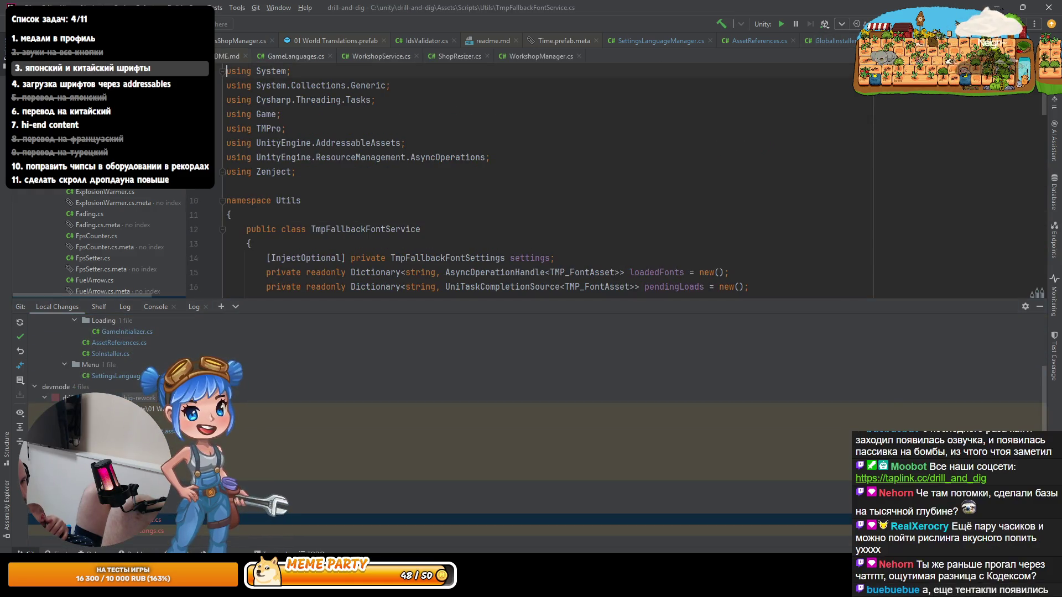
scroll(549, 196, "down", 3)
scroll(549, 196, "down", 1)
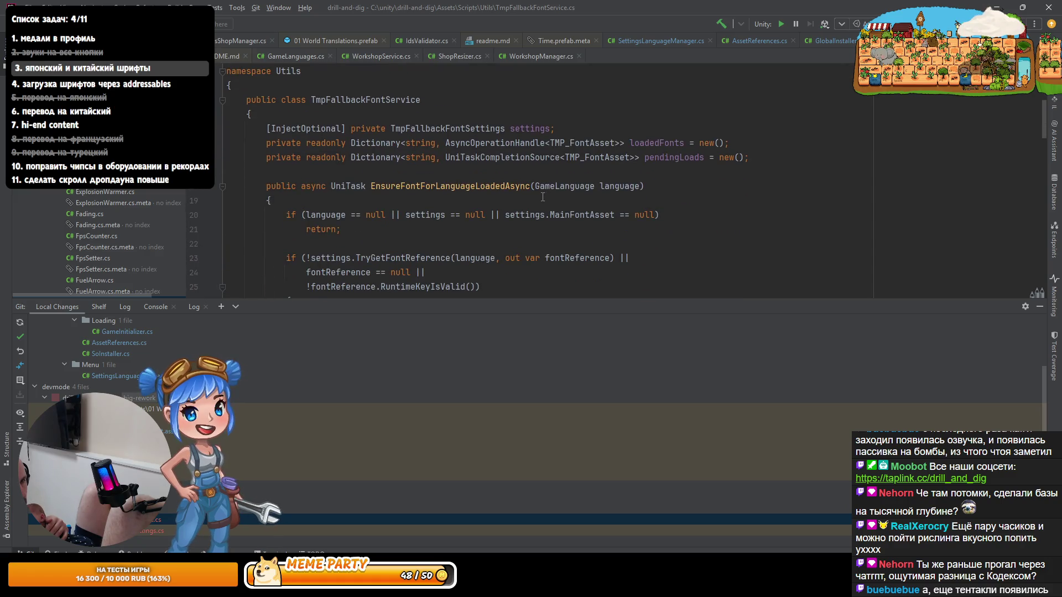
scroll(116, 232, "down", 10)
Step: Open TmpFallbackFontSettings.cs from the project tree after glancing at Unity
left_click(116, 191)
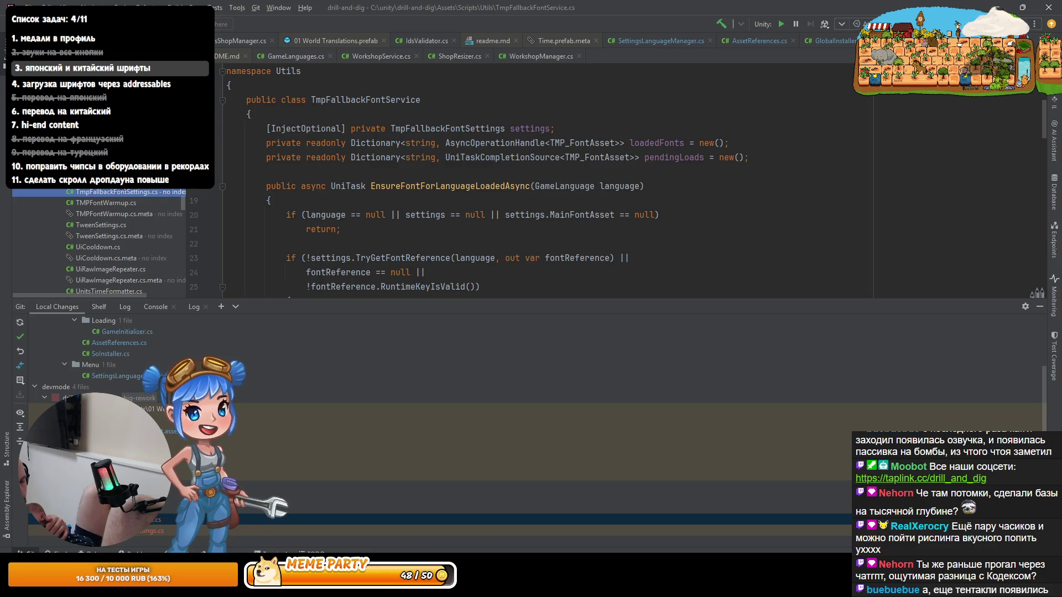
key("Up")
key("alt+Tab")
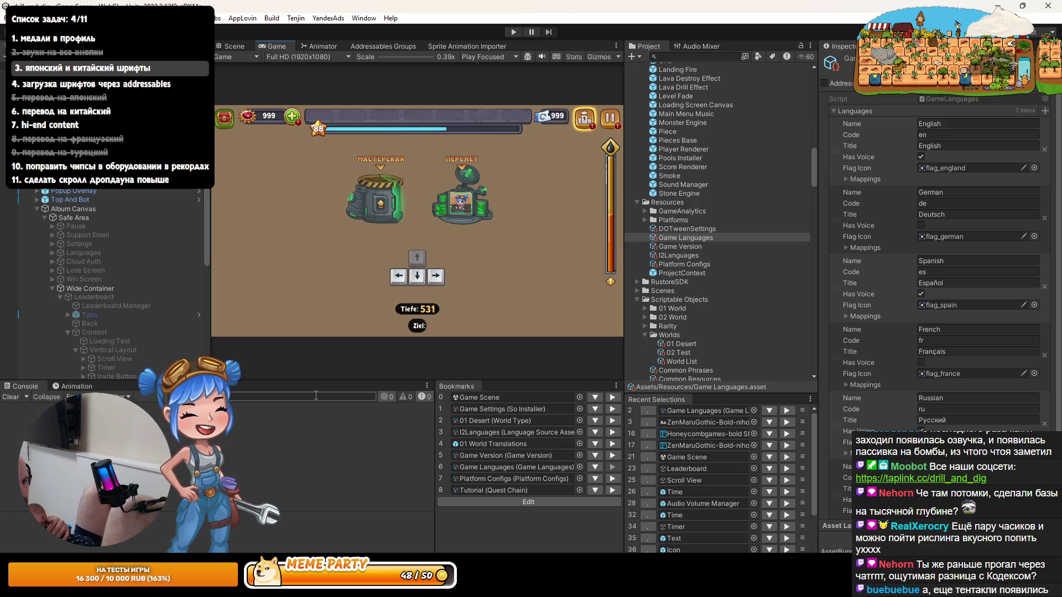
key("alt+Tab")
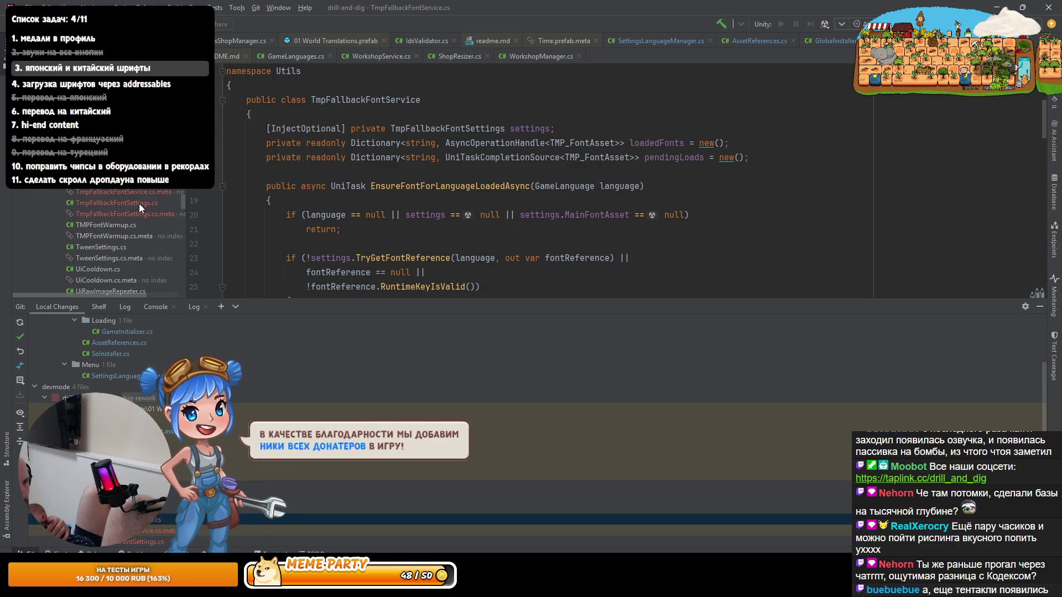
double_click(121, 203)
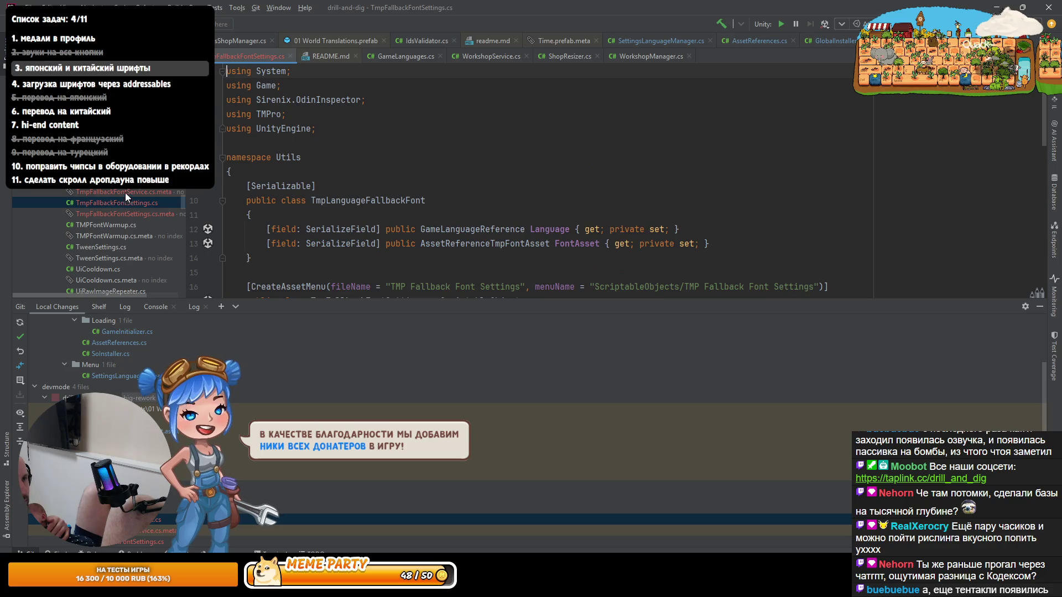
Step: Hide the changes panel and review TmpFallbackFontService.cs's EnsureFontForLanguageLoadedAsync method
left_click(1043, 311)
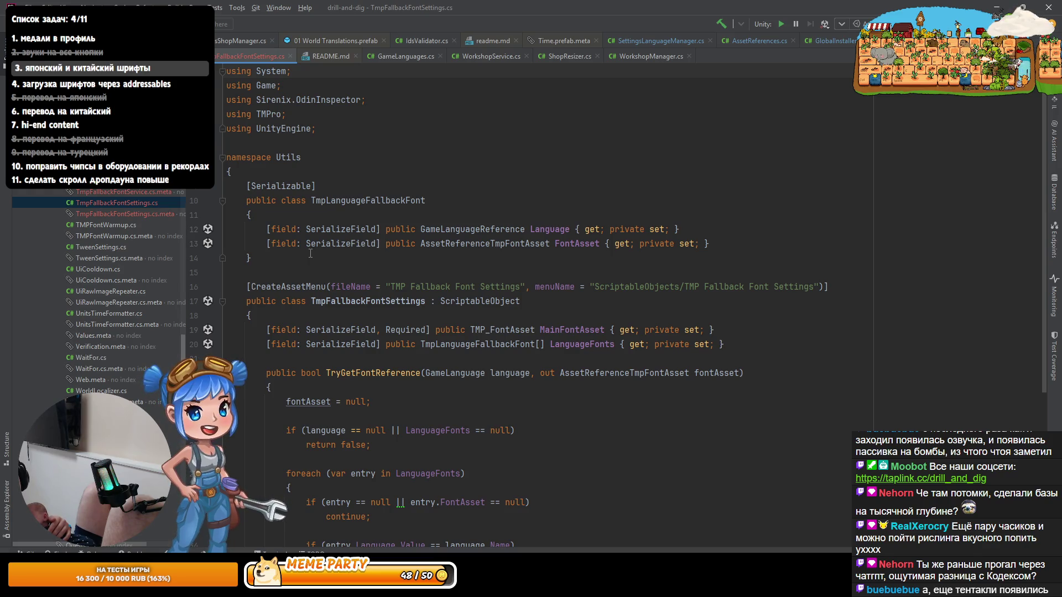
mouse_move(357, 287)
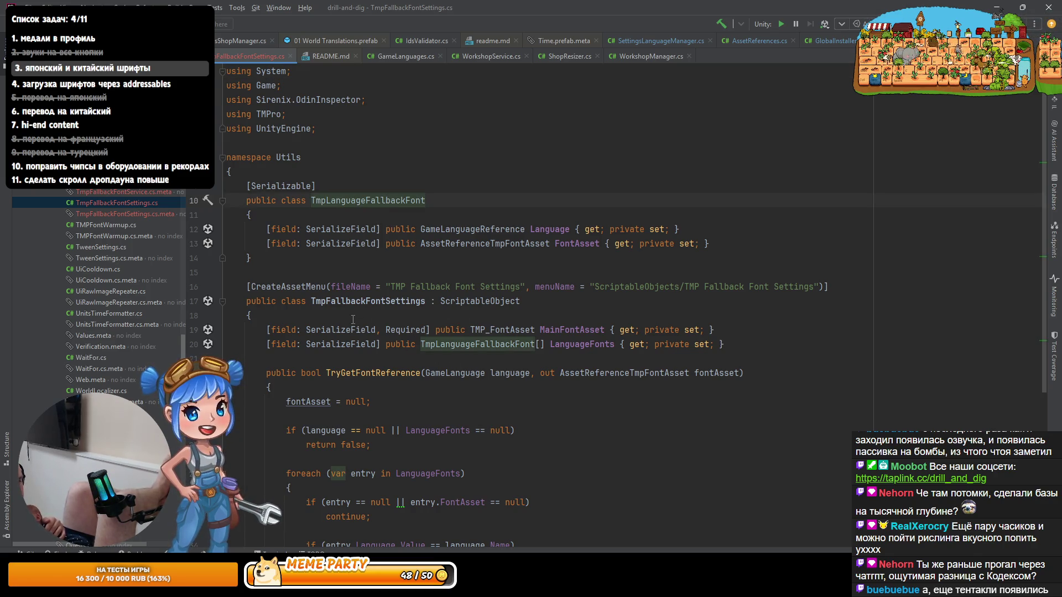
scroll(381, 323, "down", 3)
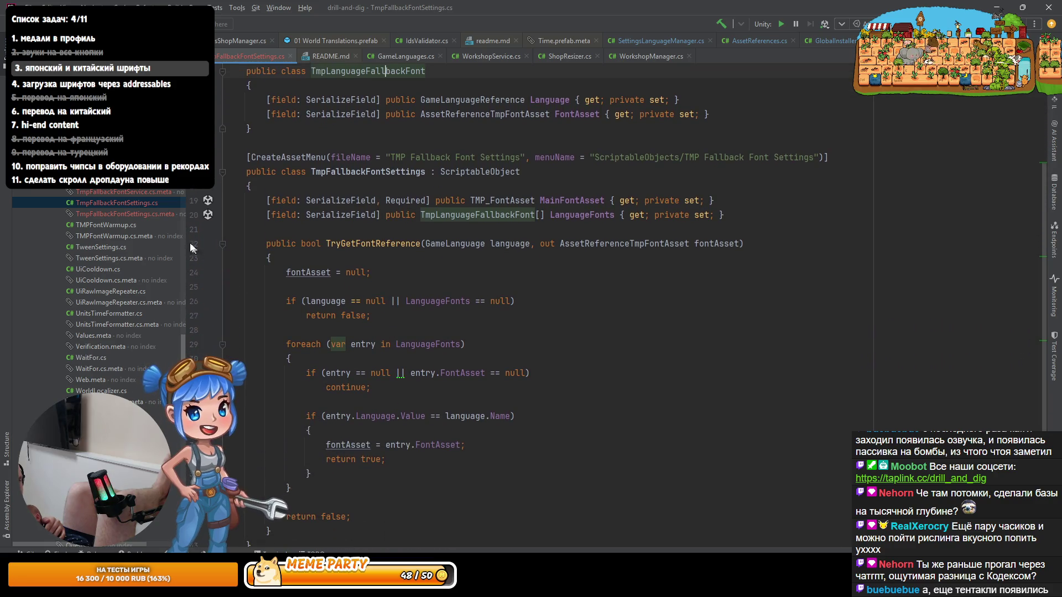
double_click(133, 181)
scroll(479, 279, "up", 3)
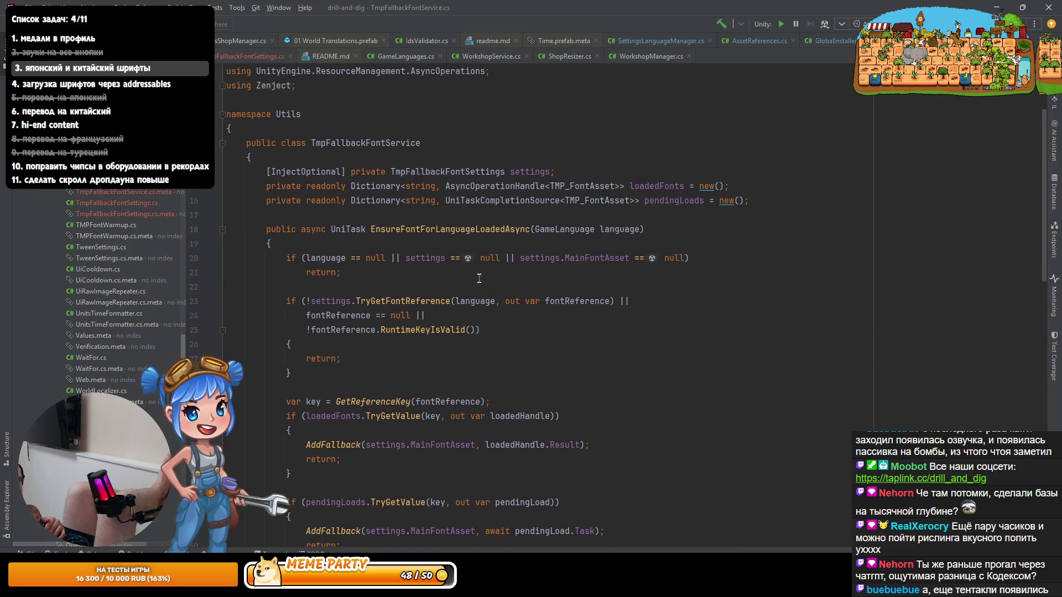
Step: Read TmpFallbackFontService.cs to the end, highlighting uses of MainFontAsset, fontReference, loadedFonts and pendingLoads
left_click(490, 233)
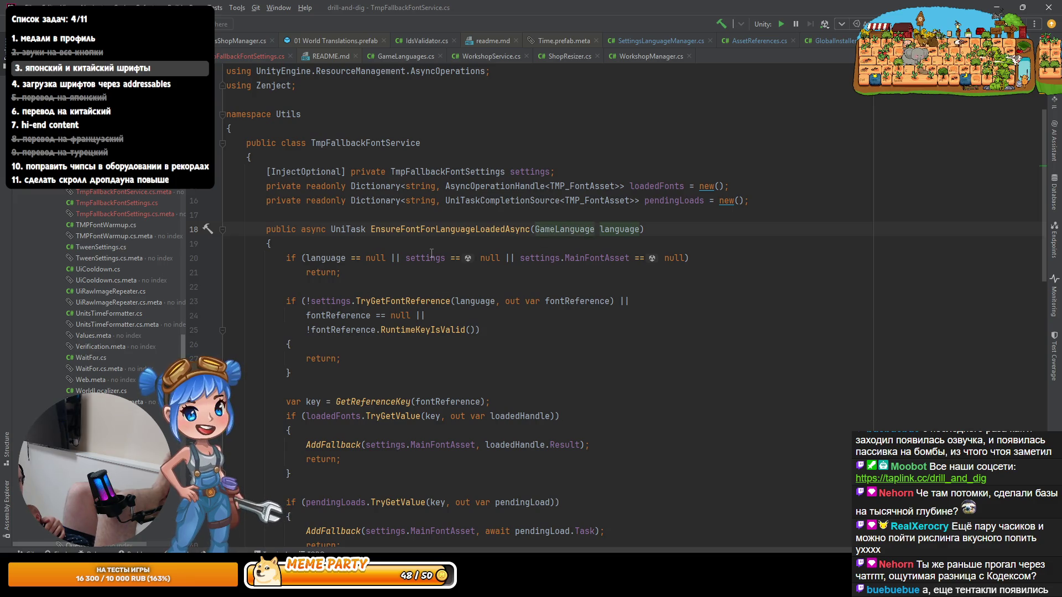
left_click(609, 258)
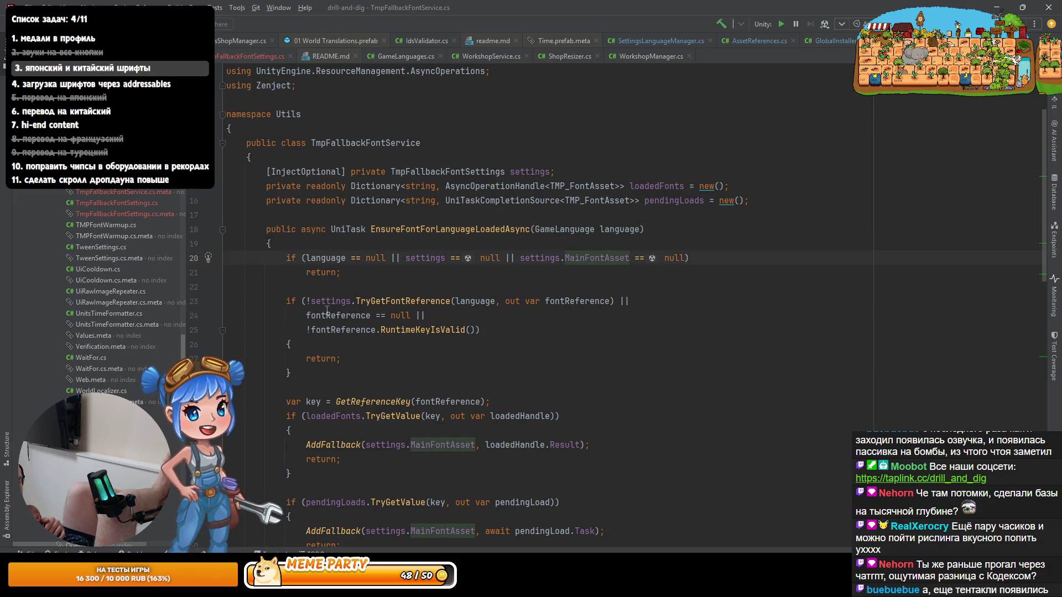
scroll(378, 298, "down", 3)
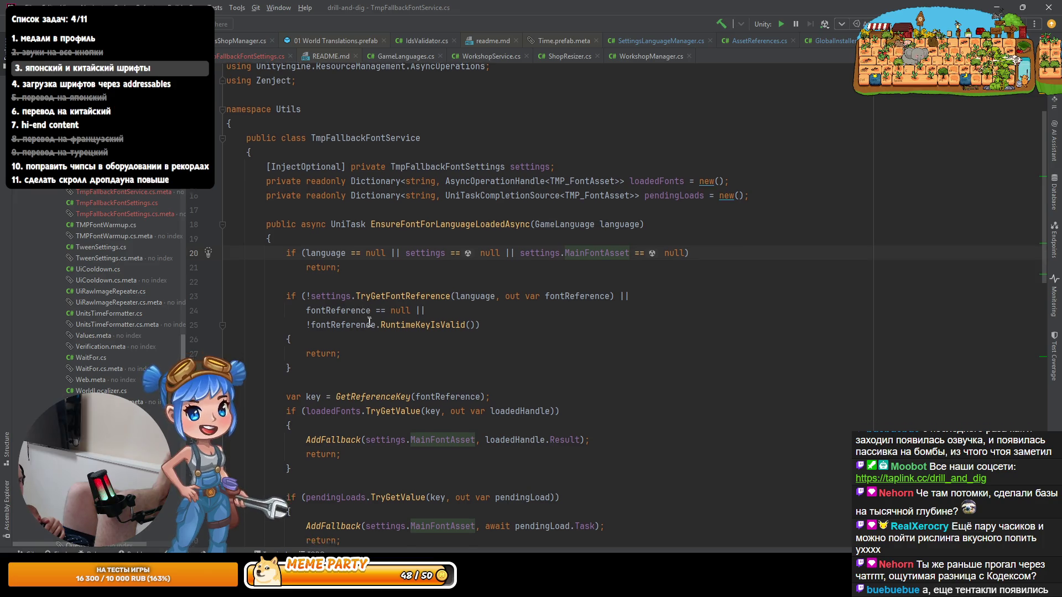
left_click(358, 286)
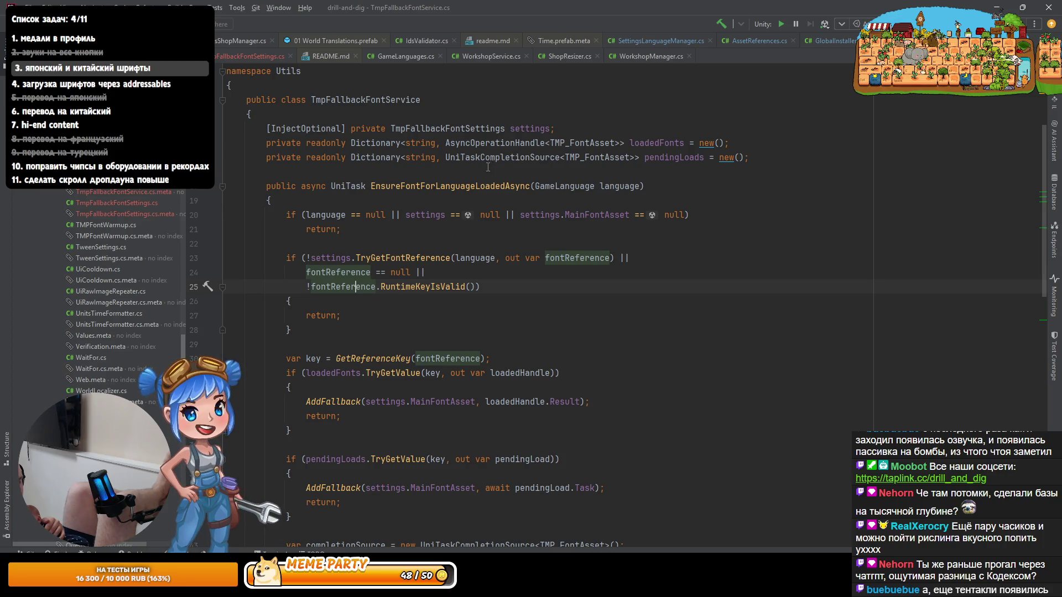
left_click(657, 144)
left_click(661, 157)
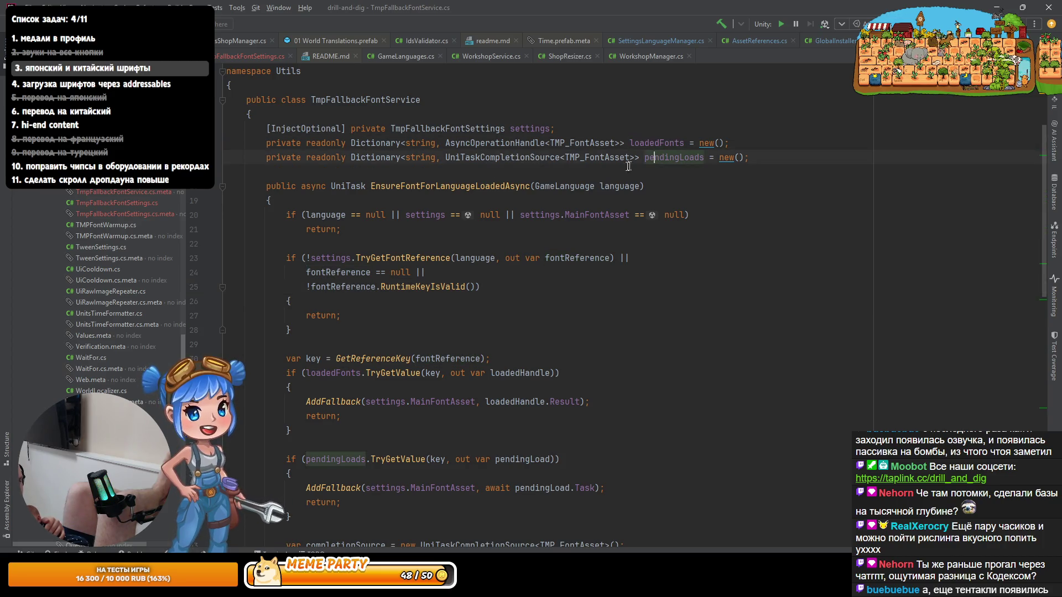
scroll(542, 294, "down", 5)
scroll(543, 294, "down", 13)
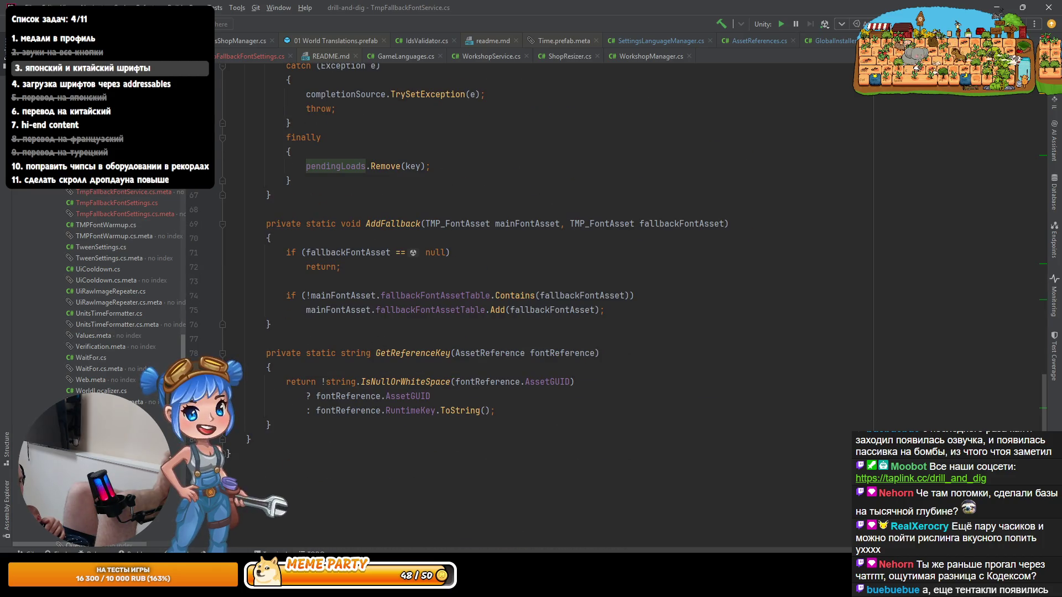
Step: Glance at the Unity editor, then return to the Codex chat's changed-files summary
key("alt+Tab")
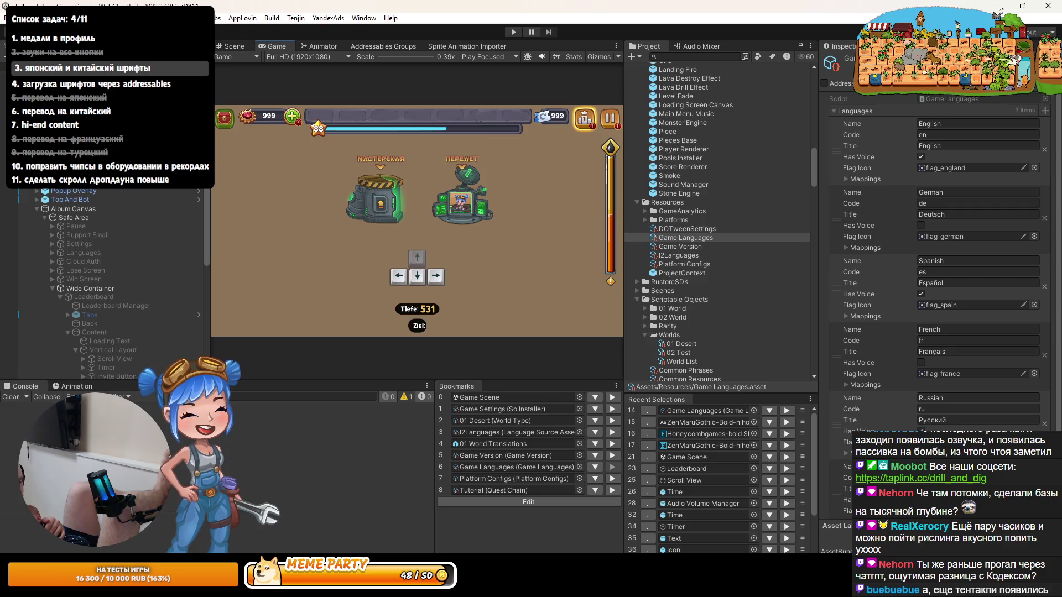
key("alt+Tab")
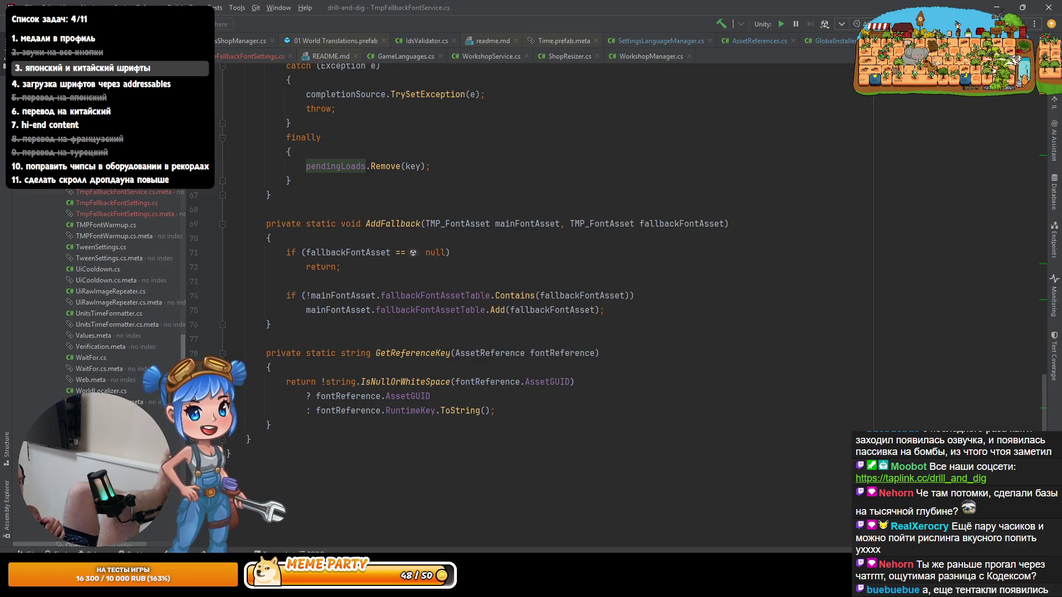
key("alt+Tab")
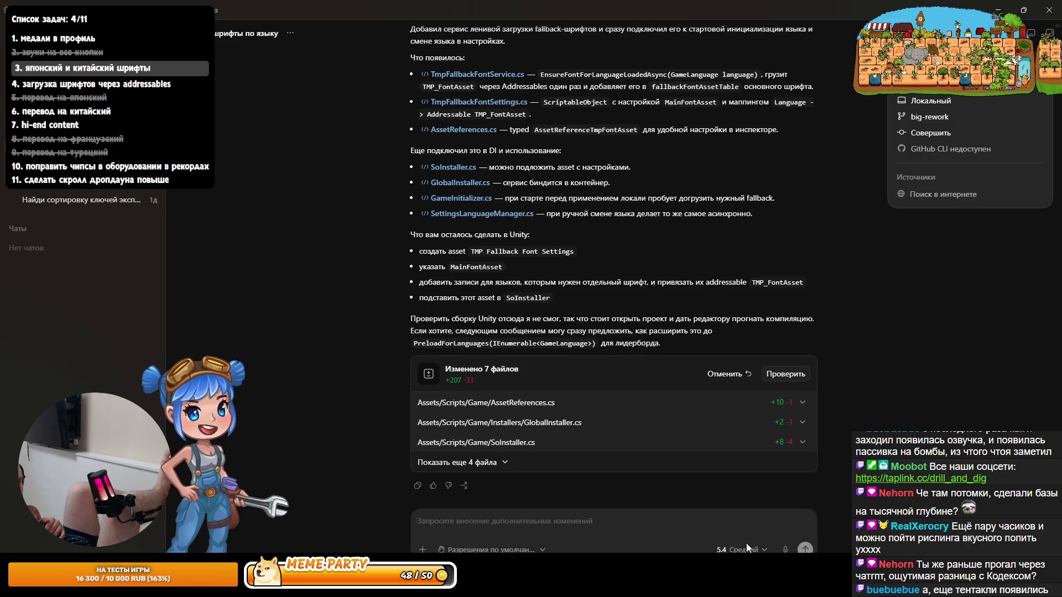
Step: Dictate a voice question about per-project agent settings and have it transcribed
left_click(785, 549)
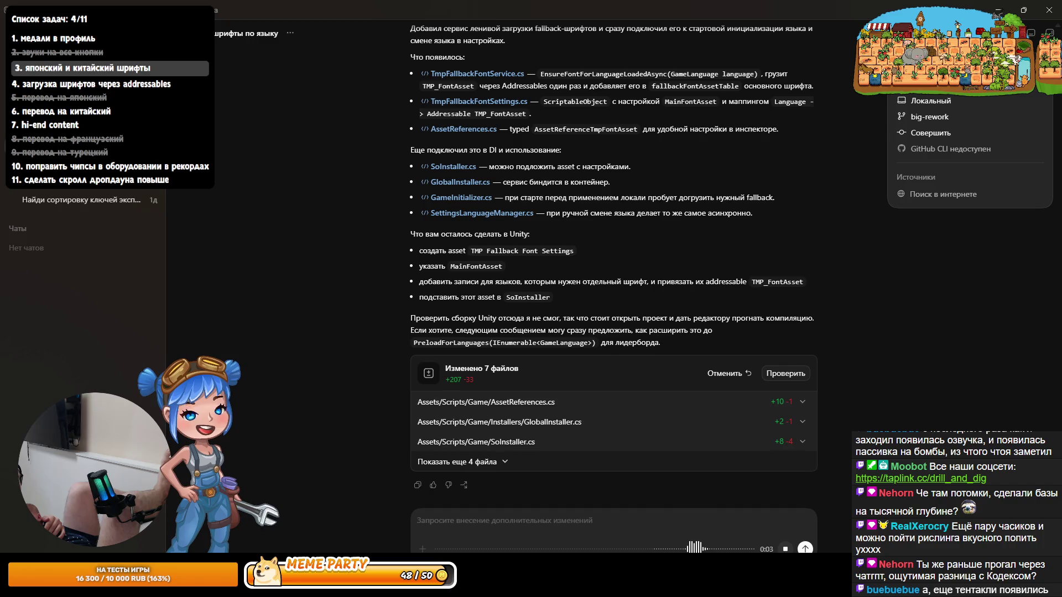
left_click(785, 549)
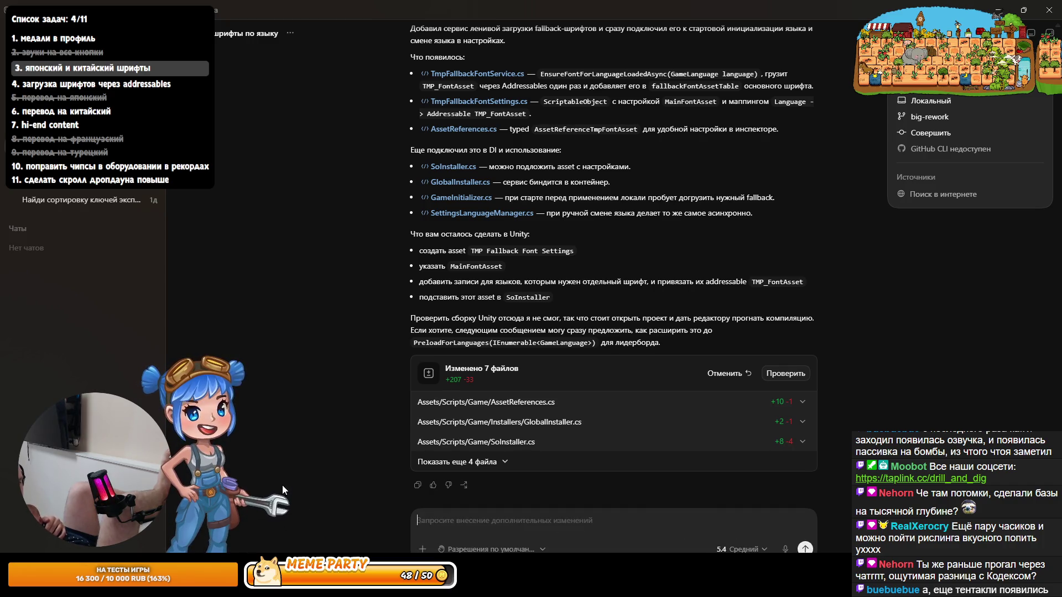
left_click(785, 549)
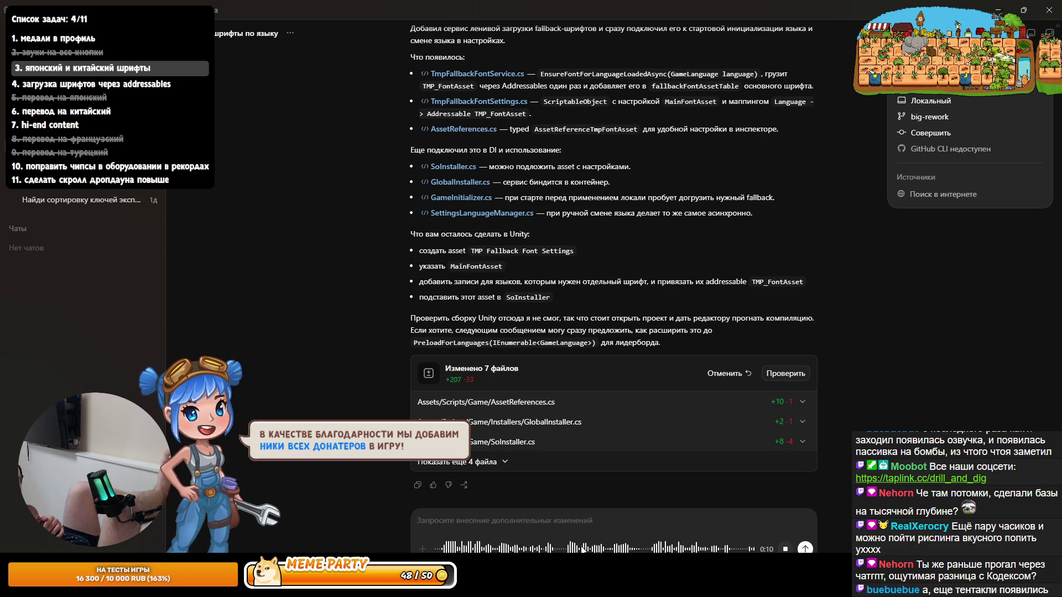
key("ctrl+m")
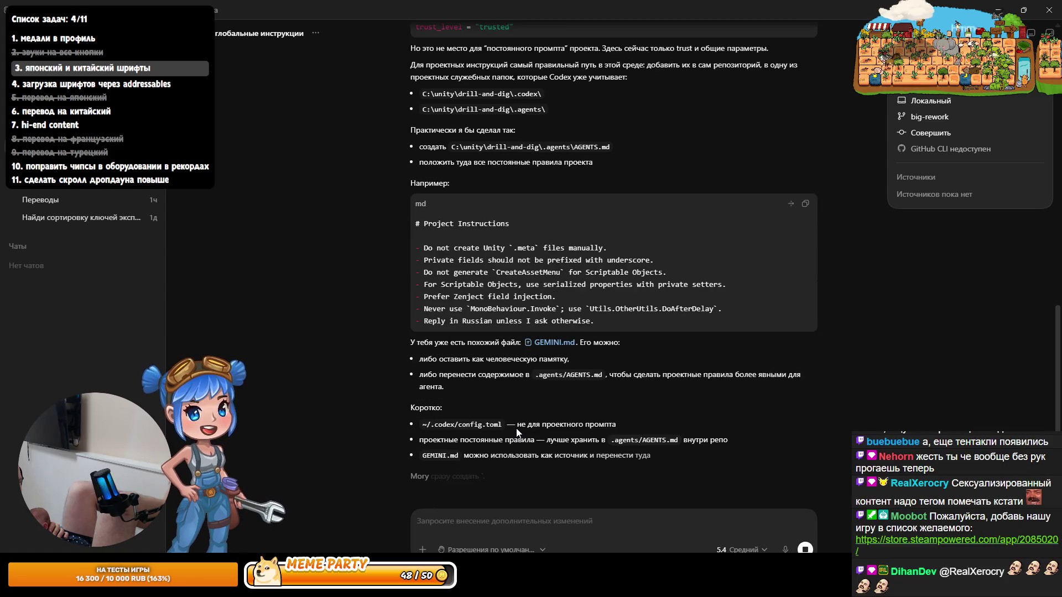
Step: Dictate the request to remove GEMINI.md and move its rules into .agents/AGENTS.md
scroll(516, 428, "up", 1)
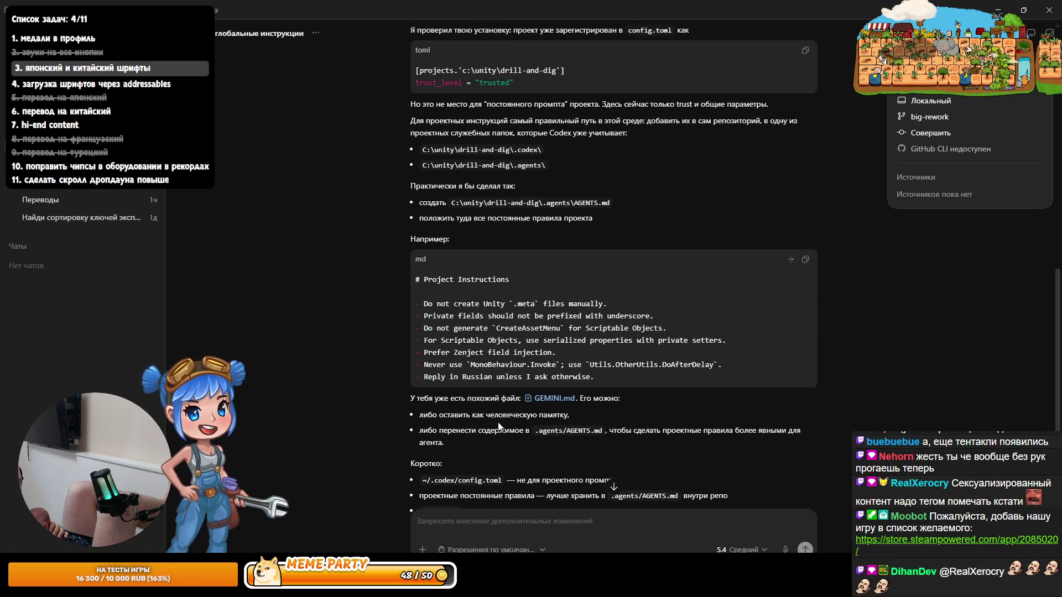
scroll(498, 425, "down", 4)
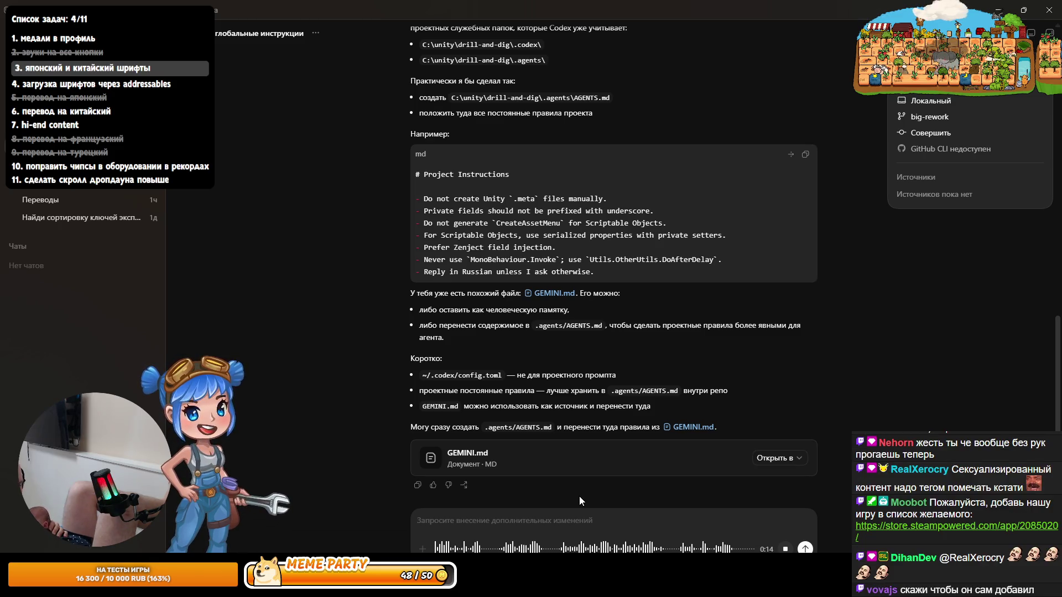
left_click(801, 550)
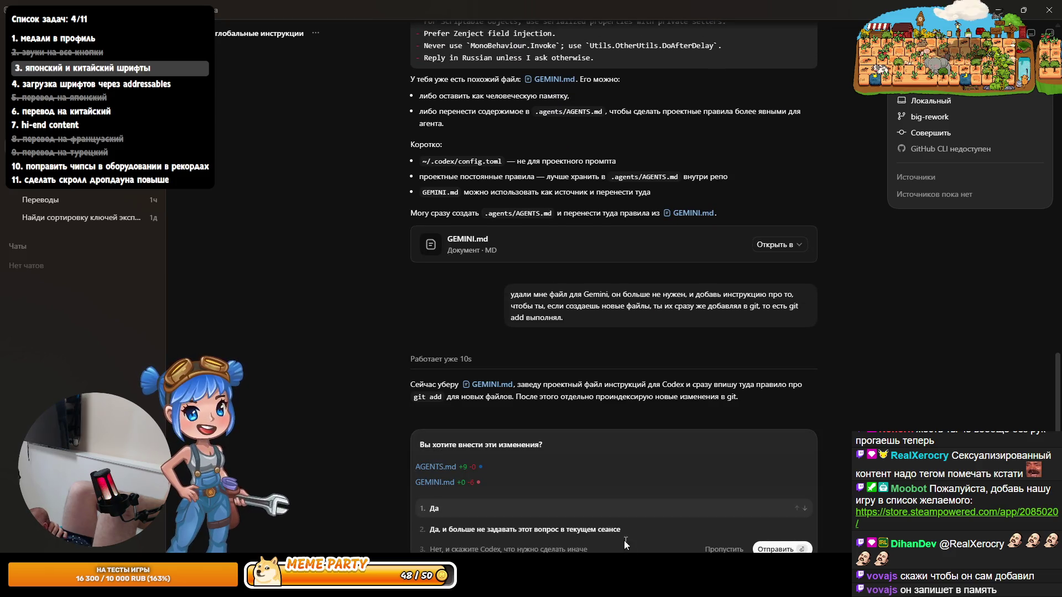
Step: Approve adding AGENTS.md, deleting GEMINI.md and staging both files in git
left_click(432, 509)
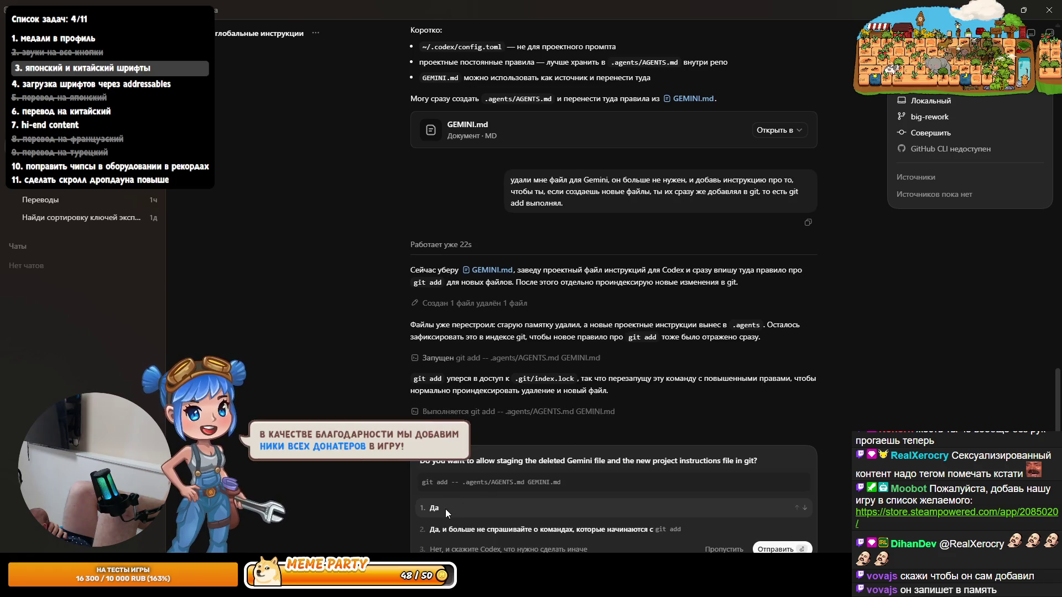
left_click(446, 509)
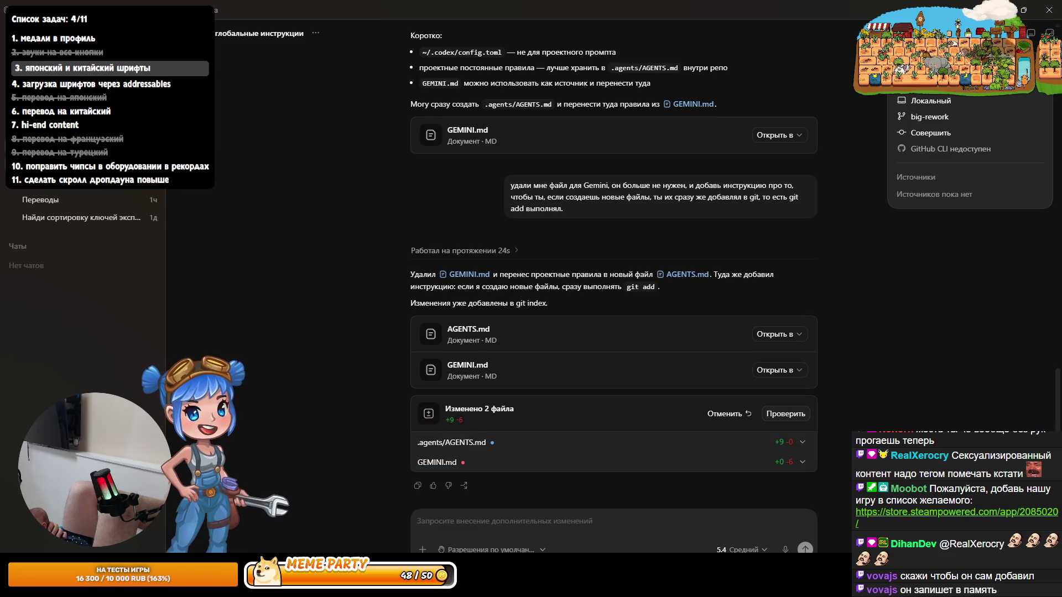
left_click(77, 198)
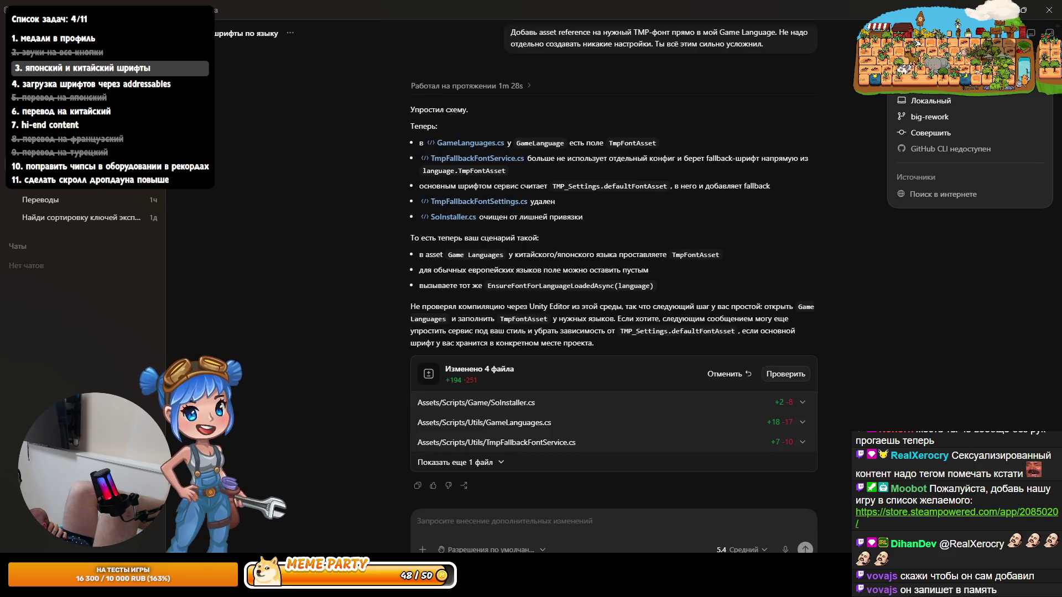
Step: Switch to Rider to review the project's local git changes
key("alt+Tab")
key("alt+Tab")
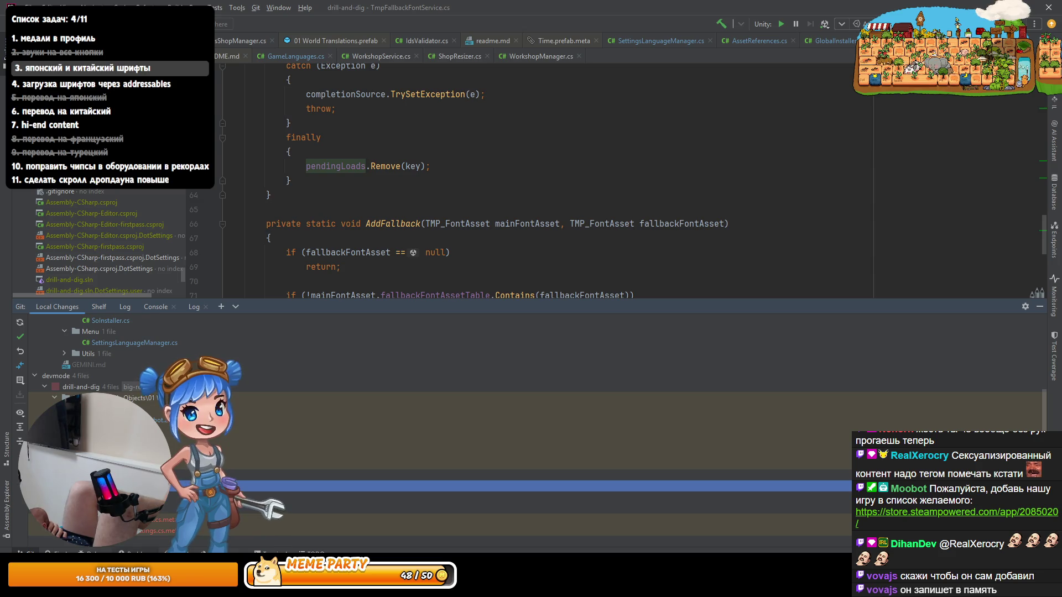
left_click(160, 519)
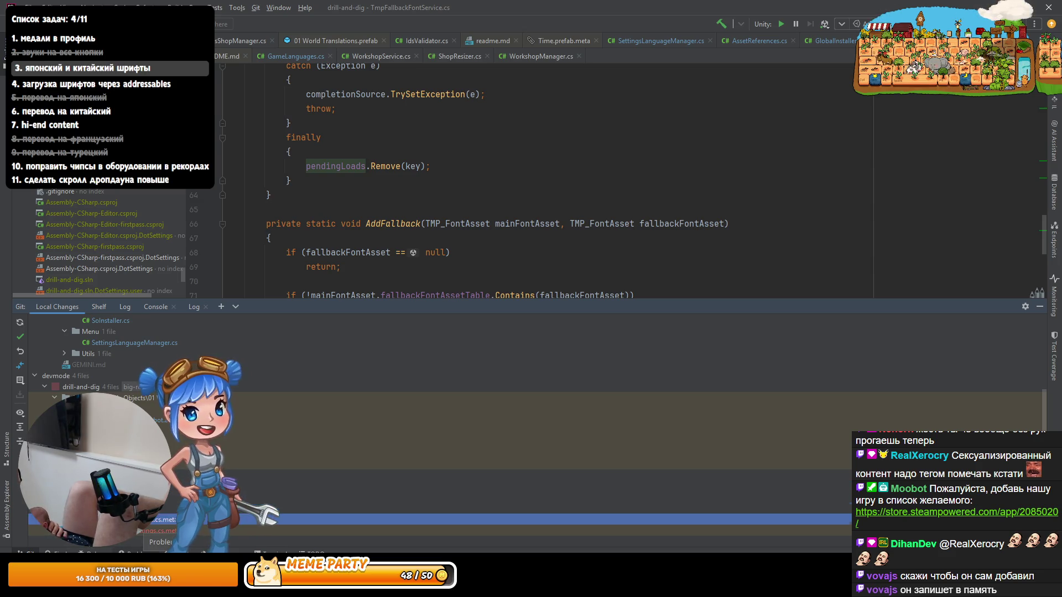
left_click(160, 530)
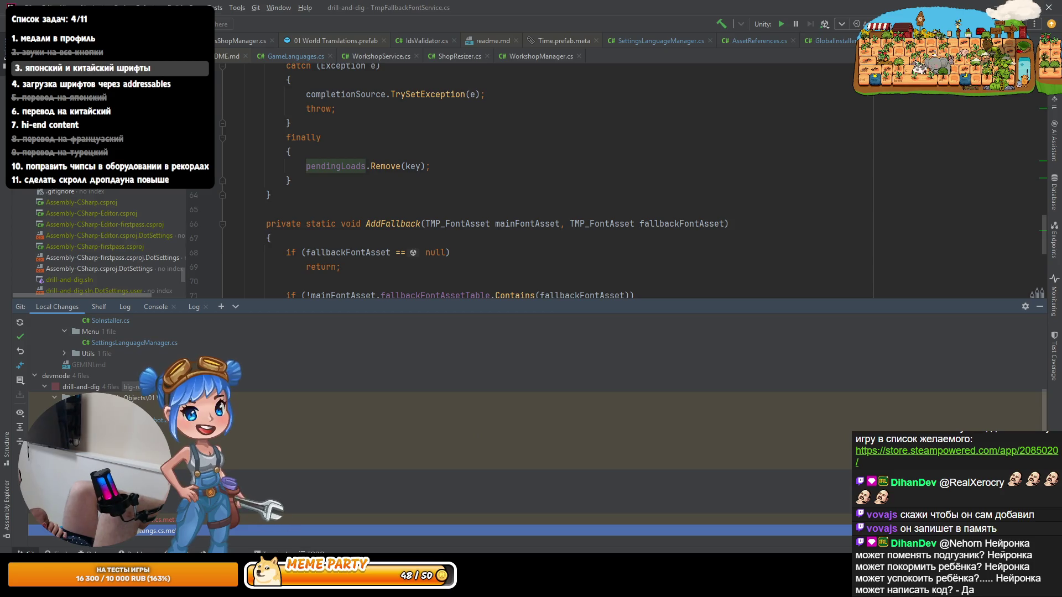
mouse_move(531, 586)
left_click(395, 539)
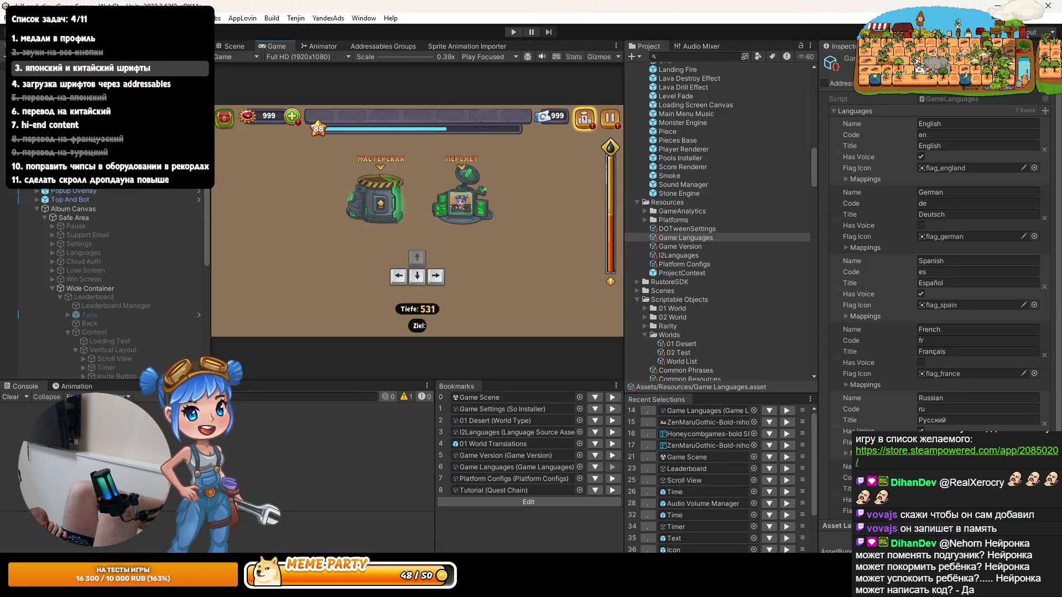
key("alt+Tab")
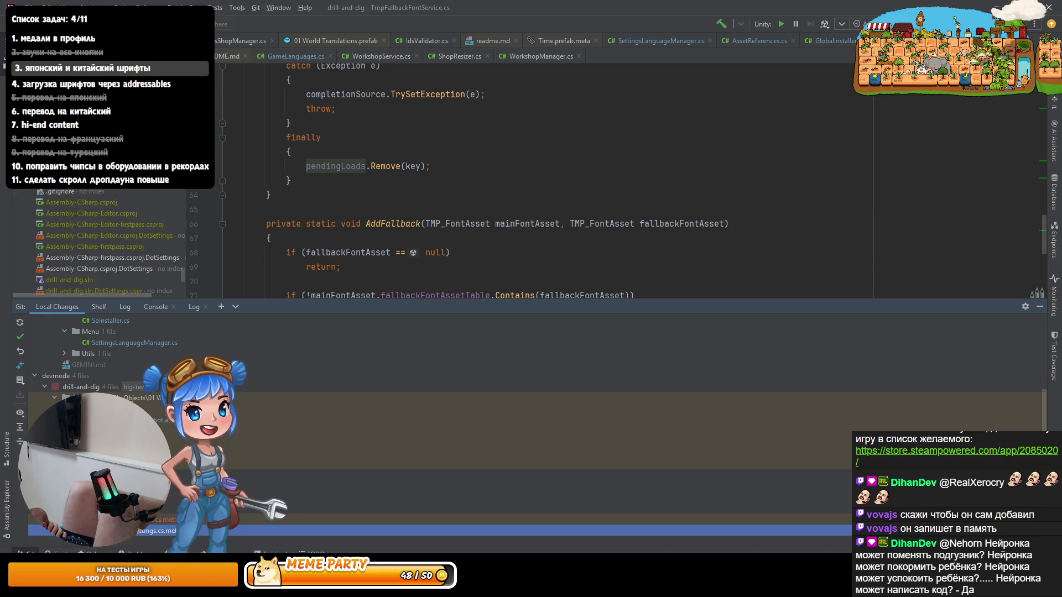
key("alt+Tab")
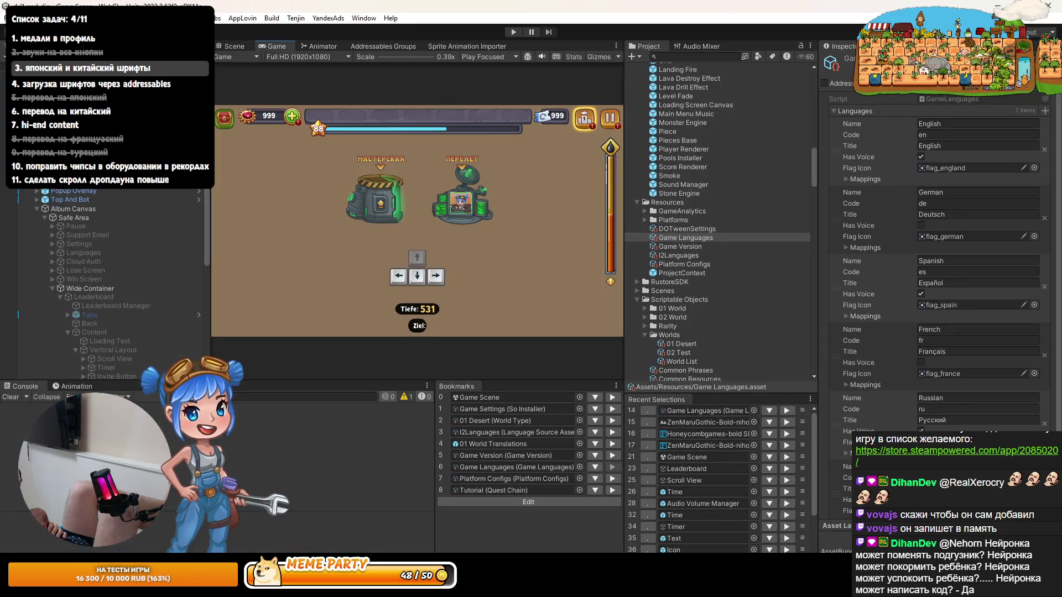
key("alt+Tab")
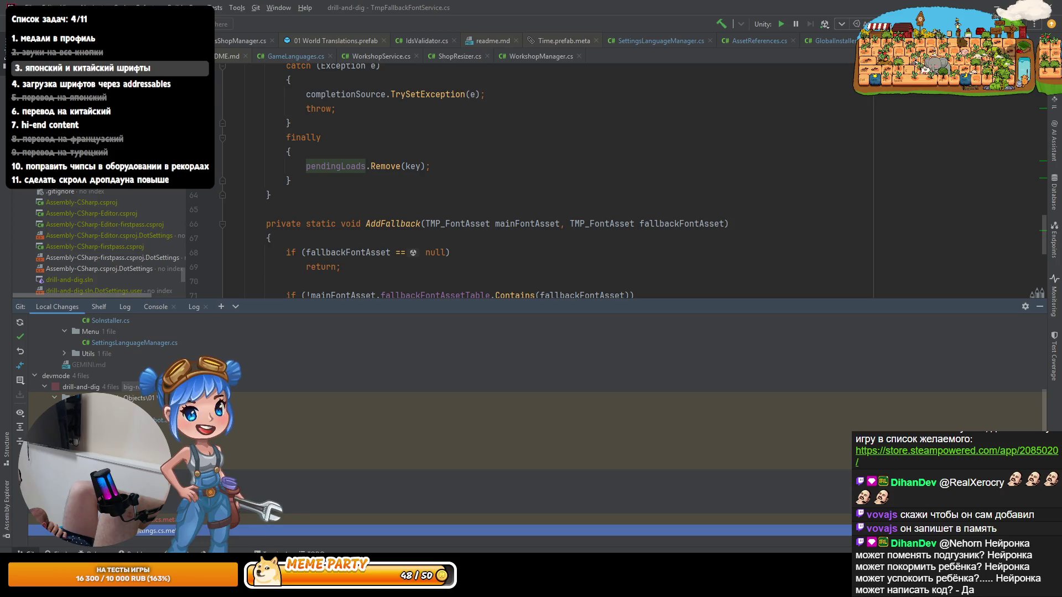